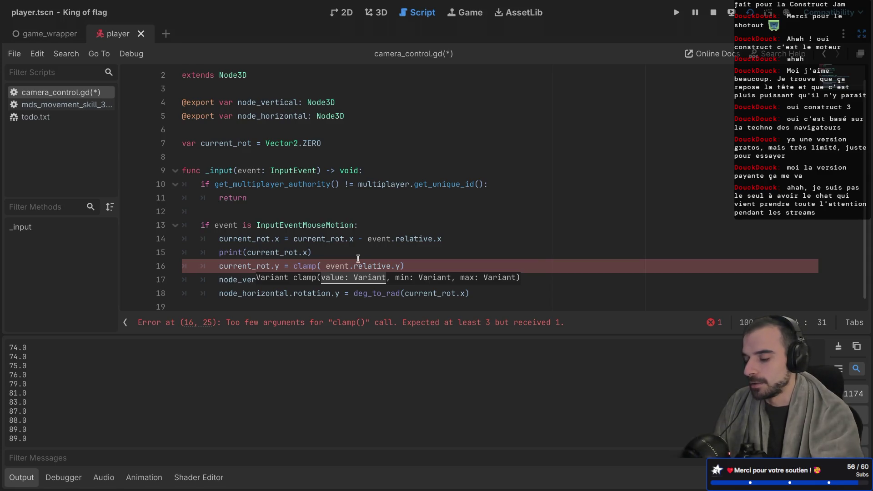
Rewrite the clamp call's first argument as current_rot.y minus event.relative.y
{"action": "double_click", "coordinate": [337, 238]}
{"action": "left_click", "coordinate": [320, 267]}
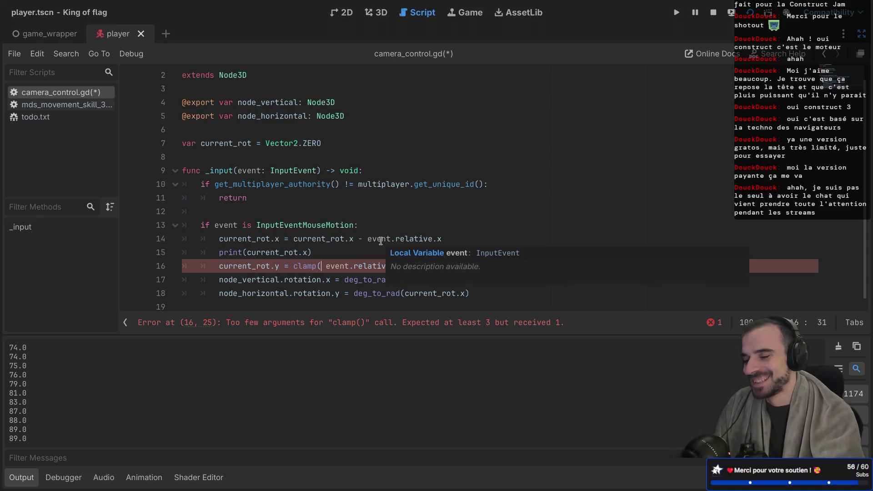
{"action": "type", "text": "current_rot"}
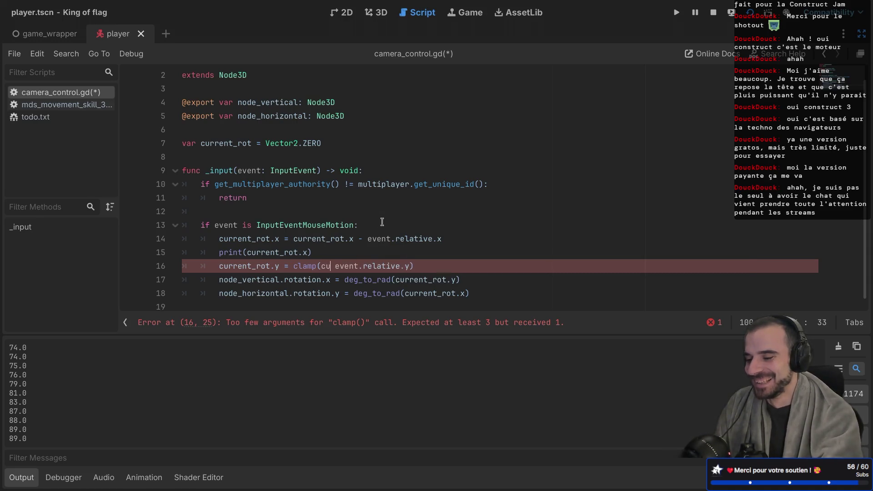
{"action": "key", "text": "Escape"}
{"action": "type", "text": ".y"}
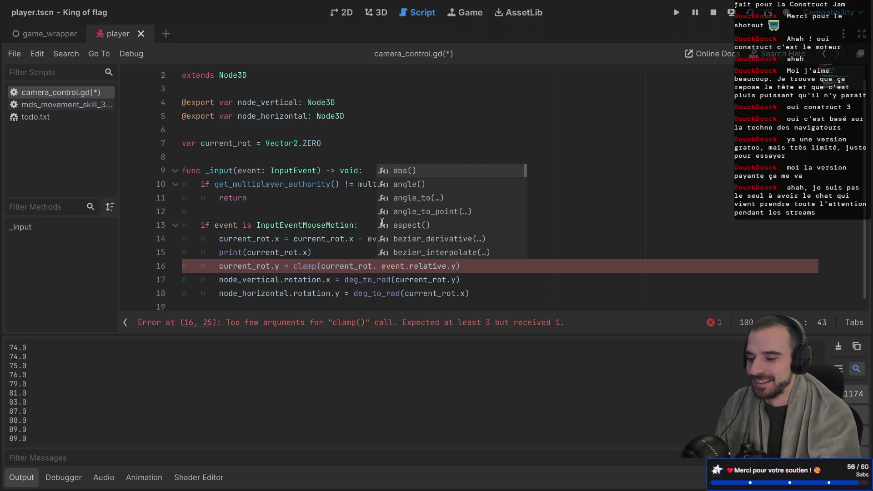
{"action": "type", "text": " -"}
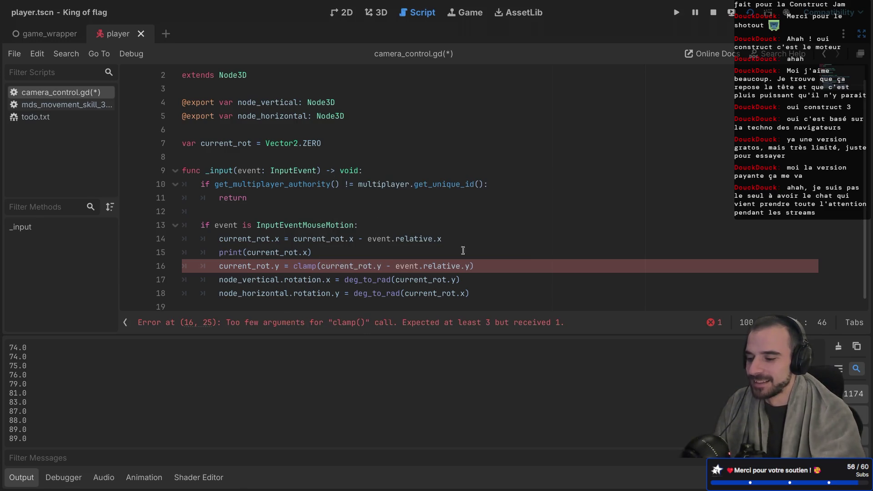
{"action": "left_click", "coordinate": [469, 266]}
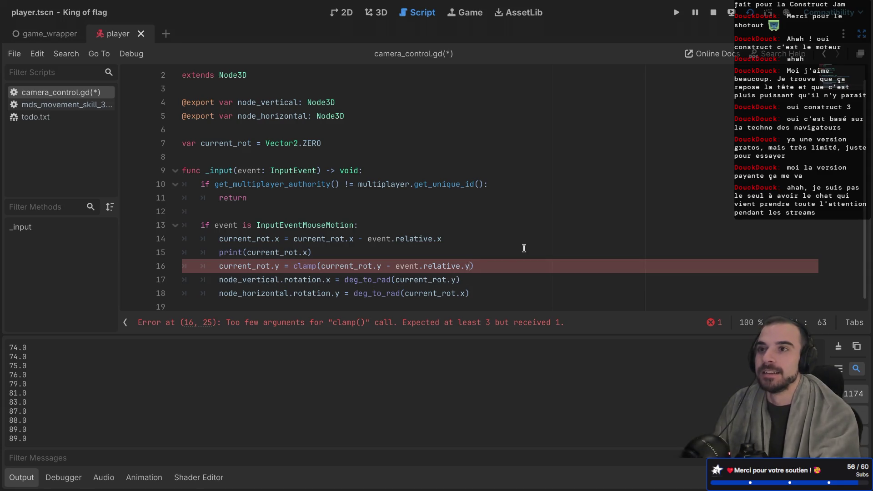
{"action": "type", "text": ","}
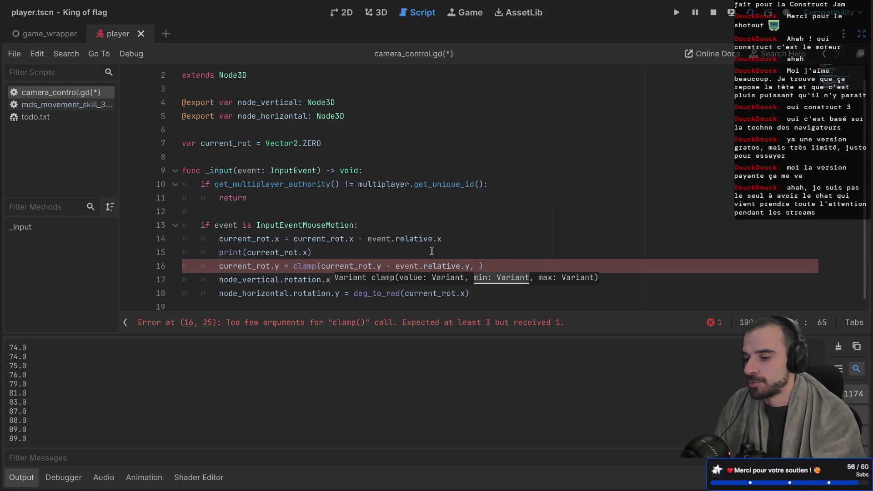
Delete the print(current_rot.x) line and finish the clamp bounds as -90, 90
{"action": "left_click_drag", "start_coordinate": [478, 252], "coordinate": [501, 234]}
{"action": "key", "text": "BackSpace"}
{"action": "left_click", "coordinate": [477, 247]}
{"action": "type", "text": "90, "}
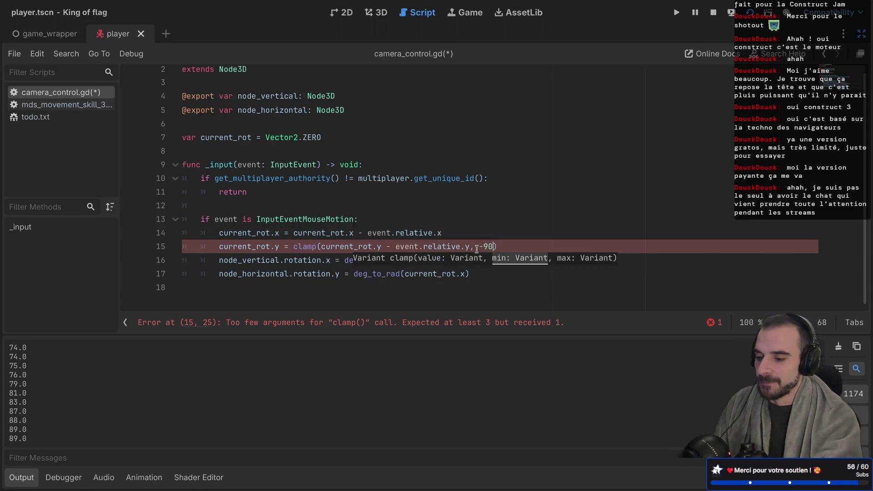
{"action": "type", "text": "90"}
Save camera_control.gd and run the game with F5
{"action": "key", "text": "ctrl+s"}
{"action": "scroll", "coordinate": [477, 249], "scroll_direction": "up", "scroll_amount": 1}
{"action": "left_click", "coordinate": [493, 225]}
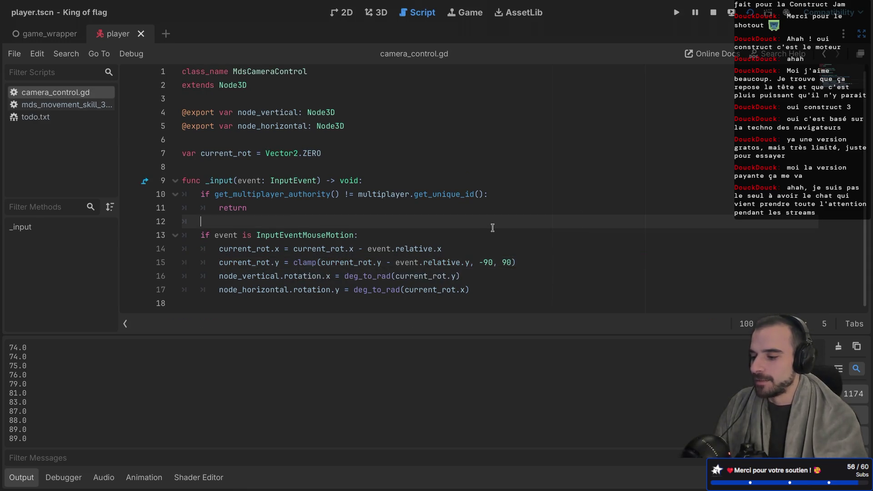
{"action": "key", "text": "F5"}
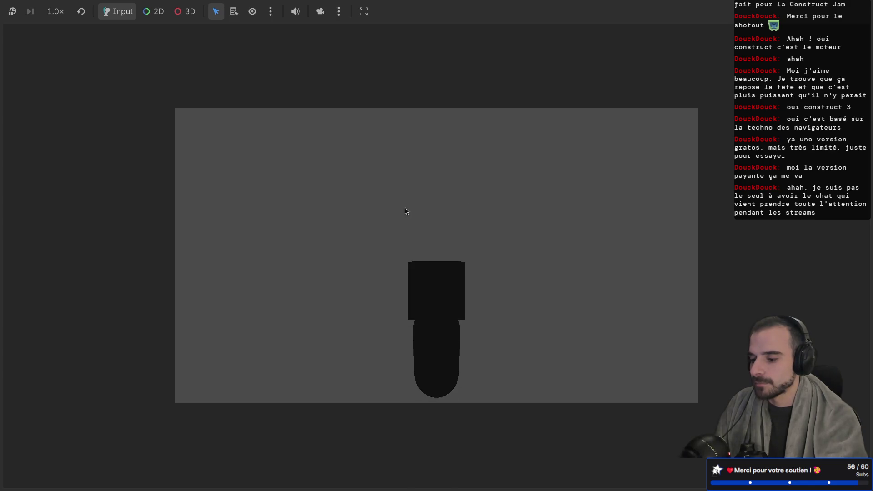
Stop the running game and run the project from the game_wrapper scene
{"action": "key", "text": "super+Tab"}
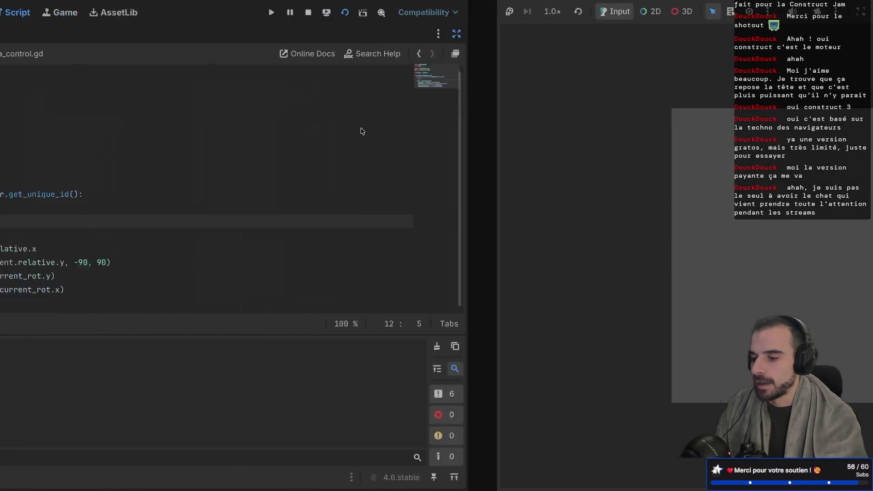
{"action": "left_click", "coordinate": [718, 11]}
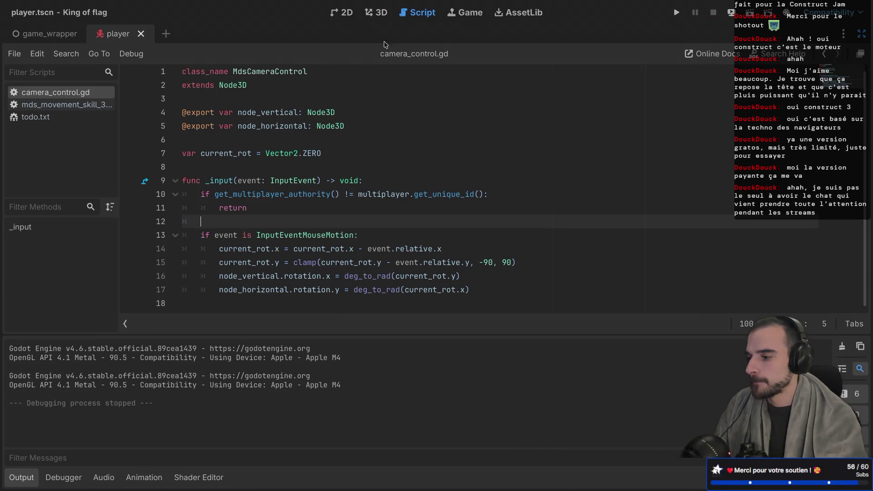
{"action": "left_click", "coordinate": [44, 29]}
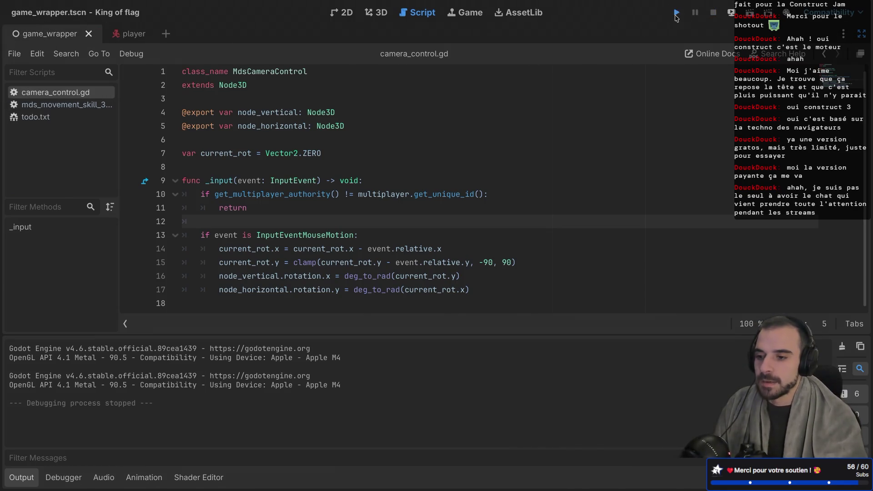
{"action": "left_click", "coordinate": [676, 14]}
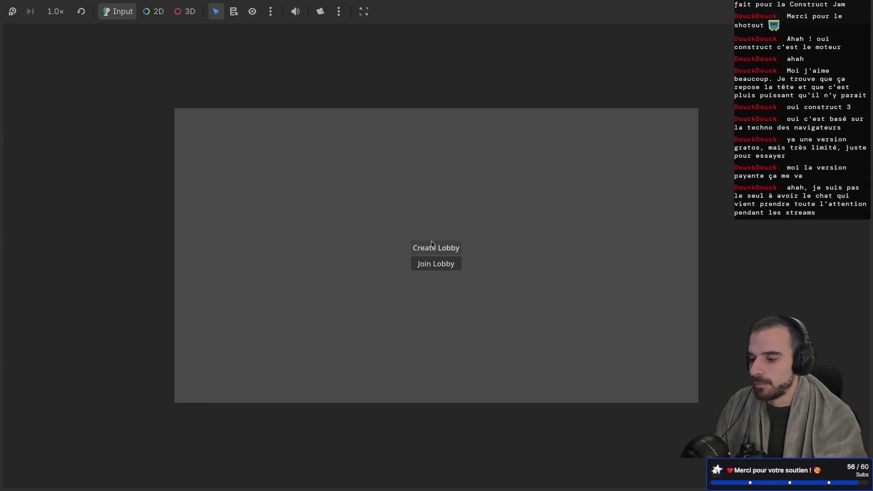
Create a lobby, join it from the second window, start the game, then return to the editor
{"action": "left_click", "coordinate": [432, 245]}
{"action": "key", "text": "ctrl+Left"}
{"action": "key", "text": "ctrl+Left"}
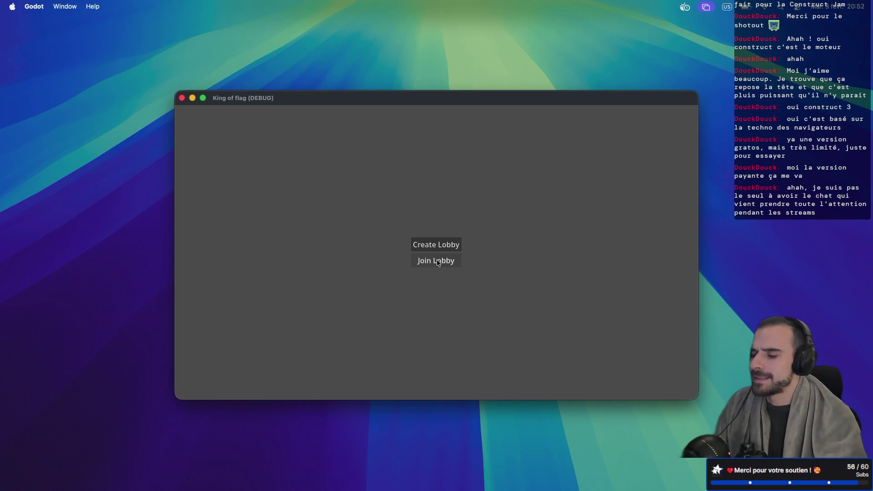
{"action": "left_click", "coordinate": [437, 262]}
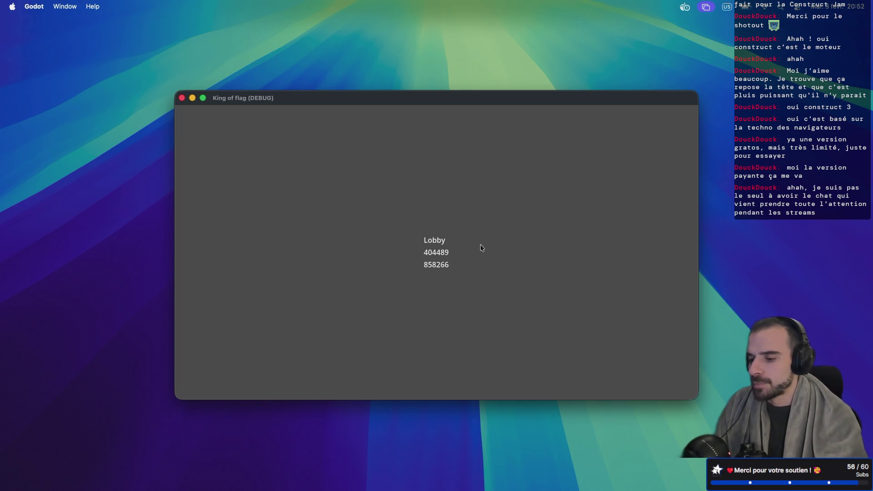
{"action": "key", "text": "ctrl+Right"}
{"action": "key", "text": "ctrl+Right"}
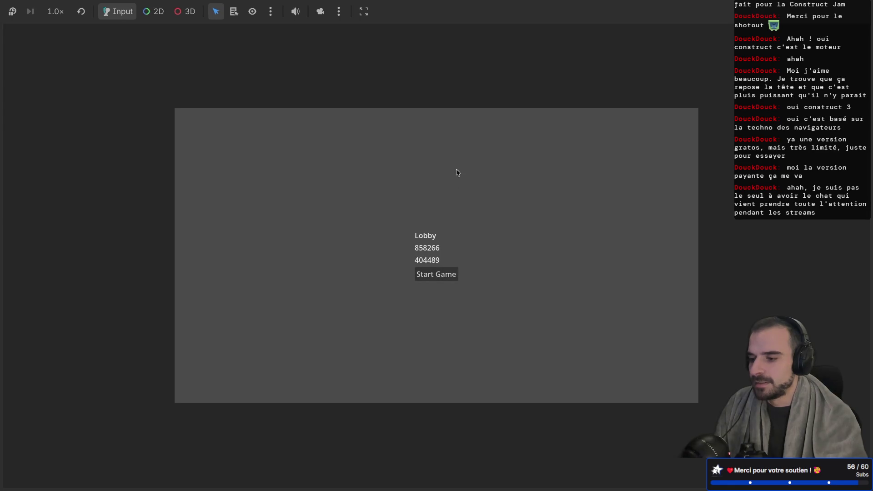
{"action": "key", "text": "ctrl+Up"}
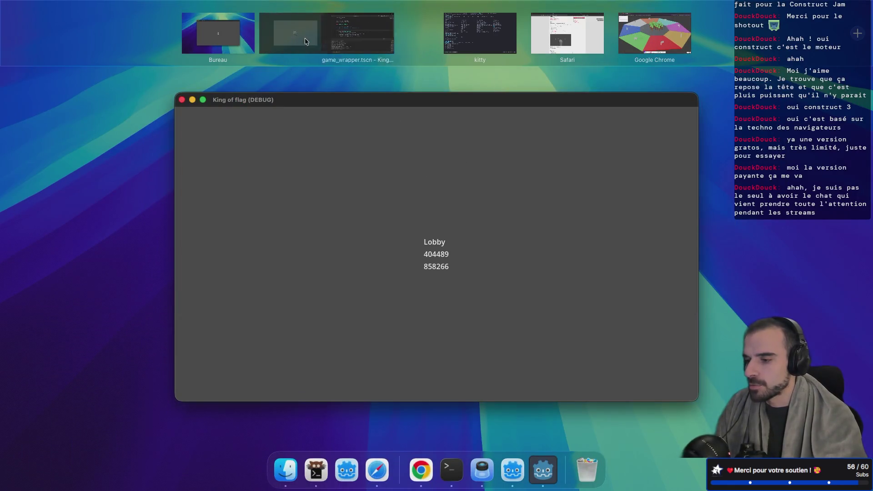
{"action": "left_click", "coordinate": [299, 39]}
{"action": "left_click", "coordinate": [441, 278]}
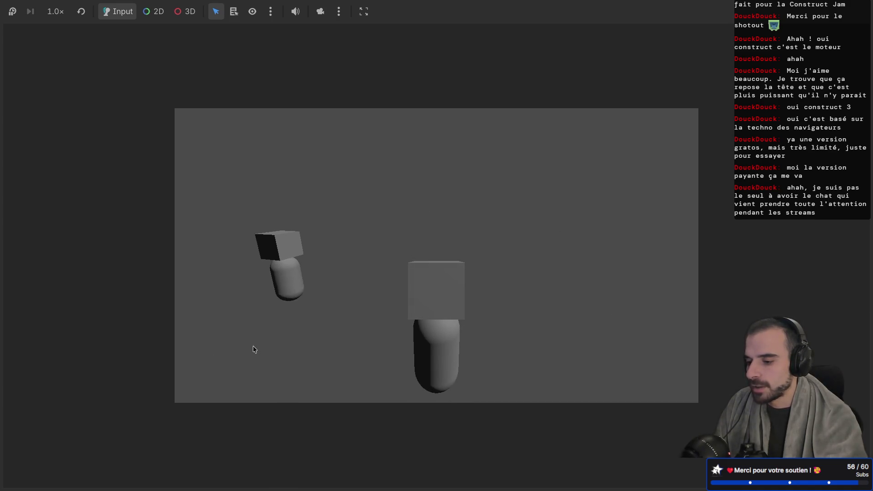
{"action": "key", "text": "alt+Tab"}
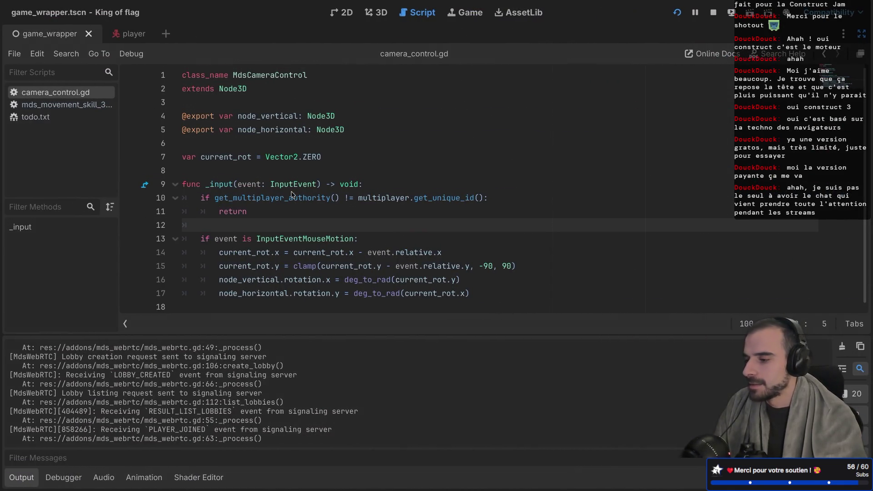
Open mds_movement_skill_3d.gd and look over its left_action handlers
{"action": "left_click", "coordinate": [64, 104]}
{"action": "scroll", "coordinate": [253, 202], "scroll_direction": "down", "scroll_amount": 3}
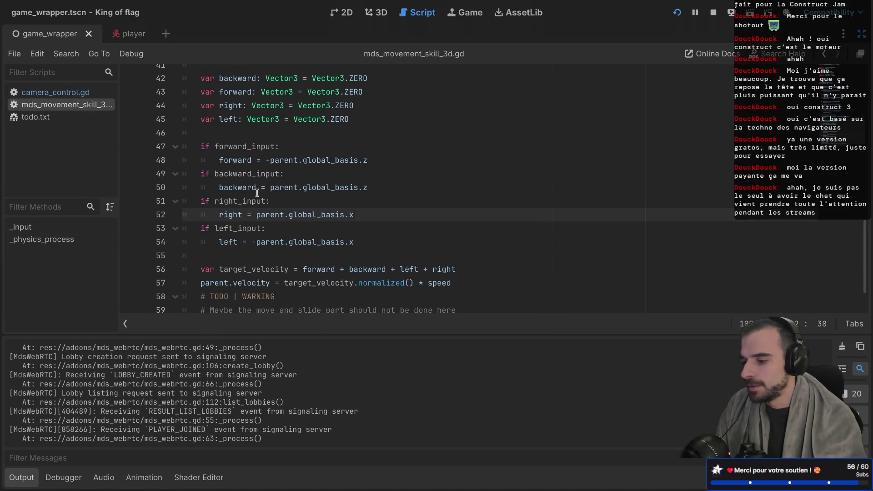
{"action": "mouse_move", "coordinate": [257, 192]}
{"action": "scroll", "coordinate": [333, 174], "scroll_direction": "up", "scroll_amount": 6}
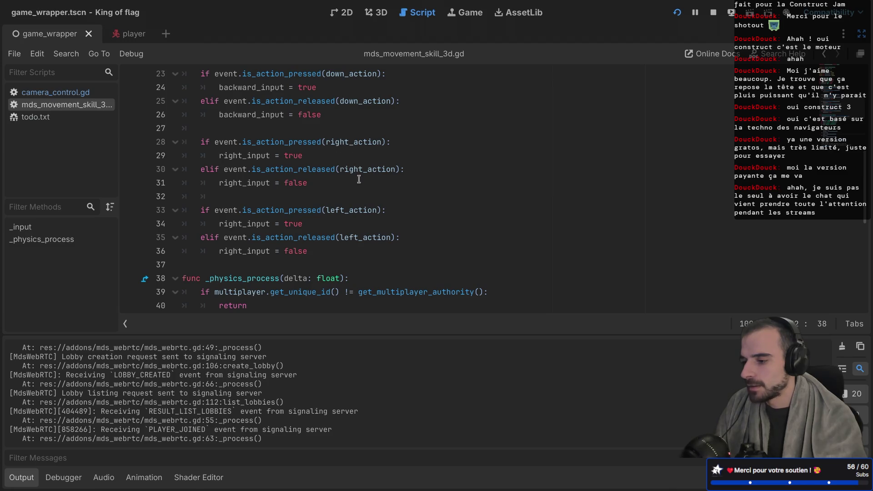
Replace right_input with left_input on lines 34 and 36
{"action": "double_click", "coordinate": [251, 224]}
{"action": "type", "text": "left_in"}
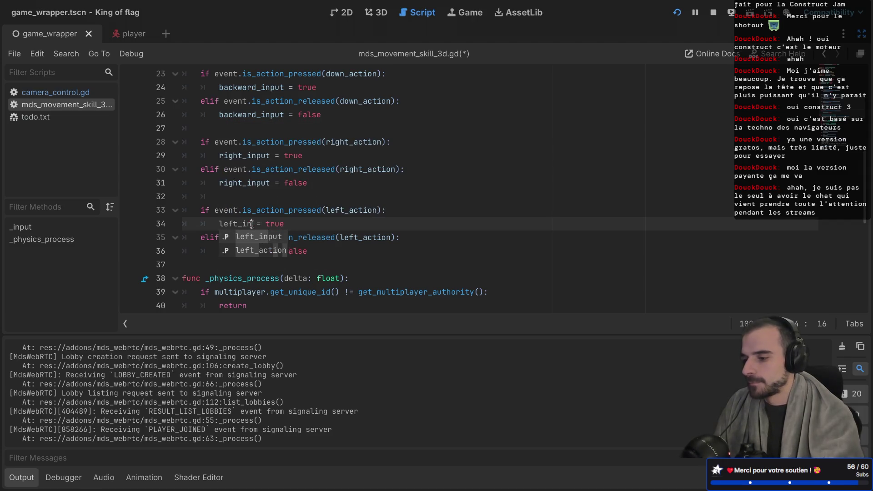
{"action": "key", "text": "Return"}
{"action": "double_click", "coordinate": [241, 245]}
{"action": "type", "text": "left_input"}
Save the movement script and relaunch the game
{"action": "key", "text": "ctrl+s"}
{"action": "scroll", "coordinate": [337, 221], "scroll_direction": "down", "scroll_amount": 2}
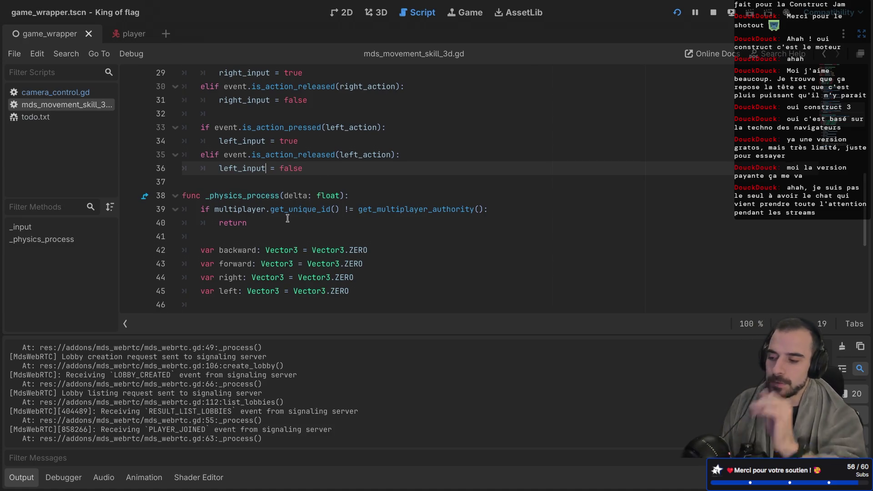
{"action": "scroll", "coordinate": [301, 177], "scroll_direction": "down", "scroll_amount": 5}
{"action": "key", "text": "super+b"}
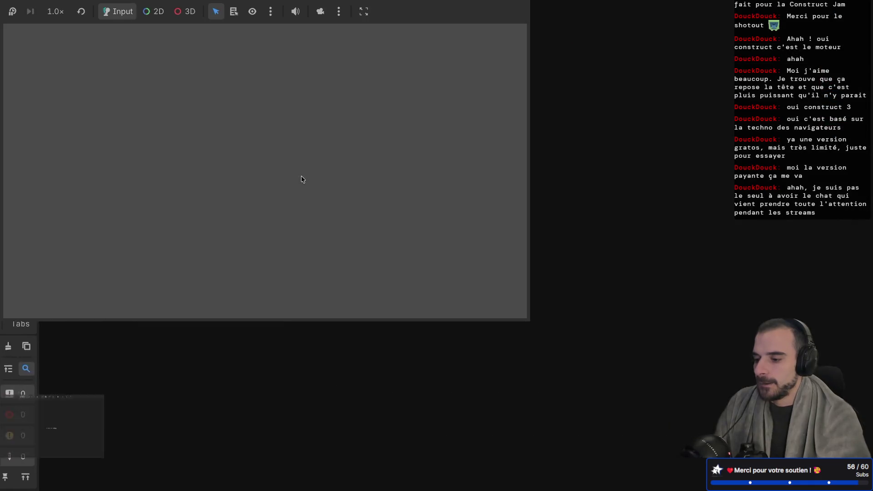
Create a lobby, join it with the pasted lobby code, and start the two-player game
{"action": "left_click", "coordinate": [427, 246]}
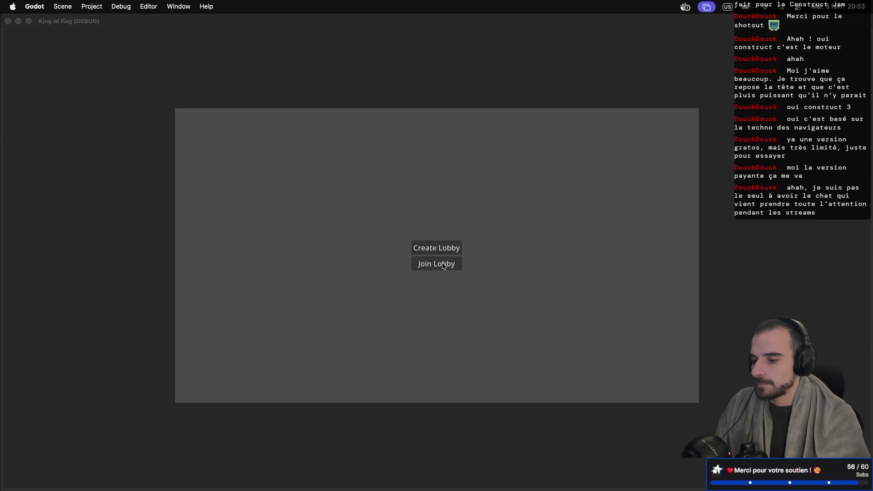
{"action": "left_click", "coordinate": [444, 266]}
{"action": "key", "text": "super+v"}
{"action": "left_click", "coordinate": [442, 264]}
{"action": "left_click", "coordinate": [440, 277]}
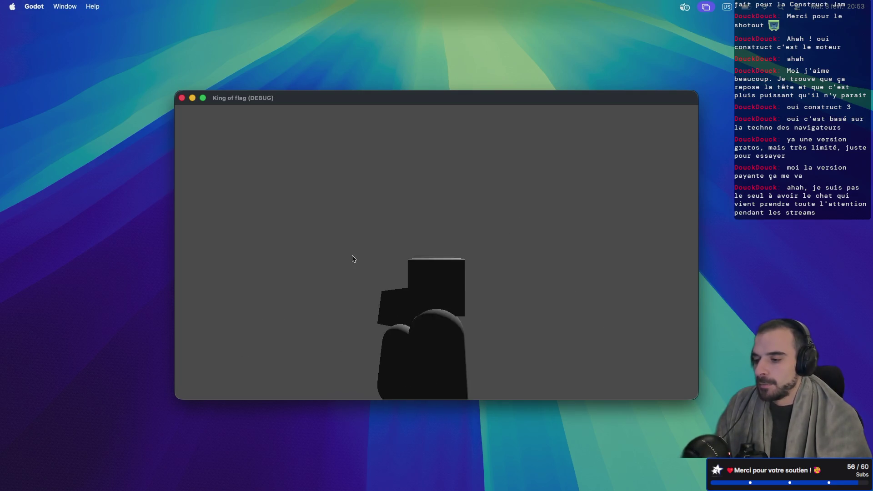
Close both game windows after testing movement
{"action": "left_click", "coordinate": [183, 98]}
{"action": "key", "text": "ctrl+Left"}
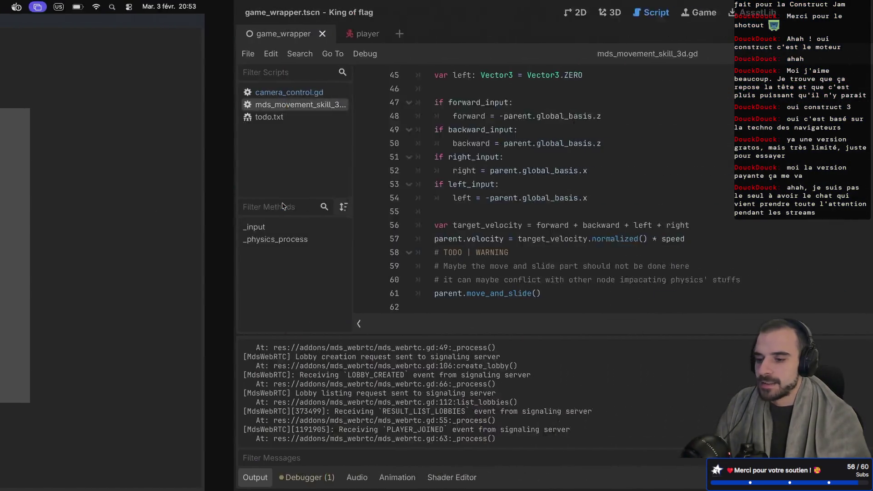
{"action": "key", "text": "ctrl+Right"}
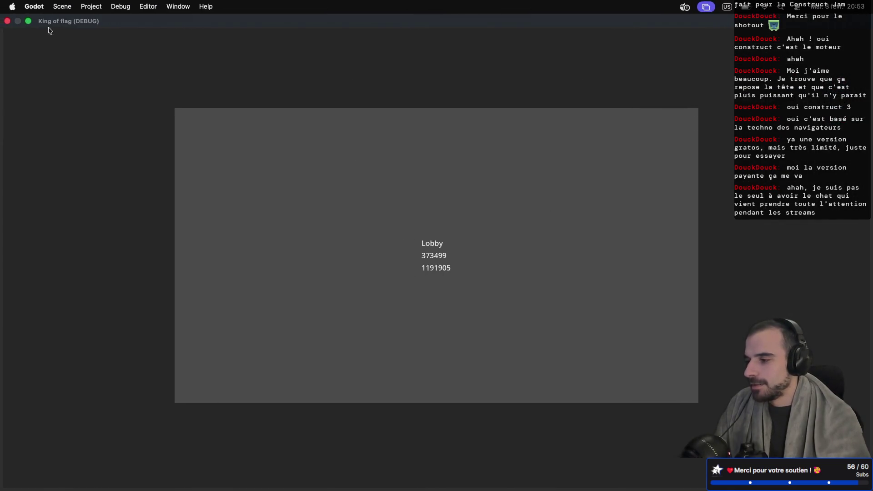
{"action": "left_click", "coordinate": [8, 22]}
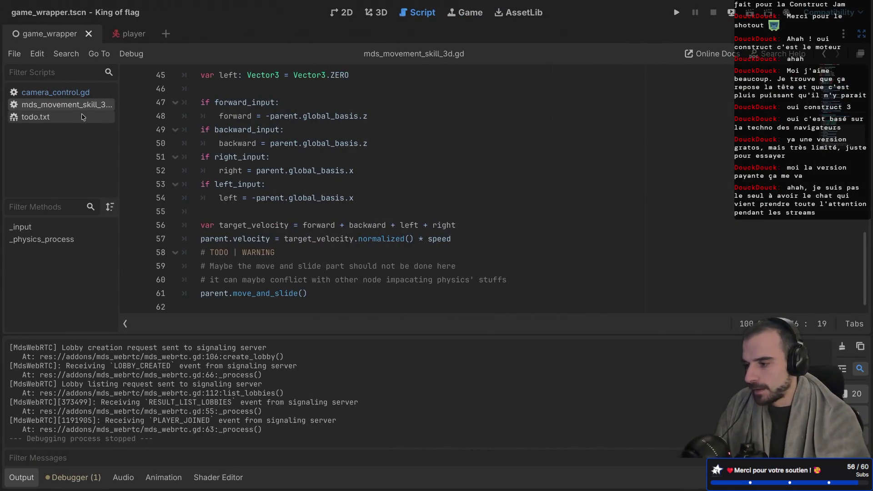
Delete the second line of todo.txt, keeping 'Remove Players when game start on clients'
{"action": "left_click", "coordinate": [80, 113]}
{"action": "left_click", "coordinate": [373, 97]}
{"action": "left_click", "coordinate": [393, 86]}
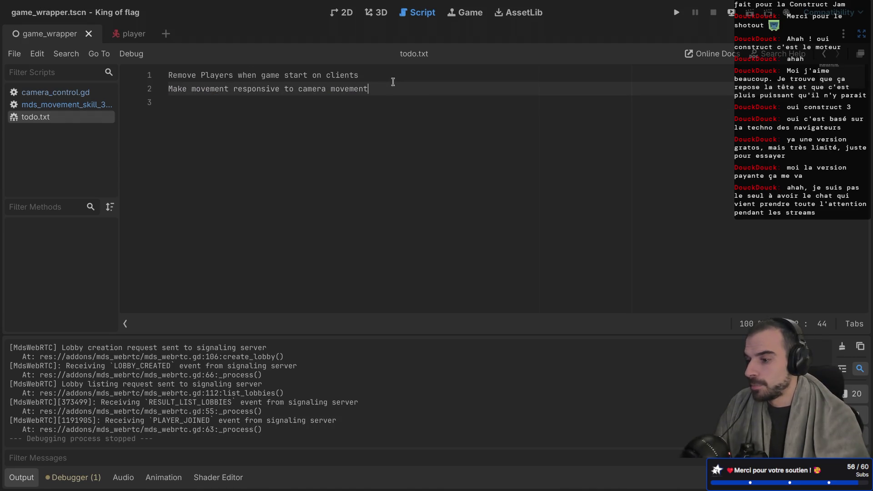
{"action": "left_click_drag", "start_coordinate": [392, 82], "coordinate": [391, 75]}
{"action": "key", "text": "BackSpace"}
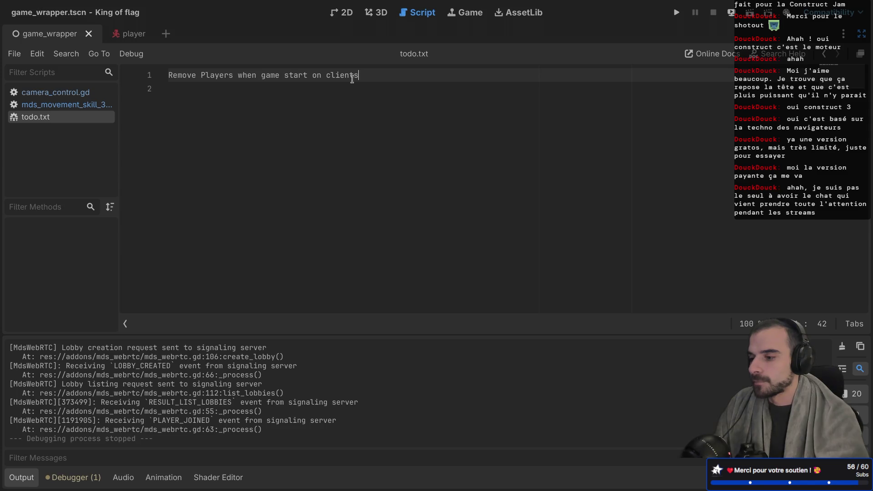
Toggle distraction-free mode on and off, ending with full-width editing
{"action": "key", "text": "ctrl+shift+F11"}
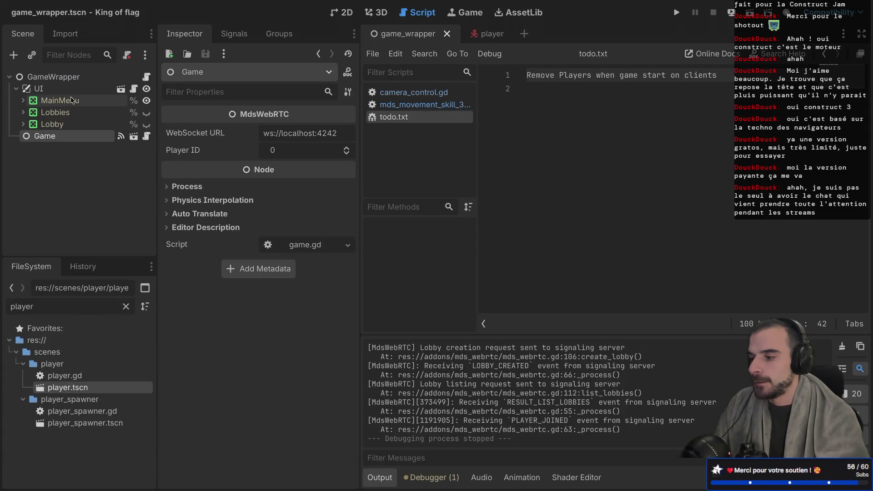
{"action": "key", "text": "ctrl+shift+F11"}
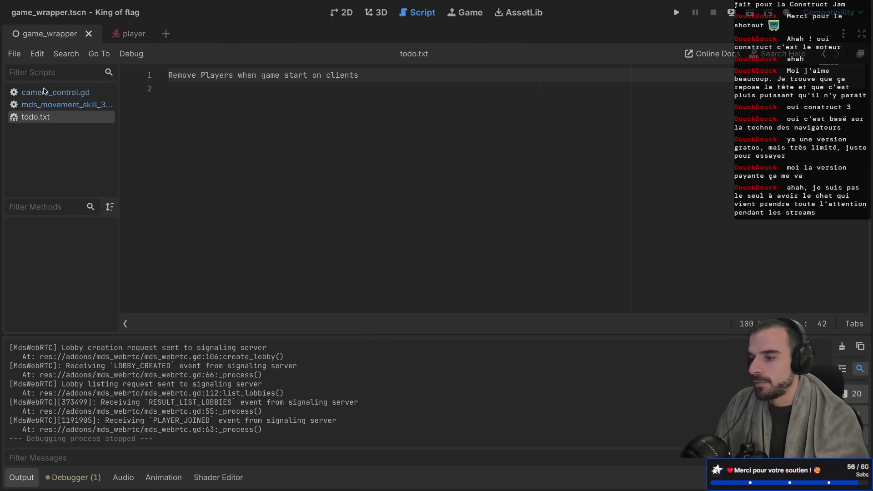
{"action": "key", "text": "ctrl+Left"}
{"action": "key", "text": "ctrl+Right"}
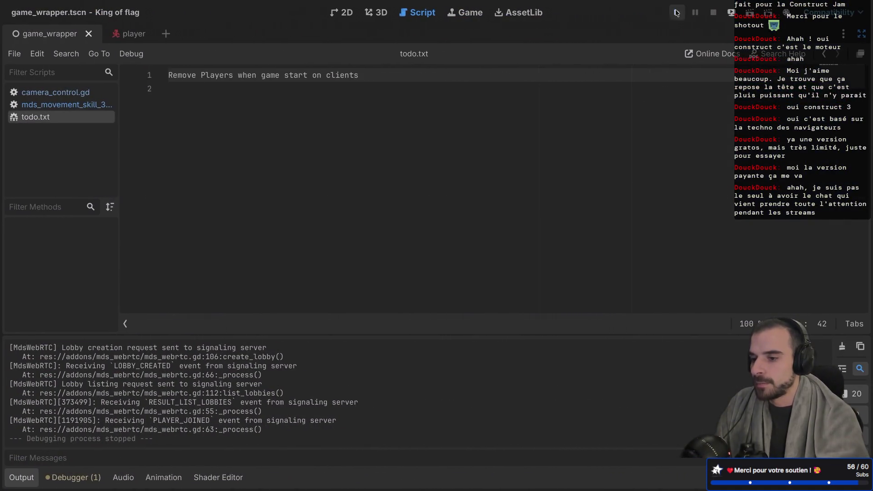
Run the project, create a lobby, join from the second window, and start the match
{"action": "left_click", "coordinate": [678, 13]}
{"action": "left_click", "coordinate": [427, 249]}
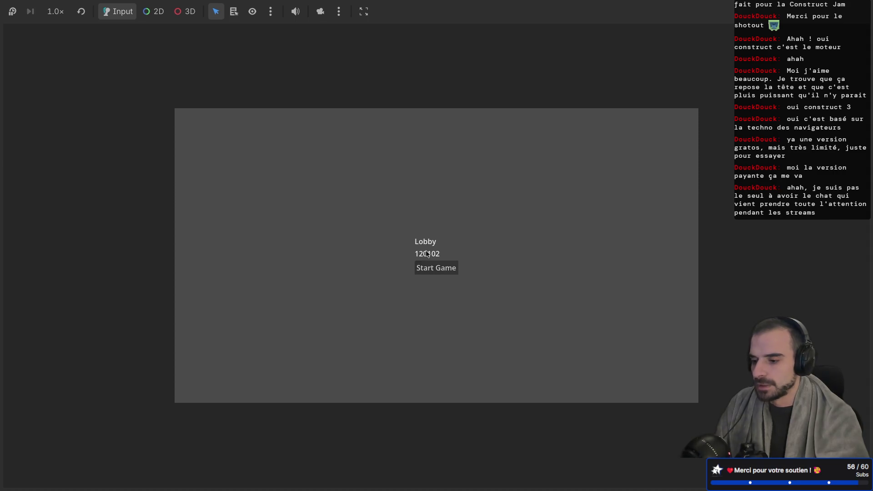
{"action": "key", "text": "ctrl+Left"}
{"action": "left_click", "coordinate": [431, 266]}
{"action": "key", "text": "ctrl+Right"}
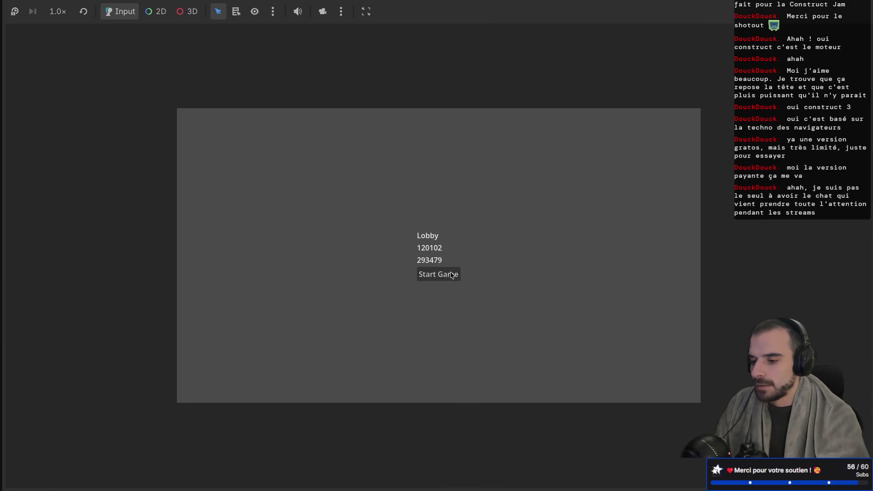
{"action": "left_click", "coordinate": [452, 274]}
{"action": "key", "text": "ctrl+Left"}
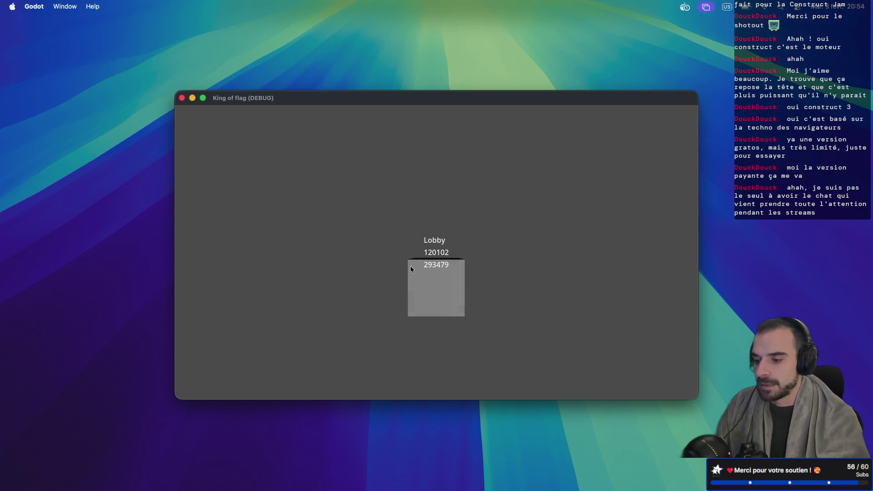
{"action": "key", "text": "ctrl+Right"}
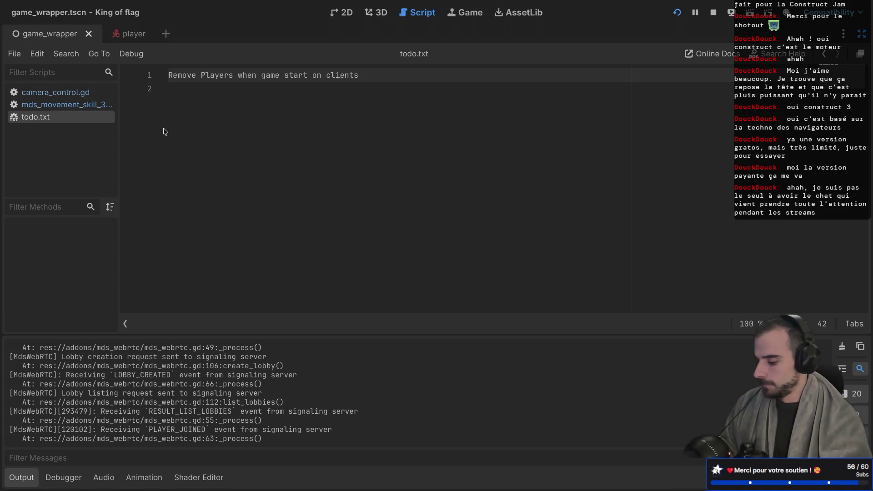
Show the side docks again, widen the script editor, and collapse the UI node
{"action": "key", "text": "ctrl+shift+F11"}
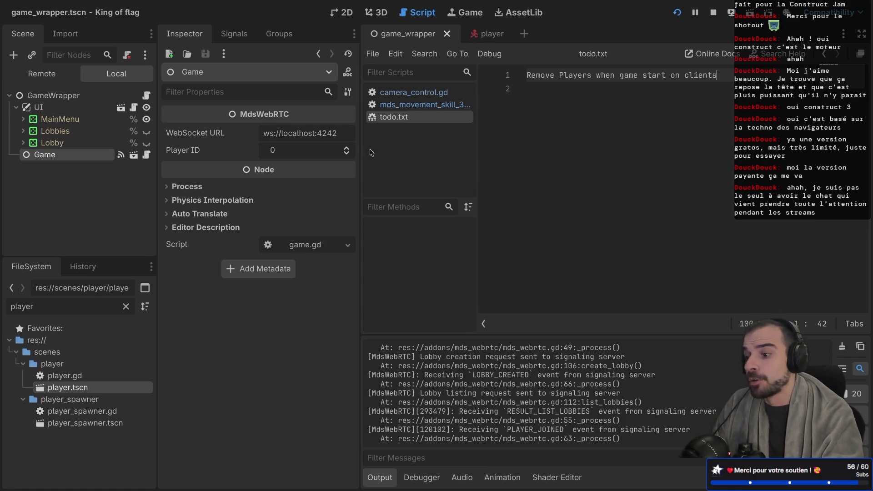
{"action": "left_click_drag", "start_coordinate": [360, 147], "coordinate": [339, 147]}
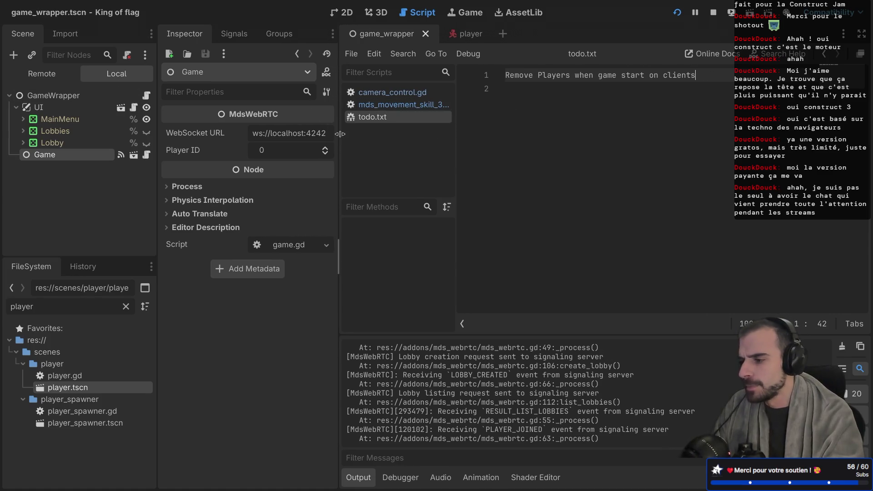
{"action": "left_click", "coordinate": [17, 109]}
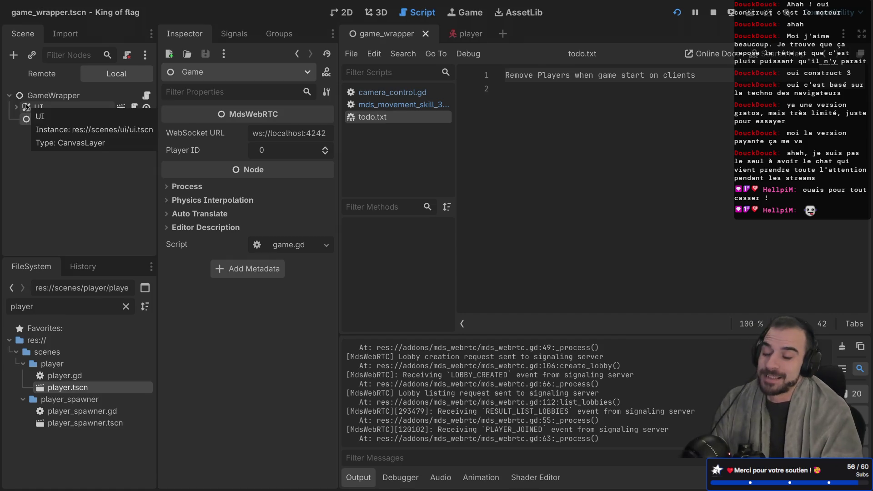
{"action": "left_click", "coordinate": [48, 150]}
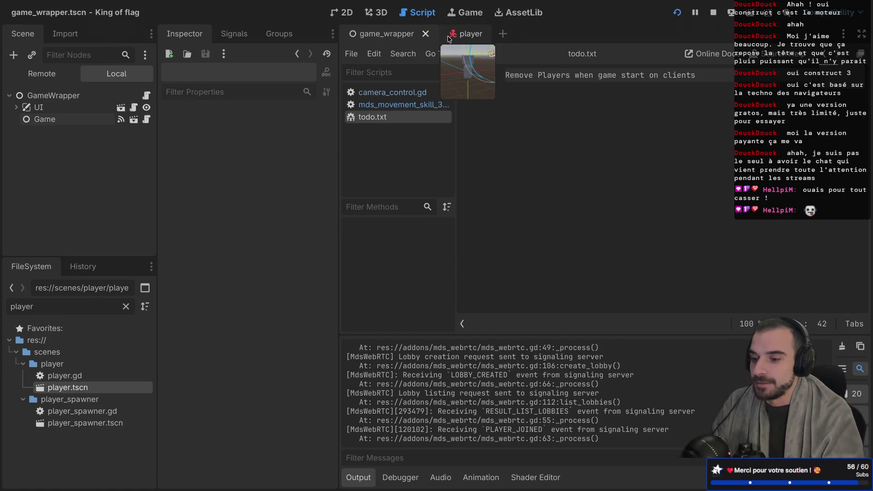
{"action": "left_click", "coordinate": [508, 89]}
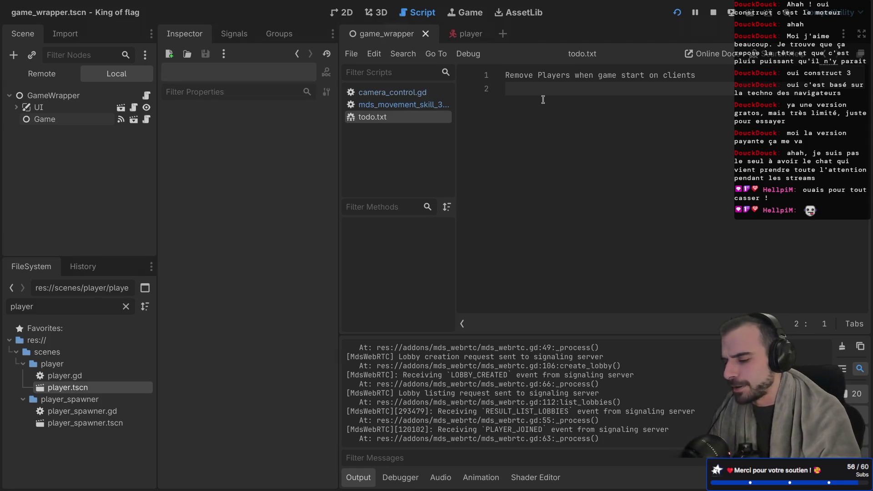
Narrow the scene/file docks and the inspector panel
{"action": "key", "text": "XF86MonBrightnessUp"}
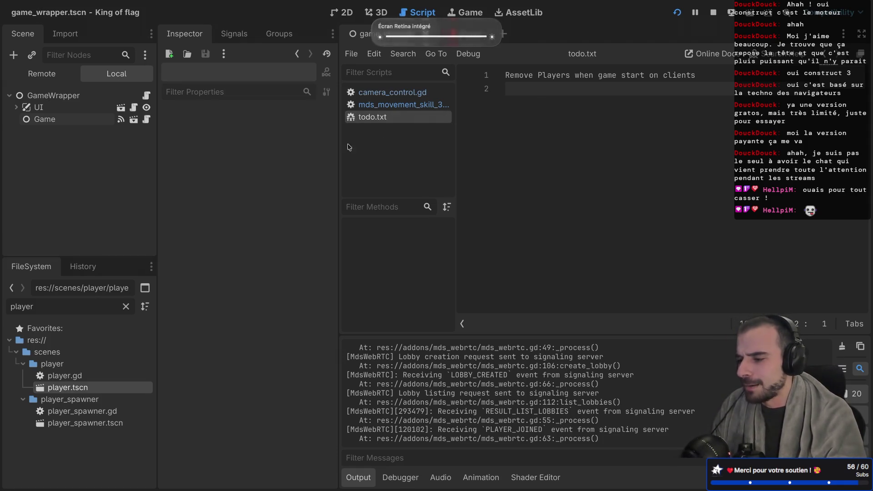
{"action": "left_click_drag", "start_coordinate": [158, 144], "coordinate": [142, 144]}
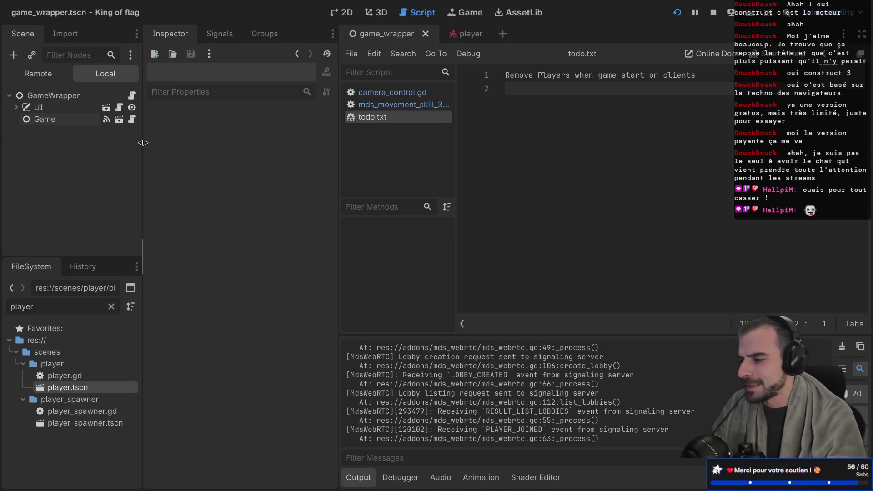
{"action": "left_click_drag", "start_coordinate": [320, 122], "coordinate": [298, 122]}
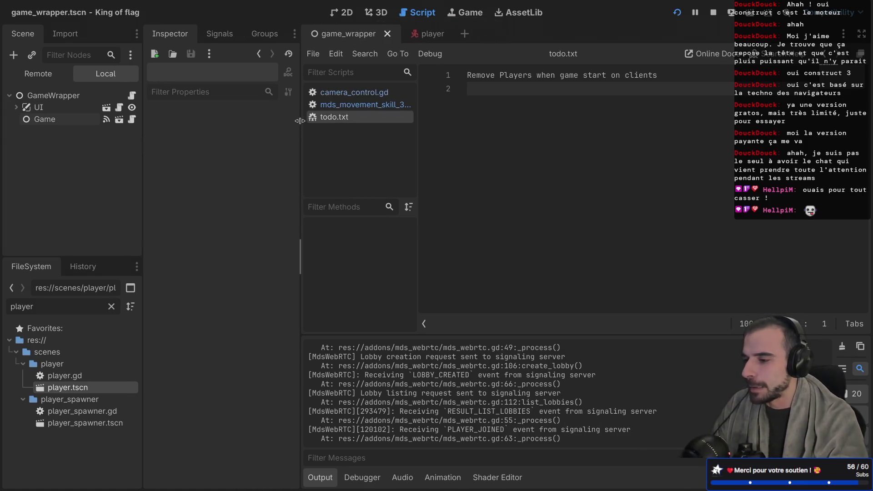
{"action": "key", "text": "Left"}
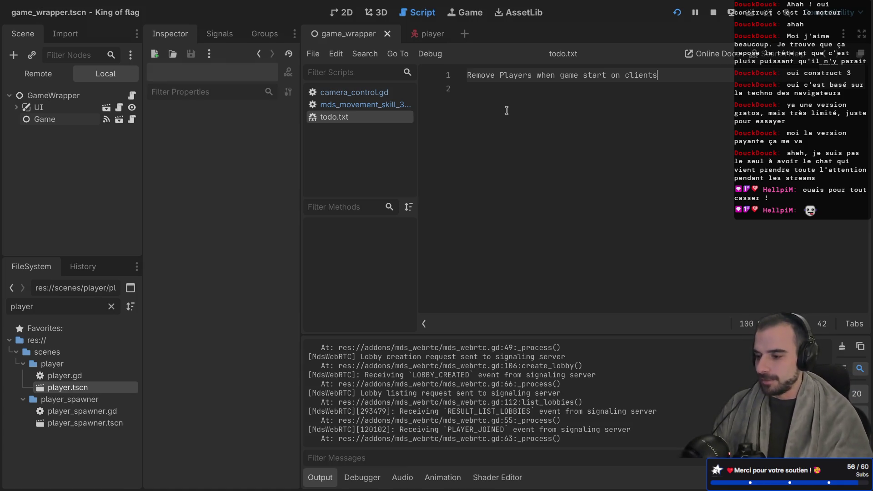
Review the todo.txt note, selecting the word Players in it
{"action": "left_click", "coordinate": [503, 106]}
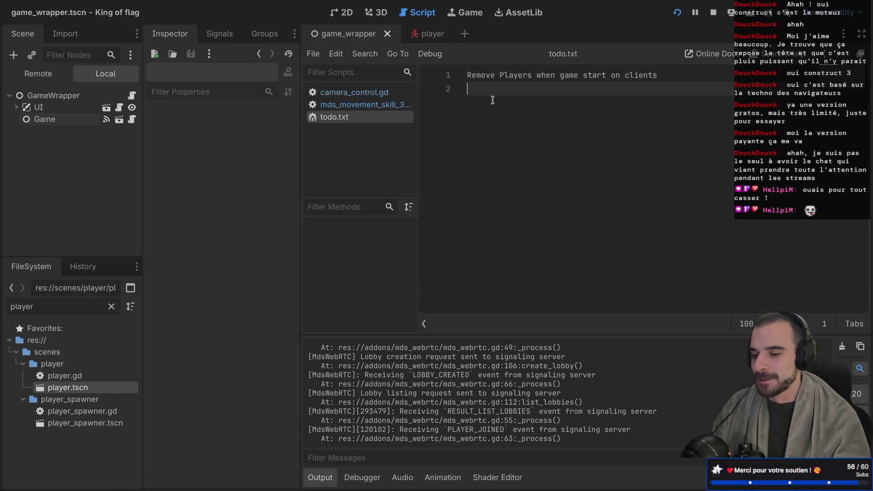
{"action": "left_click", "coordinate": [435, 75]}
{"action": "left_click", "coordinate": [472, 94]}
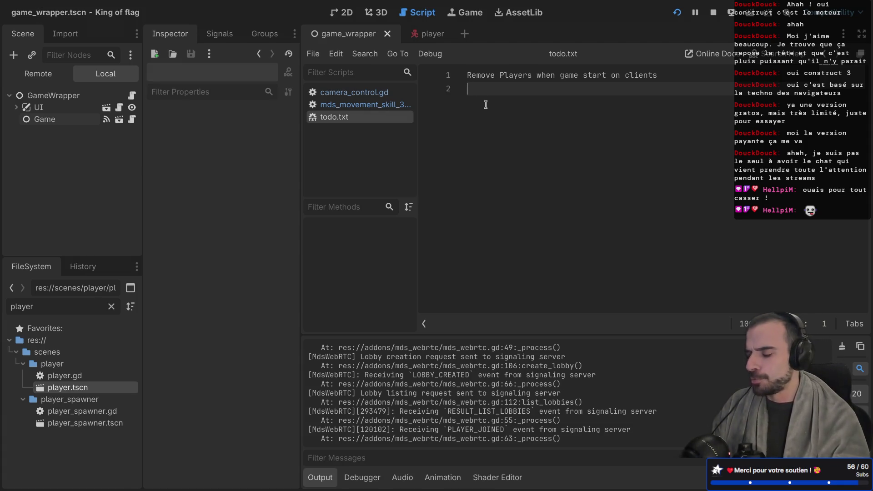
{"action": "double_click", "coordinate": [515, 75]}
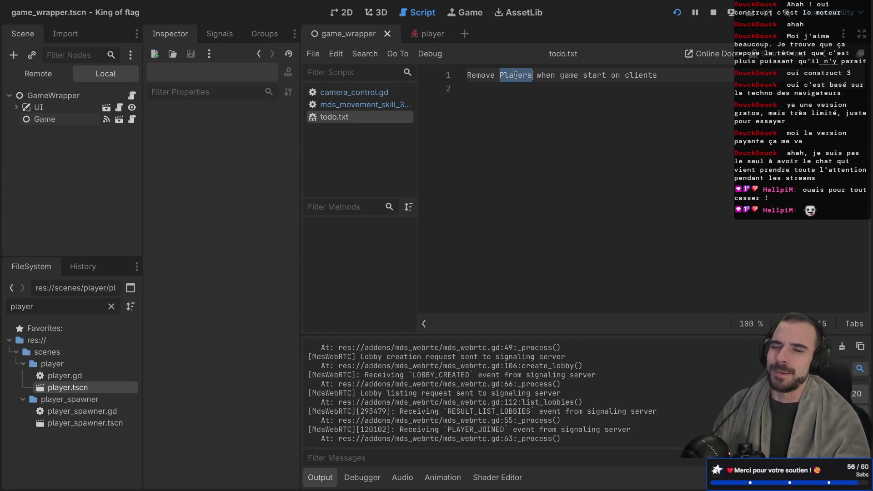
{"action": "left_click", "coordinate": [484, 111]}
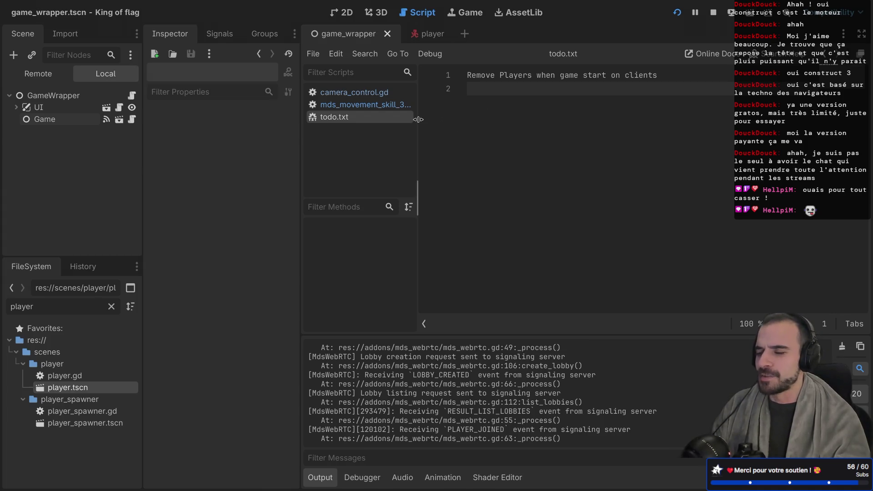
Widen the list of open scripts by dragging its splitter
{"action": "mouse_move", "coordinate": [417, 118]}
{"action": "left_mouse_down"}
{"action": "mouse_move", "coordinate": [460, 119]}
{"action": "mouse_move", "coordinate": [443, 119]}
{"action": "left_mouse_up"}
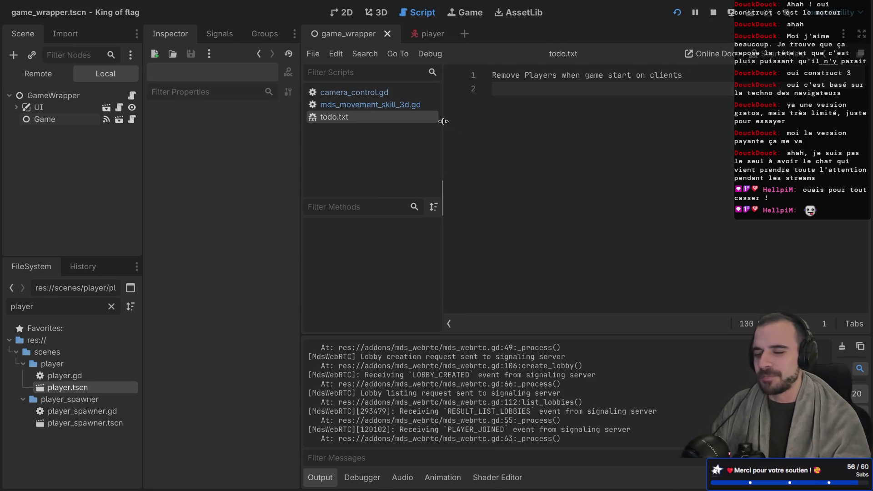
{"action": "key", "text": "shift+Up"}
{"action": "left_click", "coordinate": [503, 91]}
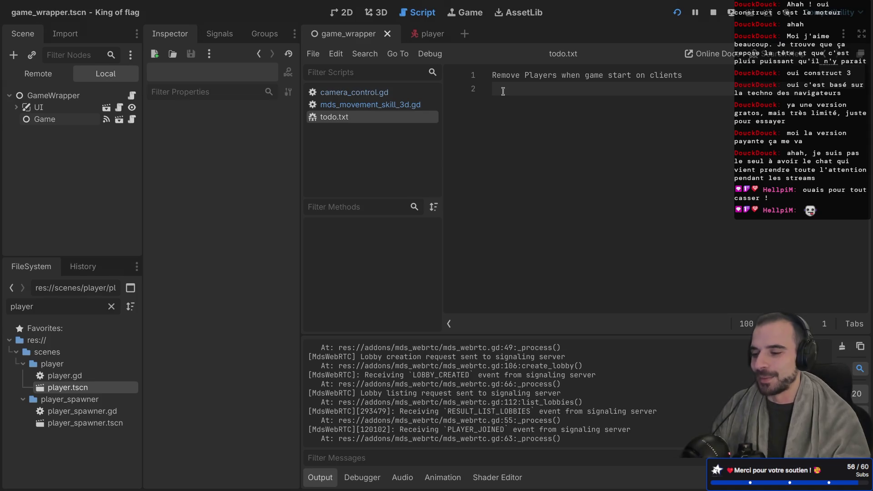
Open mds_movement_skill_3d.gd and scroll through its input handlers
{"action": "left_click", "coordinate": [371, 104]}
{"action": "scroll", "coordinate": [568, 207], "scroll_direction": "down", "scroll_amount": 1}
{"action": "scroll", "coordinate": [571, 210], "scroll_direction": "up", "scroll_amount": 15}
{"action": "scroll", "coordinate": [571, 211], "scroll_direction": "down", "scroll_amount": 15}
{"action": "scroll", "coordinate": [571, 210], "scroll_direction": "up", "scroll_amount": 10}
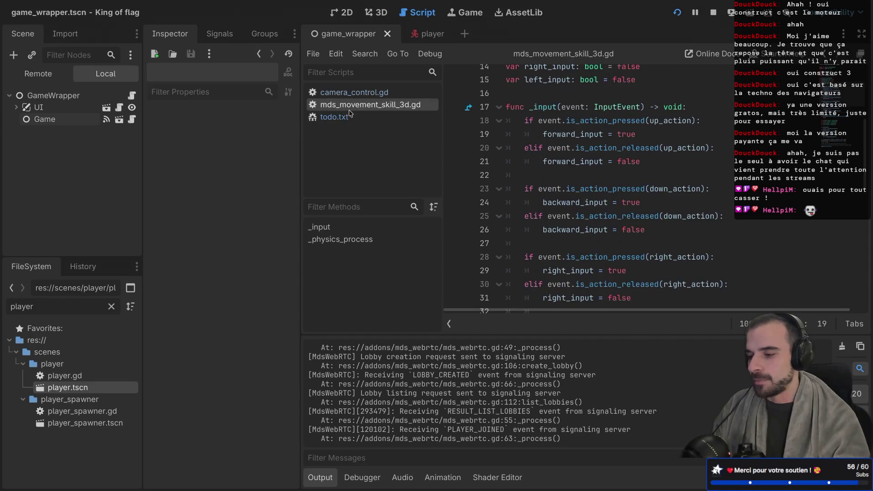
Close mds_movement_skill_3d.gd and bring up camera_control.gd
{"action": "middle_click", "coordinate": [350, 107]}
{"action": "left_click", "coordinate": [355, 92]}
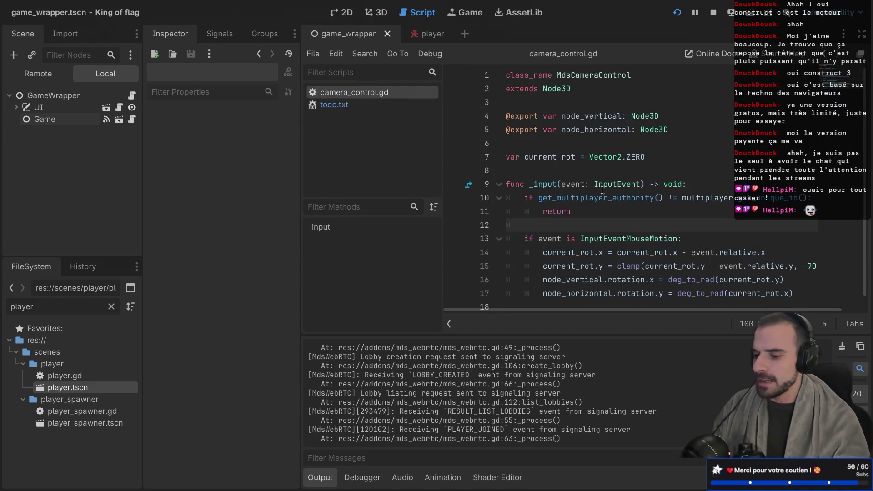
{"action": "scroll", "coordinate": [603, 190], "scroll_direction": "down", "scroll_amount": 1}
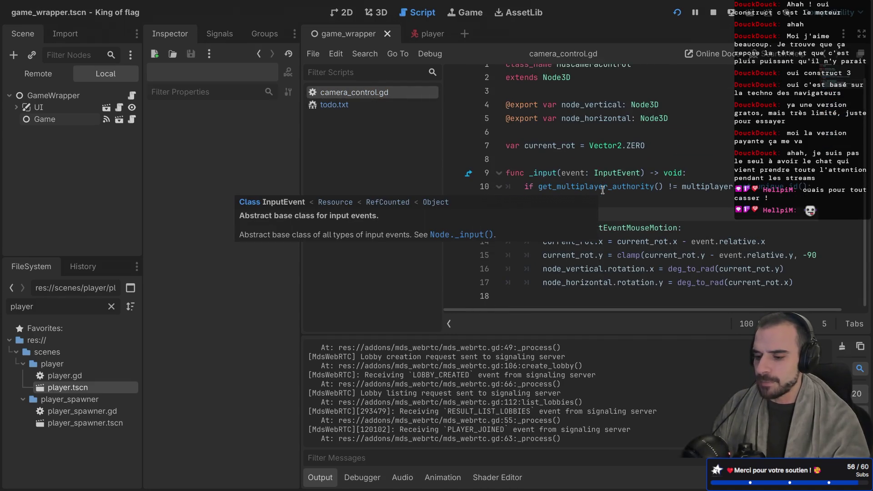
Close camera_control.gd, leaving todo.txt, and open the game scene
{"action": "left_click", "coordinate": [366, 103]}
{"action": "left_click", "coordinate": [368, 96]}
{"action": "middle_click", "coordinate": [368, 93]}
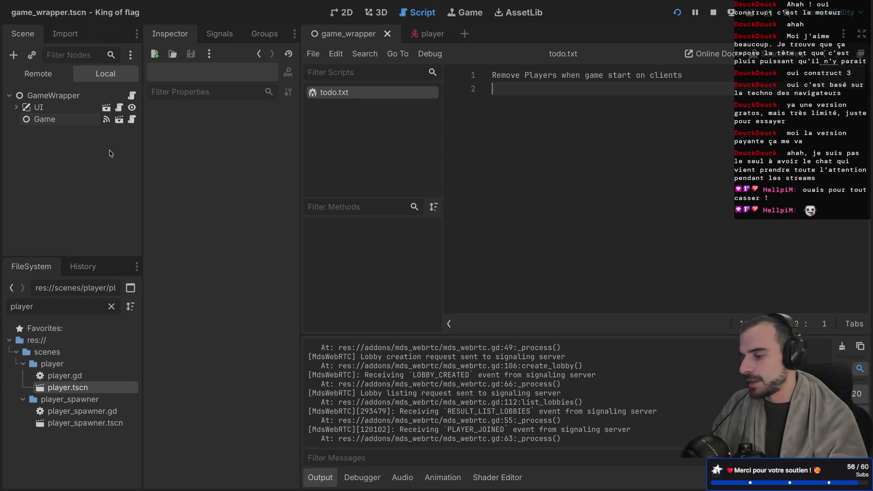
{"action": "left_click", "coordinate": [119, 119]}
Select the Game root node, open game.gd, and highlight the MdsWebRTC class name
{"action": "left_click", "coordinate": [53, 97]}
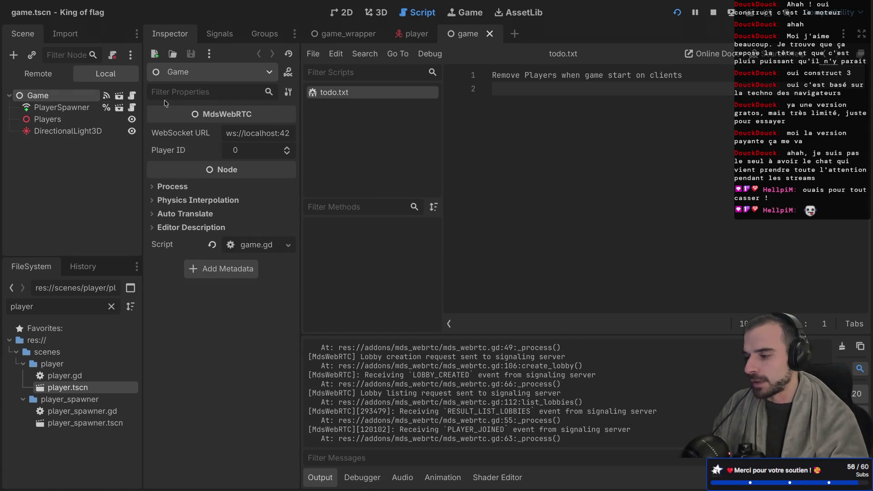
{"action": "left_click", "coordinate": [132, 96]}
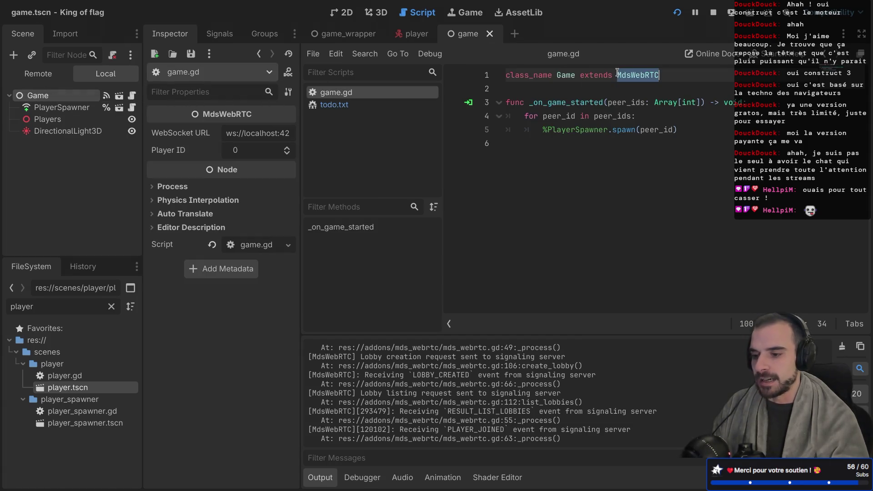
{"action": "left_click", "coordinate": [651, 92]}
{"action": "double_click", "coordinate": [636, 76]}
{"action": "left_click", "coordinate": [667, 110]}
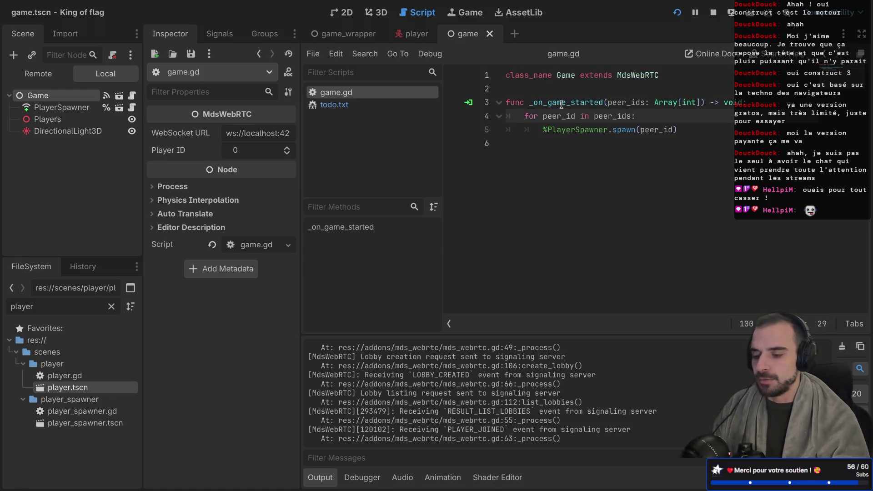
Select _on_game_started, jump to MdsWebRTC's script, and switch to distraction-free mode
{"action": "left_click_drag", "start_coordinate": [528, 102], "coordinate": [603, 103]}
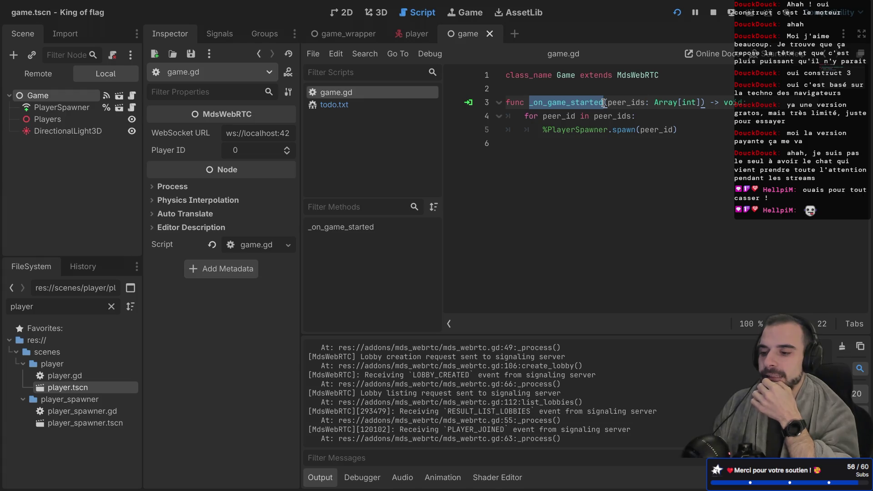
{"action": "left_click", "coordinate": [645, 75], "text": "ctrl"}
{"action": "key", "text": "ctrl+shift+F11"}
{"action": "scroll", "coordinate": [276, 189], "scroll_direction": "down", "scroll_amount": 20}
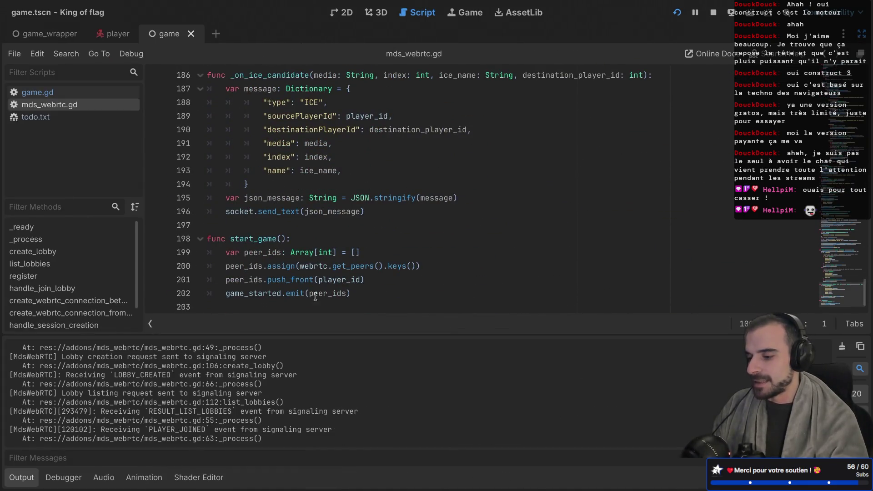
Review start_game's game_started.emit call, then return to game.gd and the running game
{"action": "scroll", "coordinate": [259, 236], "scroll_direction": "up", "scroll_amount": 1}
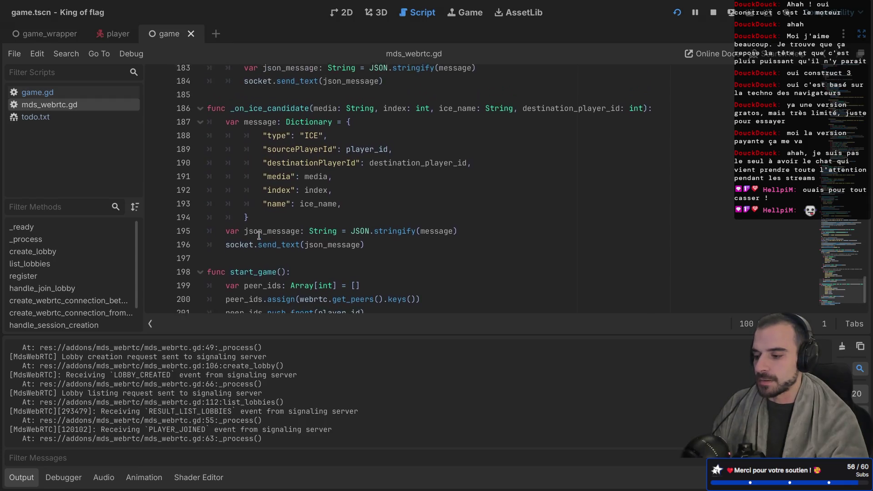
{"action": "scroll", "coordinate": [260, 237], "scroll_direction": "down", "scroll_amount": 1}
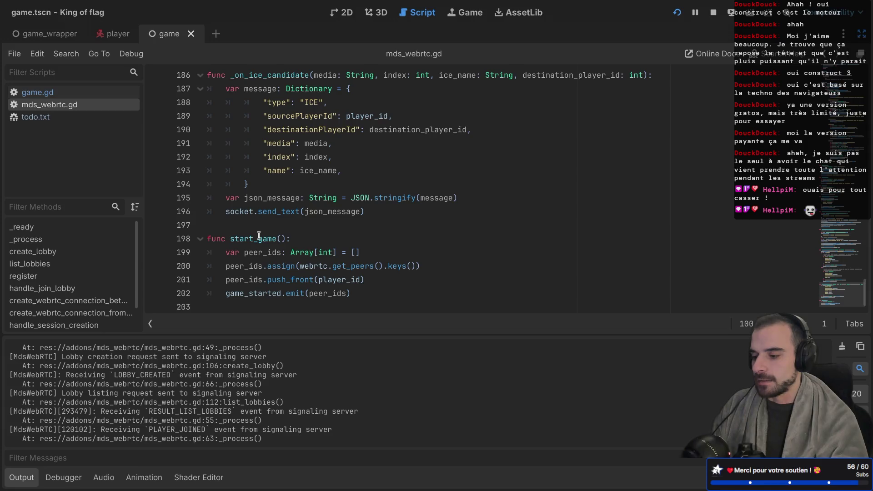
{"action": "double_click", "coordinate": [250, 293]}
{"action": "left_click", "coordinate": [298, 295]}
{"action": "double_click", "coordinate": [299, 295]}
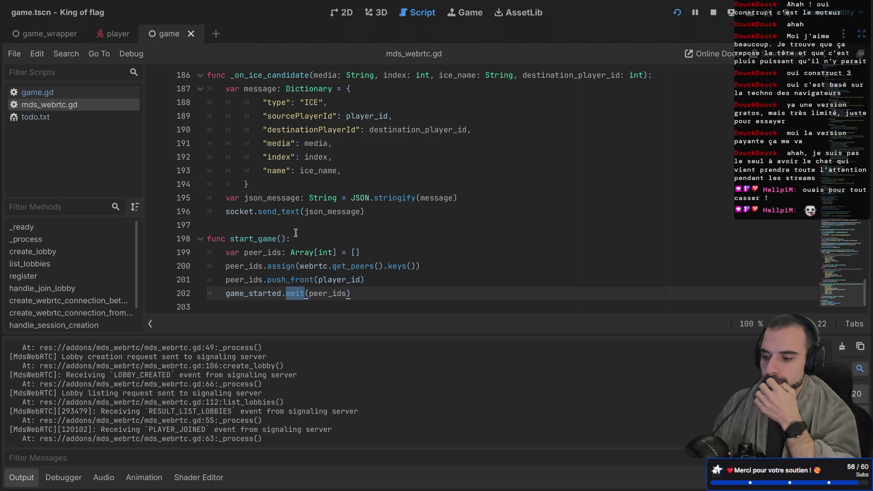
{"action": "left_click", "coordinate": [48, 94]}
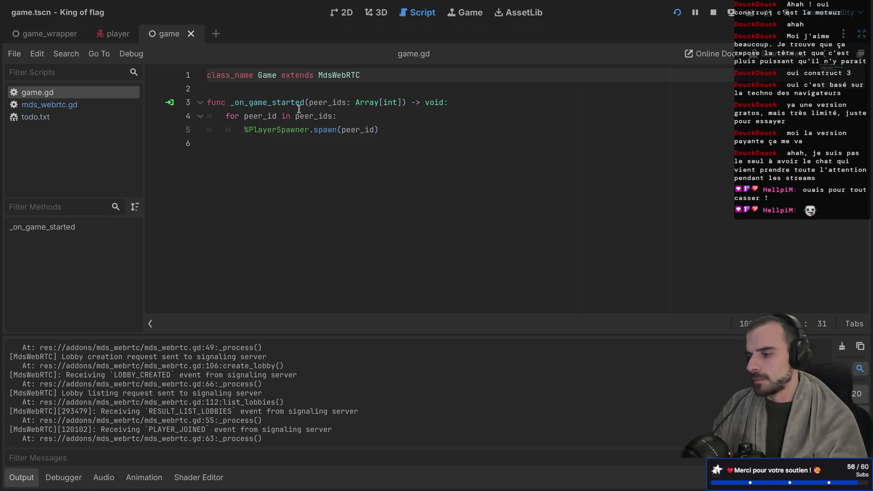
{"action": "key", "text": "super+Tab"}
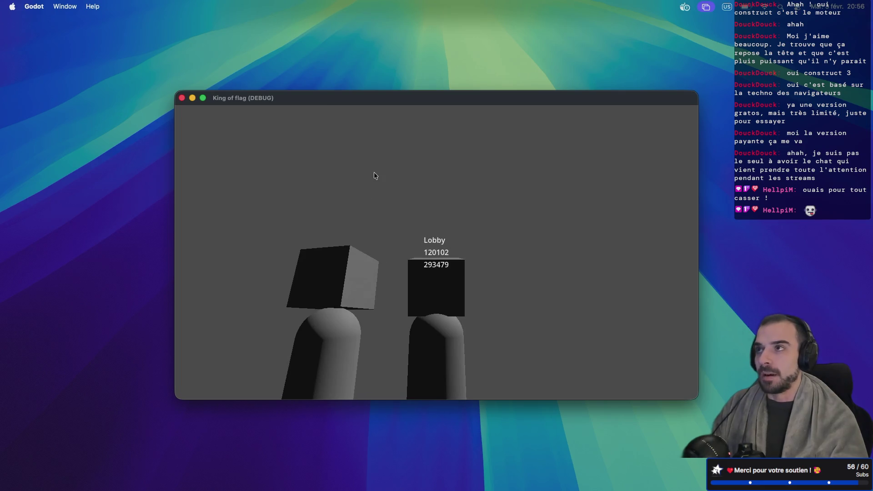
Check the King of flag debug game window on its desktop space, then close it
{"action": "key", "text": "ctrl+Right"}
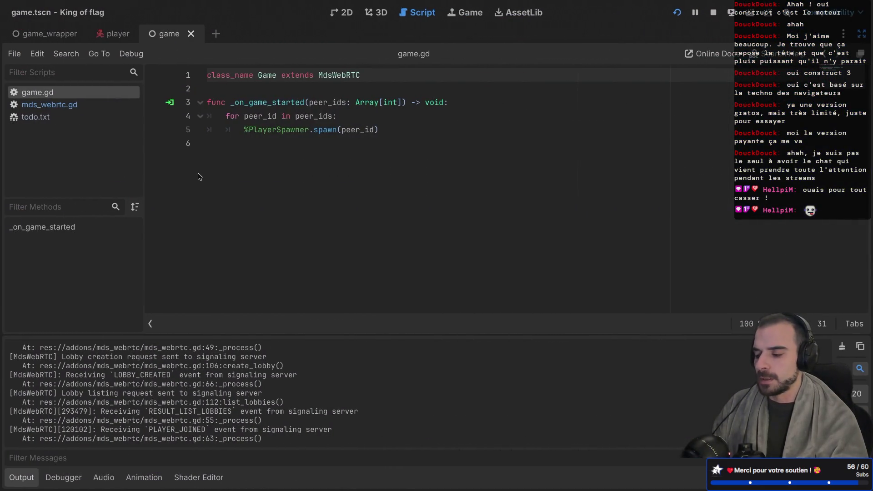
{"action": "key", "text": "ctrl+Left"}
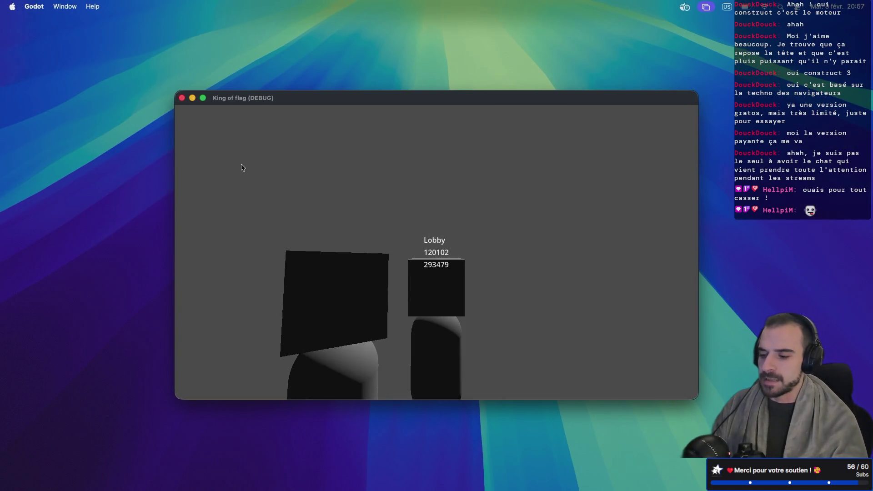
{"action": "left_click", "coordinate": [182, 98]}
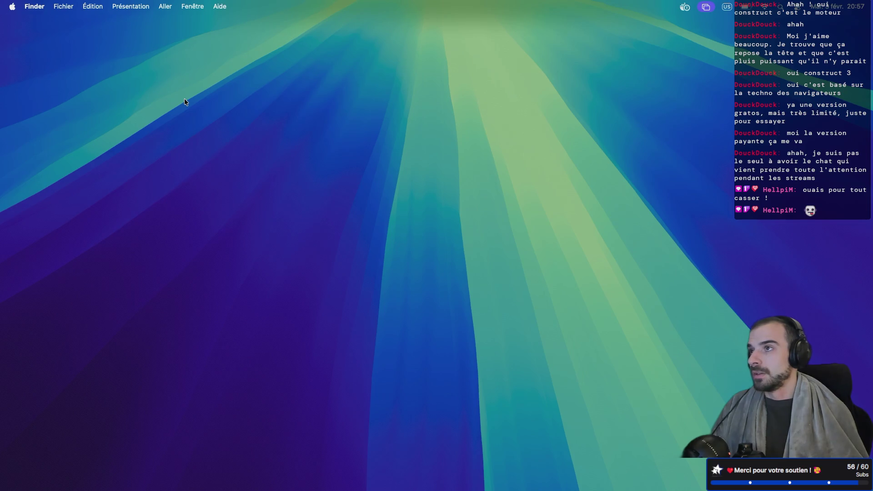
Launch Blender from a Spotlight search for 'blender'
{"action": "right_click", "coordinate": [287, 195]}
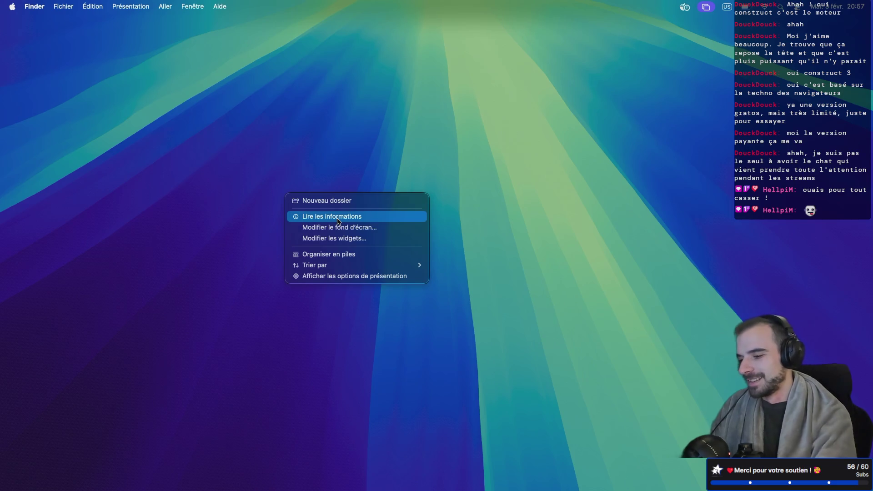
{"action": "key", "text": "Escape"}
{"action": "key", "text": "super+space"}
{"action": "type", "text": "blender"}
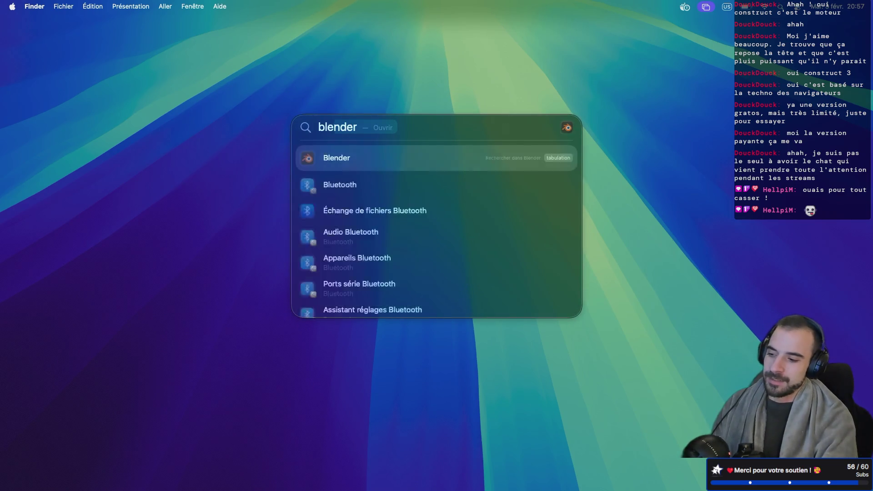
{"action": "key", "text": "Return"}
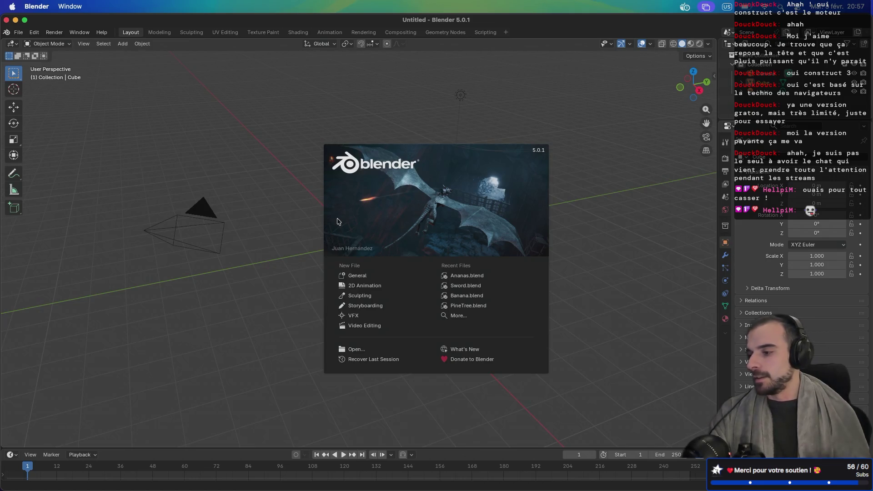
Start a new General scene and delete the default cube, leaving the camera and light
{"action": "left_click", "coordinate": [363, 276]}
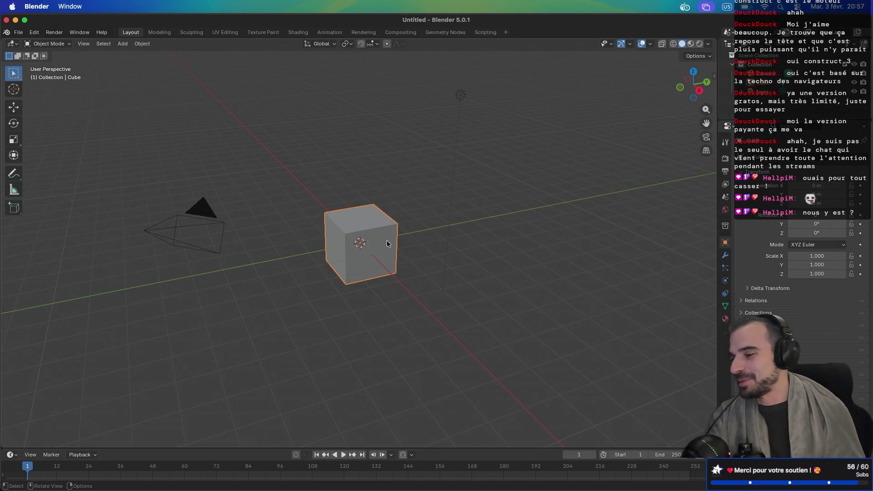
{"action": "mouse_move", "coordinate": [385, 246]}
{"action": "left_mouse_down"}
{"action": "mouse_move", "coordinate": [517, 262]}
{"action": "mouse_move", "coordinate": [402, 237]}
{"action": "left_mouse_up"}
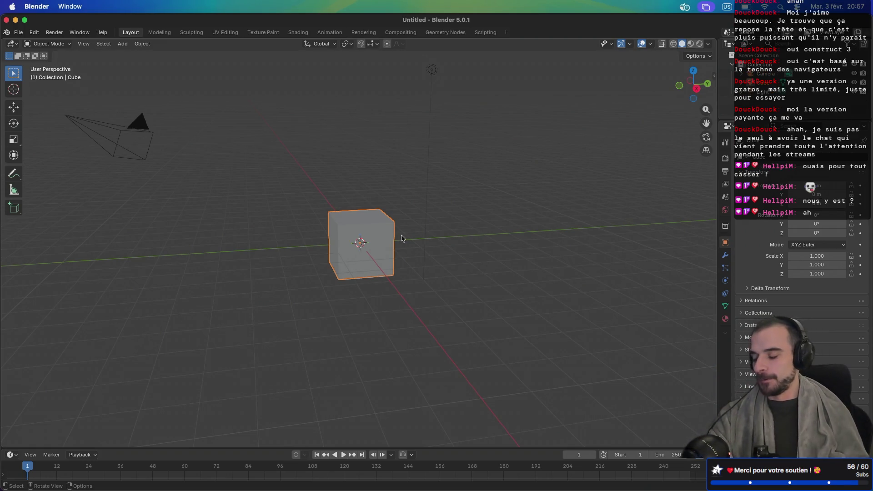
{"action": "scroll", "coordinate": [432, 243], "scroll_direction": "right", "scroll_amount": 5}
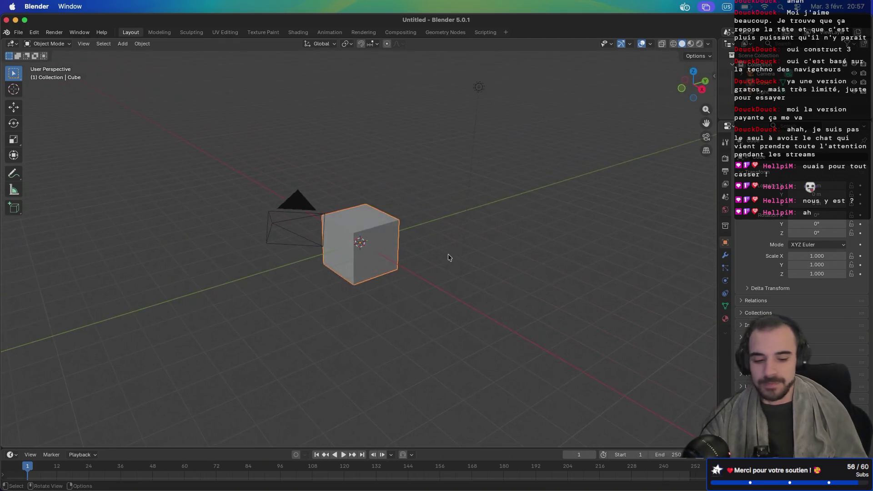
{"action": "key", "text": "Delete"}
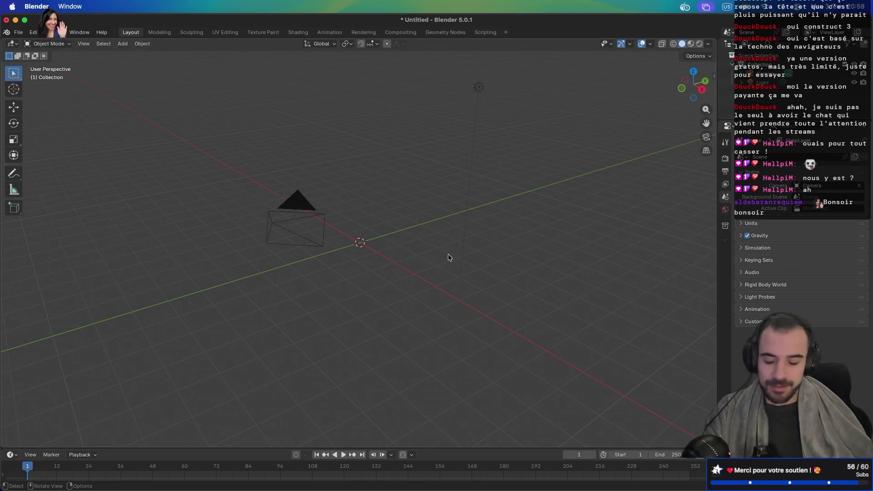
{"action": "key", "text": "shift+s"}
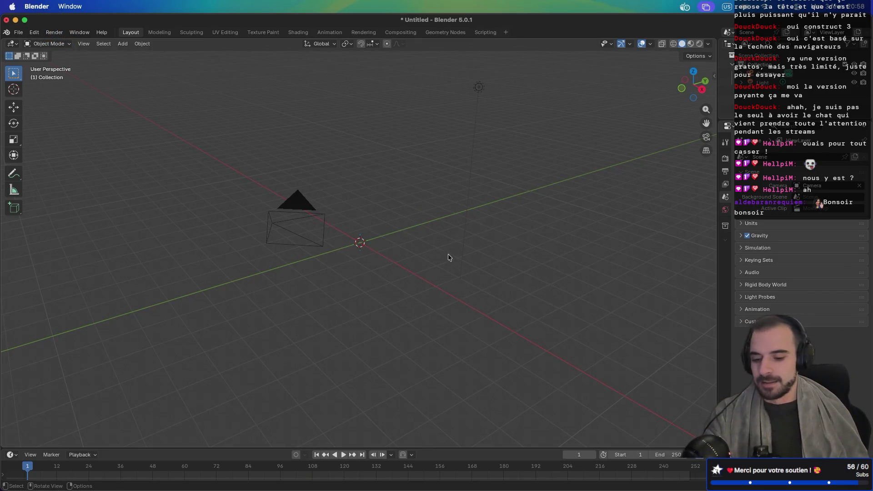
{"action": "key", "text": "shift+a"}
{"action": "mouse_move", "coordinate": [451, 271]}
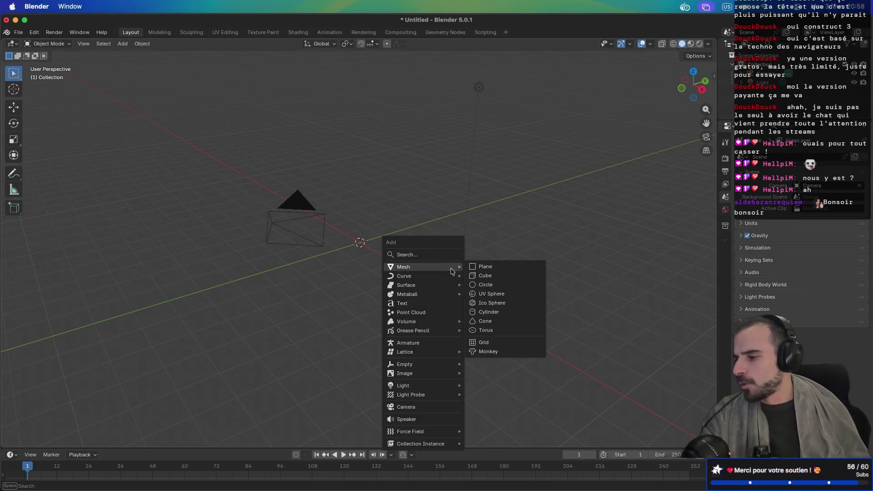
Add a mesh cylinder and set its vertex count to 8 for an octagon
{"action": "left_click", "coordinate": [488, 313]}
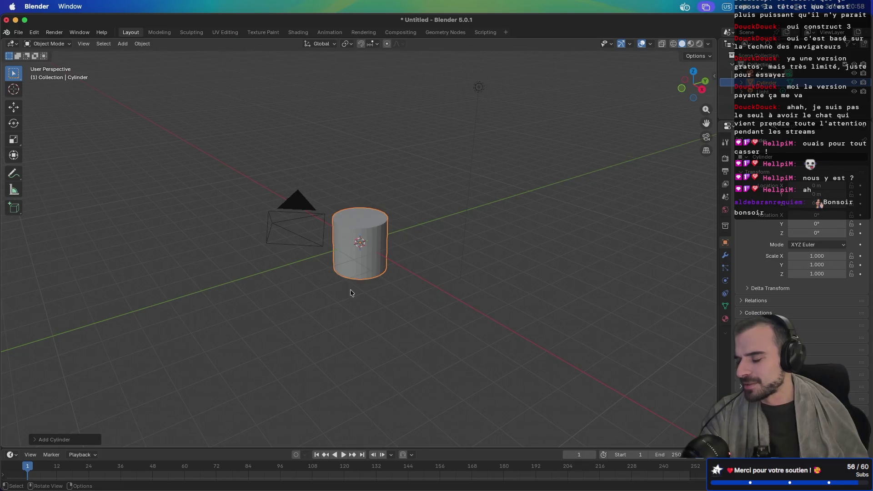
{"action": "scroll", "coordinate": [342, 285], "scroll_direction": "down", "scroll_amount": 5}
{"action": "scroll", "coordinate": [342, 285], "scroll_direction": "up", "scroll_amount": 10}
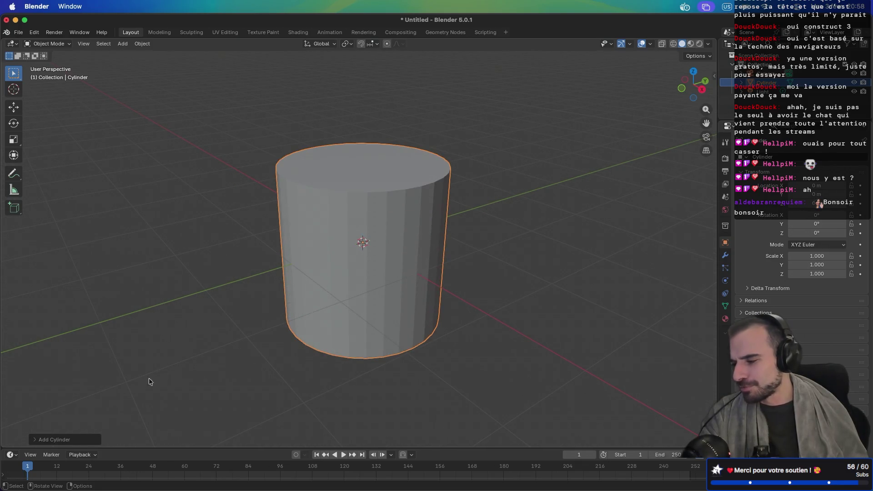
{"action": "left_click", "coordinate": [32, 443]}
{"action": "left_click", "coordinate": [118, 331]}
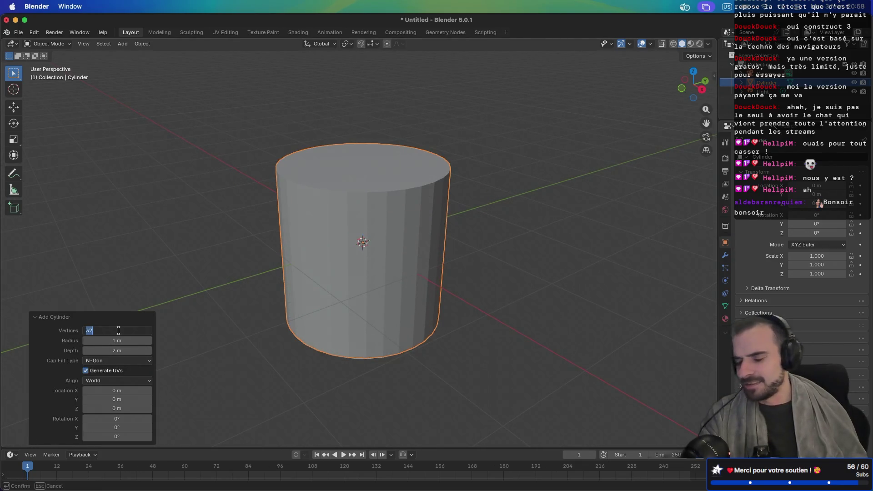
{"action": "type", "text": "8"}
{"action": "key", "text": "Return"}
Orbit and zoom to inspect the octagonal cylinder from a lower, frontal angle
{"action": "mouse_move", "coordinate": [245, 268]}
{"action": "left_mouse_down"}
{"action": "mouse_move", "coordinate": [275, 249]}
{"action": "mouse_move", "coordinate": [334, 266]}
{"action": "mouse_move", "coordinate": [338, 278]}
{"action": "left_mouse_up"}
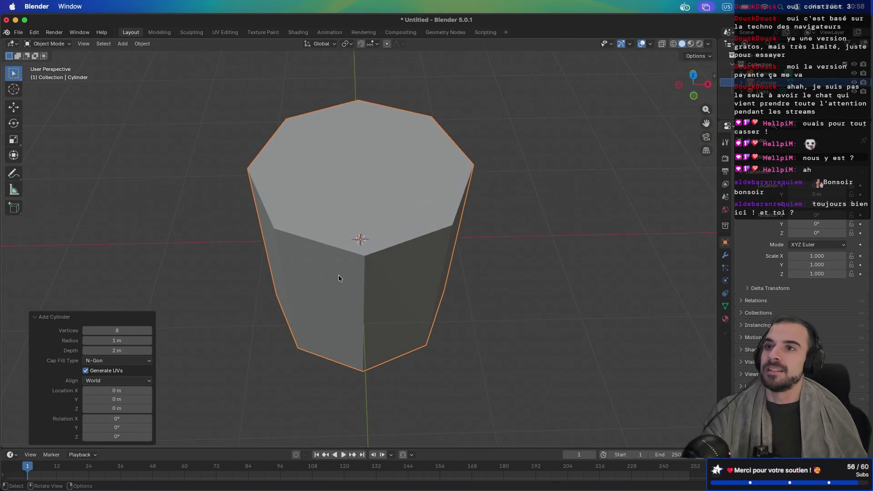
{"action": "left_click_drag", "start_coordinate": [386, 277], "coordinate": [318, 259]}
{"action": "scroll", "coordinate": [318, 261], "scroll_direction": "up", "scroll_amount": 3}
{"action": "scroll", "coordinate": [318, 260], "scroll_direction": "down", "scroll_amount": 4}
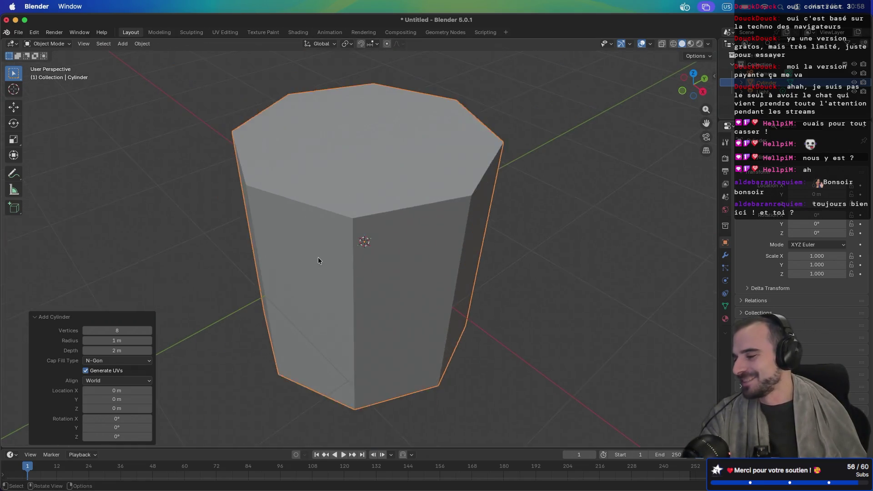
{"action": "scroll", "coordinate": [316, 263], "scroll_direction": "down", "scroll_amount": 1}
{"action": "left_click_drag", "start_coordinate": [263, 326], "coordinate": [290, 300]}
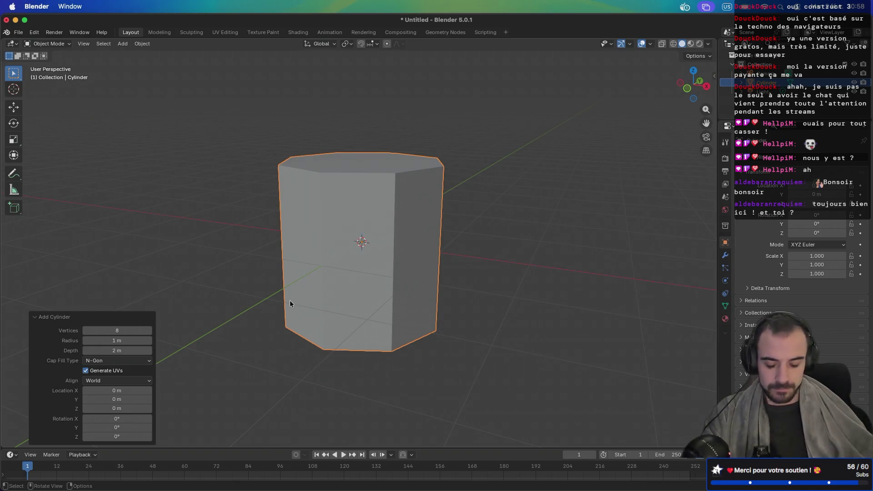
{"action": "scroll", "coordinate": [254, 294], "scroll_direction": "down", "scroll_amount": 2}
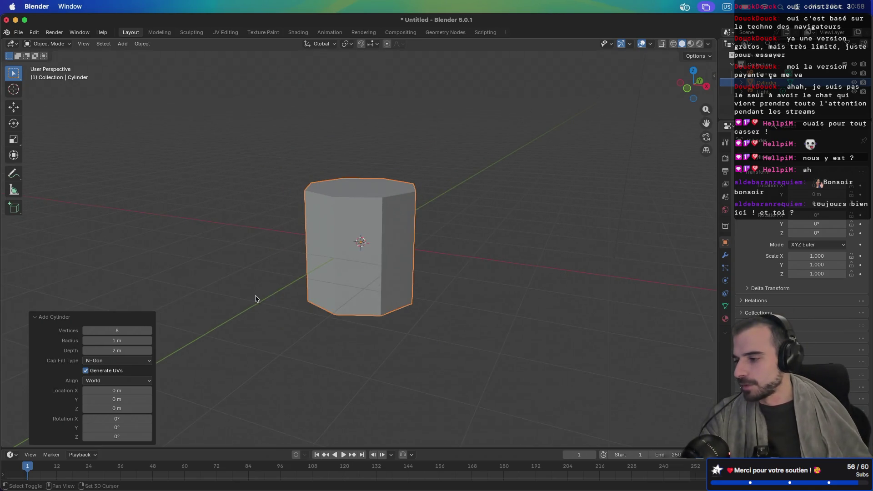
{"action": "scroll", "coordinate": [256, 298], "scroll_direction": "right", "scroll_amount": 2}
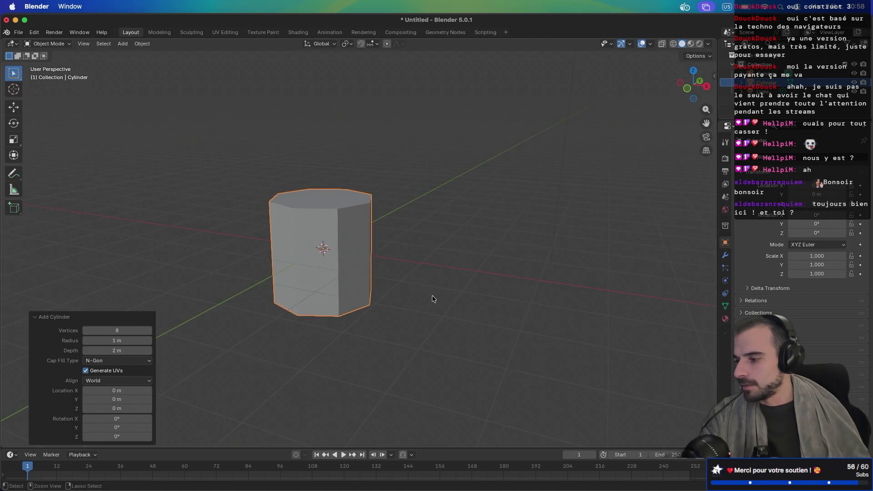
{"action": "scroll", "coordinate": [361, 304], "scroll_direction": "right", "scroll_amount": 2}
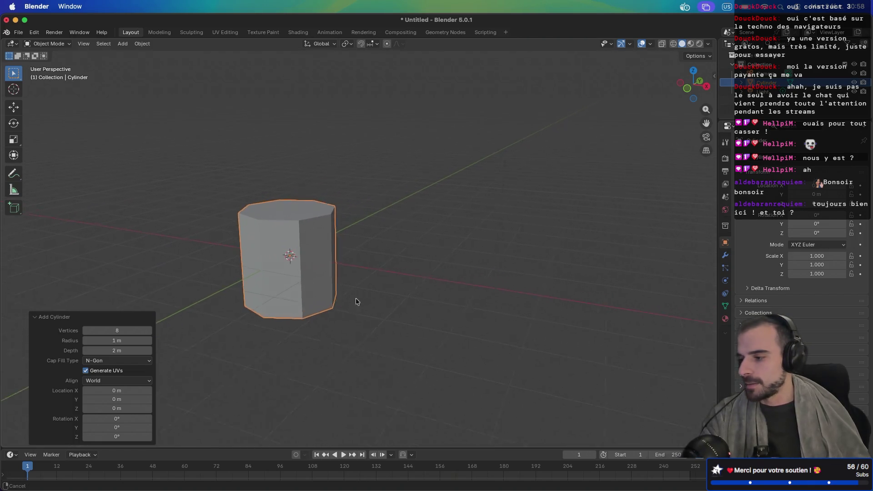
{"action": "scroll", "coordinate": [355, 301], "scroll_direction": "right", "scroll_amount": 10}
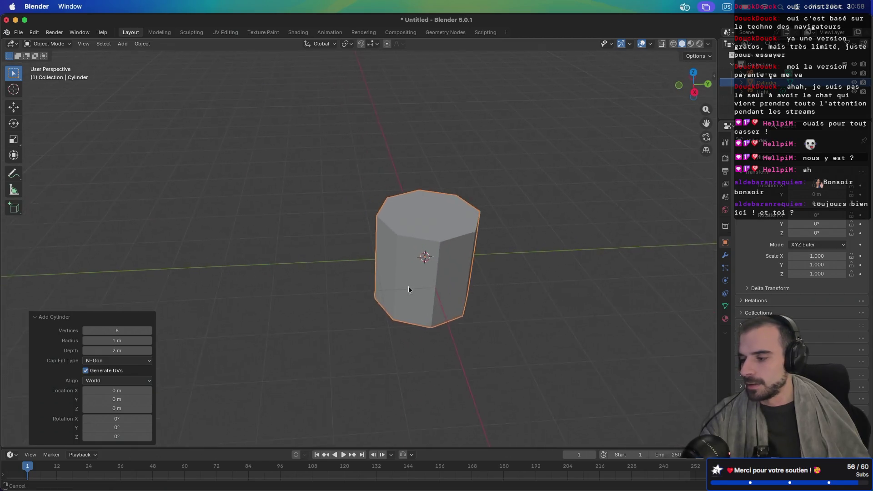
{"action": "scroll", "coordinate": [408, 285], "scroll_direction": "right", "scroll_amount": 10}
{"action": "scroll", "coordinate": [331, 261], "scroll_direction": "left", "scroll_amount": 3}
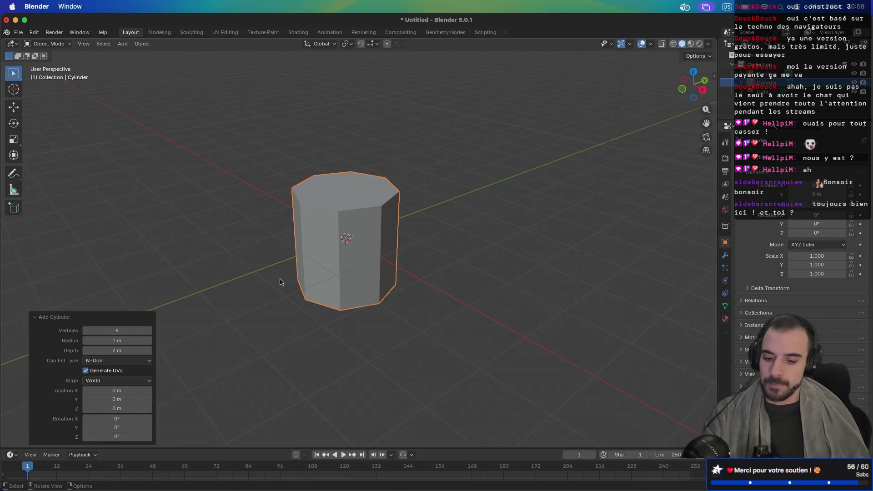
Flatten the cylinder along Z to 0.077 height
{"action": "key", "text": "s"}
{"action": "key", "text": "y"}
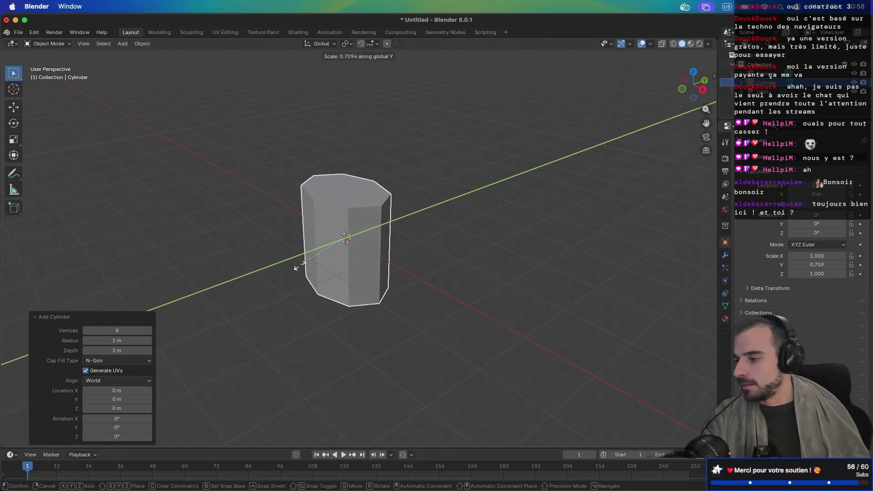
{"action": "right_click", "coordinate": [289, 276]}
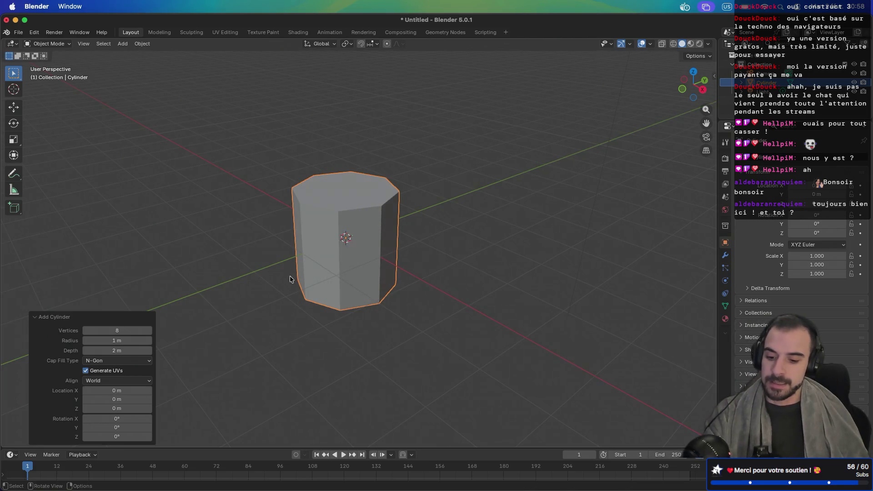
{"action": "key", "text": "s"}
{"action": "key", "text": "z"}
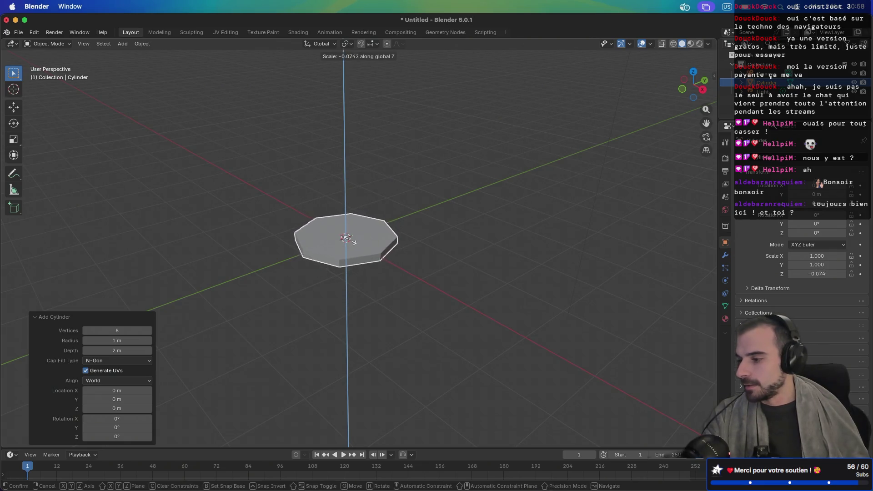
{"action": "left_click", "coordinate": [338, 242]}
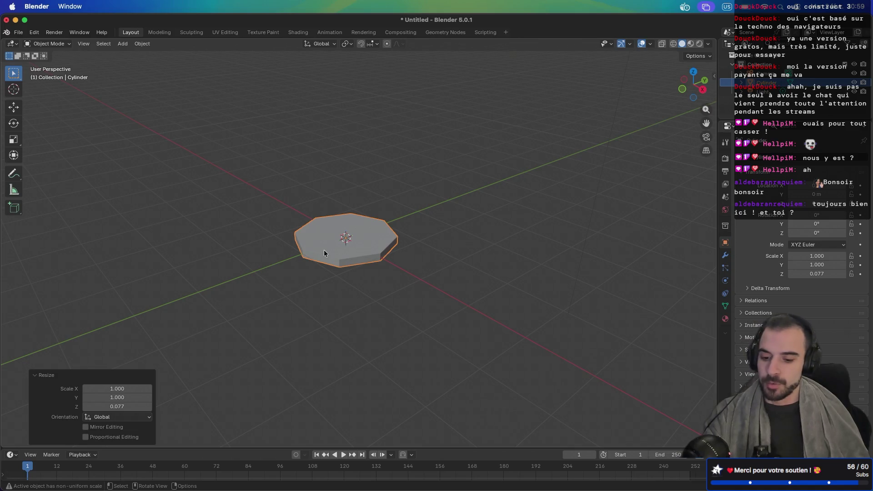
Widen the slab 10 times in X and Y, keeping its height fixed
{"action": "key", "text": "s"}
{"action": "key", "text": "shift+z"}
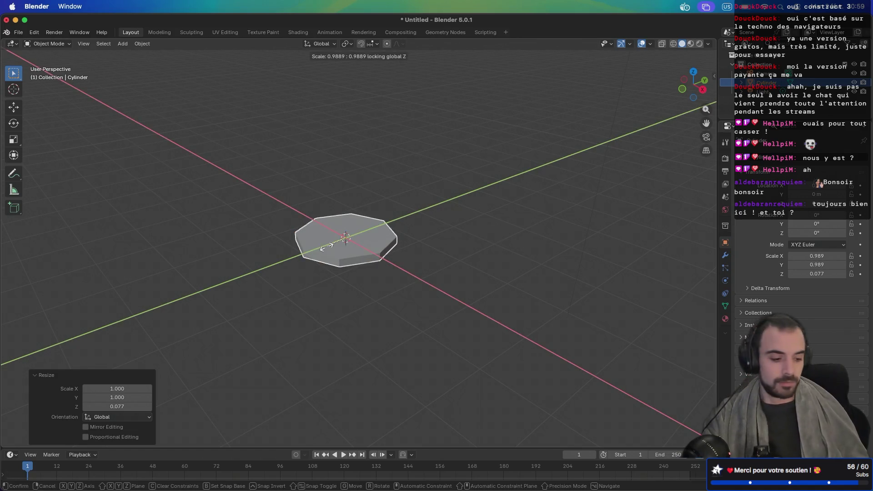
{"action": "type", "text": "10"}
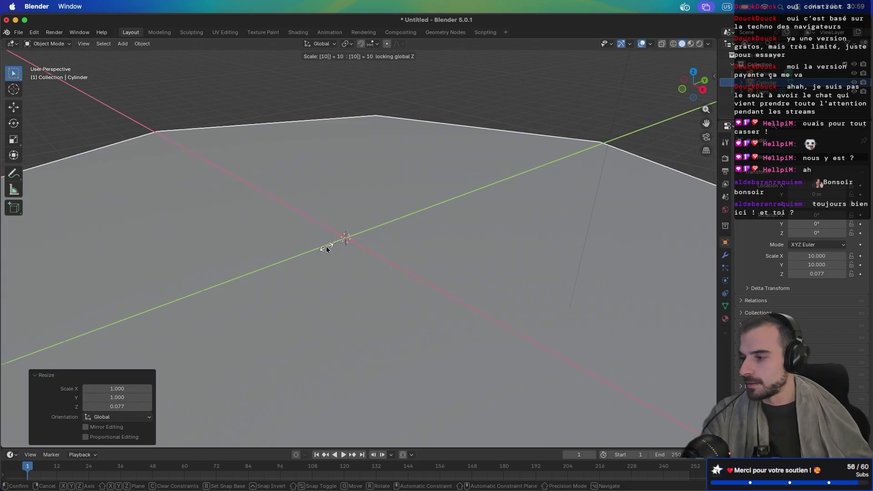
{"action": "key", "text": "Return"}
{"action": "scroll", "coordinate": [341, 245], "scroll_direction": "up", "scroll_amount": 5}
{"action": "scroll", "coordinate": [381, 257], "scroll_direction": "down", "scroll_amount": 5}
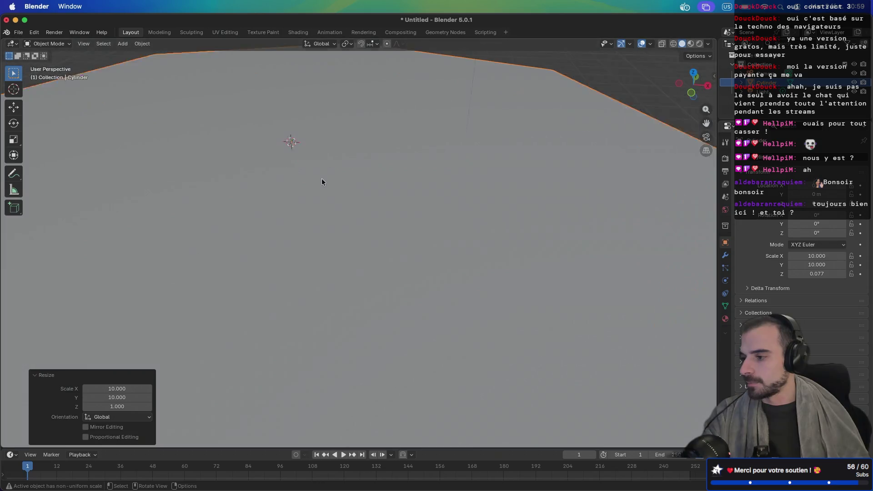
{"action": "scroll", "coordinate": [321, 178], "scroll_direction": "down", "scroll_amount": 5}
{"action": "mouse_move", "coordinate": [352, 225]}
{"action": "left_mouse_down"}
{"action": "mouse_move", "coordinate": [435, 203]}
{"action": "mouse_move", "coordinate": [379, 216]}
{"action": "mouse_move", "coordinate": [407, 169]}
{"action": "mouse_move", "coordinate": [333, 160]}
{"action": "mouse_move", "coordinate": [335, 171]}
{"action": "mouse_move", "coordinate": [395, 188]}
{"action": "mouse_move", "coordinate": [481, 191]}
{"action": "mouse_move", "coordinate": [565, 282]}
{"action": "mouse_move", "coordinate": [536, 258]}
{"action": "mouse_move", "coordinate": [510, 254]}
{"action": "left_mouse_up"}
Widen the slab another 10 times to 100 × 100, then enter Edit Mode
{"action": "key", "text": "s"}
{"action": "key", "text": "shift+z"}
{"action": "type", "text": "10"}
{"action": "left_click", "coordinate": [510, 250]}
{"action": "scroll", "coordinate": [405, 214], "scroll_direction": "down", "scroll_amount": 5}
{"action": "mouse_move", "coordinate": [405, 217]}
{"action": "left_mouse_down"}
{"action": "mouse_move", "coordinate": [314, 216]}
{"action": "mouse_move", "coordinate": [403, 240]}
{"action": "mouse_move", "coordinate": [571, 236]}
{"action": "left_mouse_up"}
{"action": "mouse_move", "coordinate": [267, 165]}
{"action": "left_mouse_down"}
{"action": "mouse_move", "coordinate": [288, 175]}
{"action": "mouse_move", "coordinate": [433, 173]}
{"action": "left_mouse_up"}
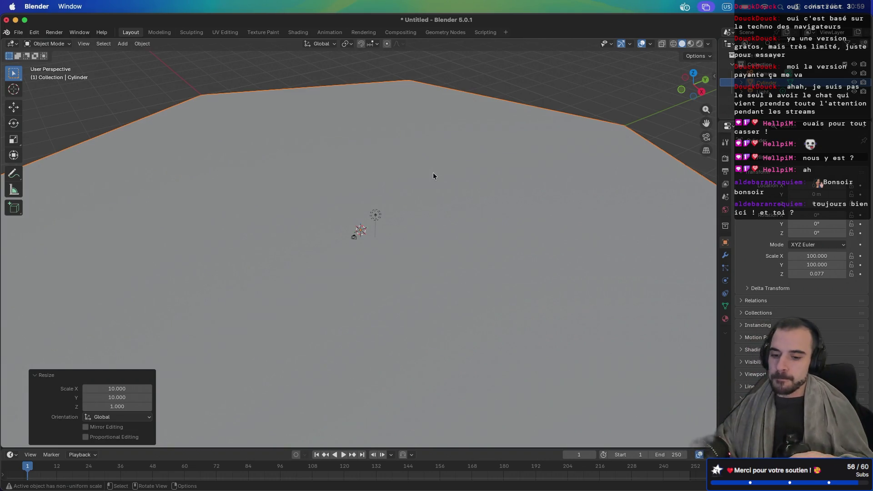
{"action": "key", "text": "Tab"}
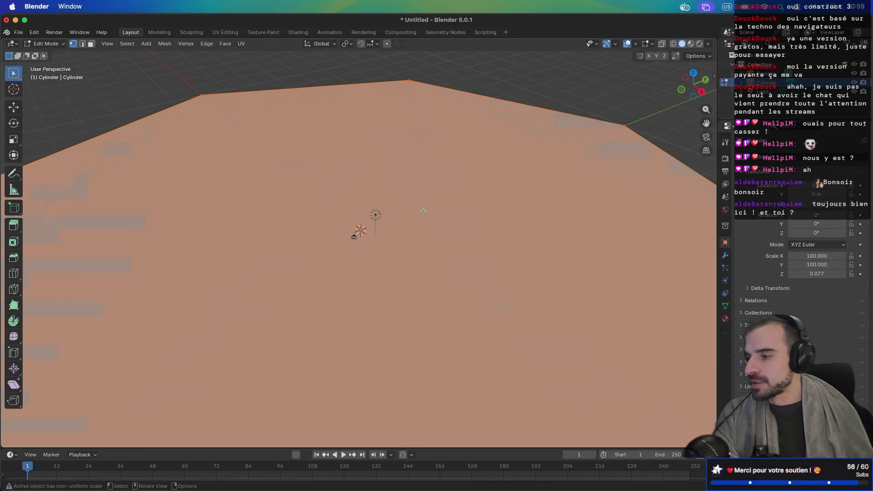
Orbit and zoom to look down on the octagon top, then switch to the running game window
{"action": "mouse_move", "coordinate": [421, 174]}
{"action": "left_mouse_down"}
{"action": "mouse_move", "coordinate": [479, 203]}
{"action": "mouse_move", "coordinate": [496, 195]}
{"action": "mouse_move", "coordinate": [486, 216]}
{"action": "mouse_move", "coordinate": [564, 191]}
{"action": "mouse_move", "coordinate": [507, 212]}
{"action": "left_mouse_up"}
{"action": "scroll", "coordinate": [507, 212], "scroll_direction": "down", "scroll_amount": 5}
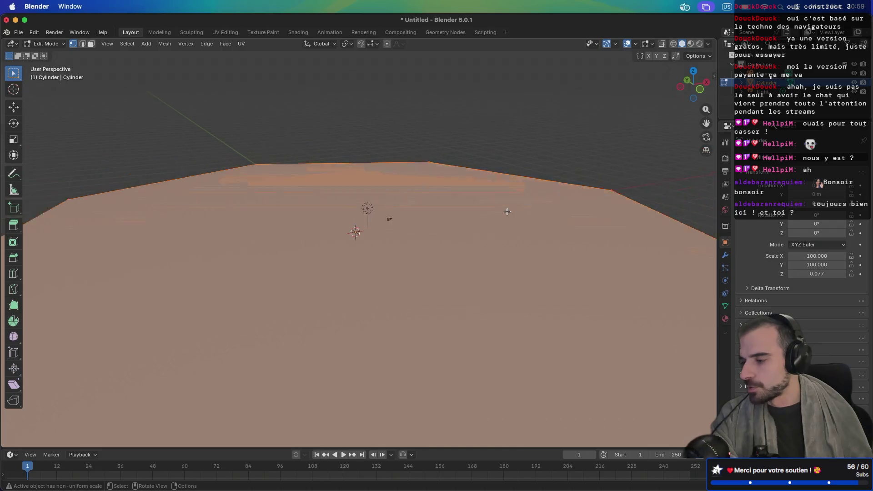
{"action": "scroll", "coordinate": [497, 244], "scroll_direction": "up", "scroll_amount": 5}
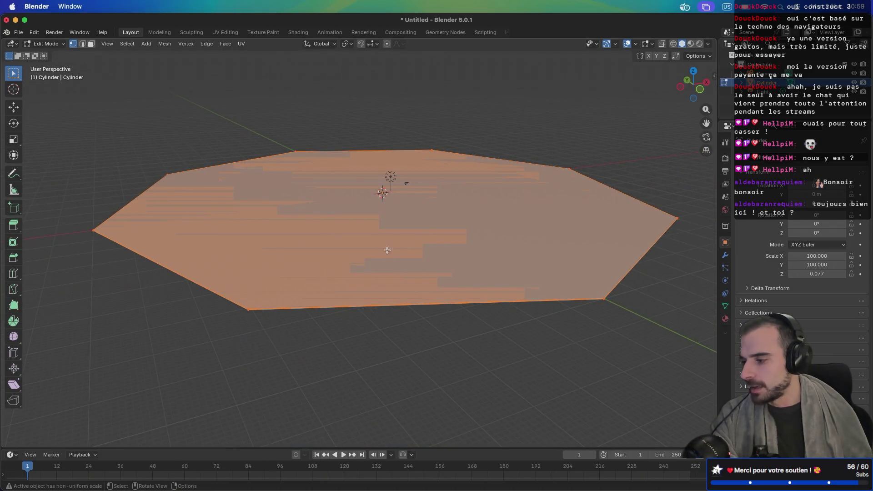
{"action": "mouse_move", "coordinate": [358, 266]}
{"action": "left_mouse_down"}
{"action": "mouse_move", "coordinate": [394, 258]}
{"action": "mouse_move", "coordinate": [423, 236]}
{"action": "mouse_move", "coordinate": [349, 267]}
{"action": "left_mouse_up"}
{"action": "scroll", "coordinate": [349, 266], "scroll_direction": "down", "scroll_amount": 3}
{"action": "scroll", "coordinate": [347, 268], "scroll_direction": "up", "scroll_amount": 8}
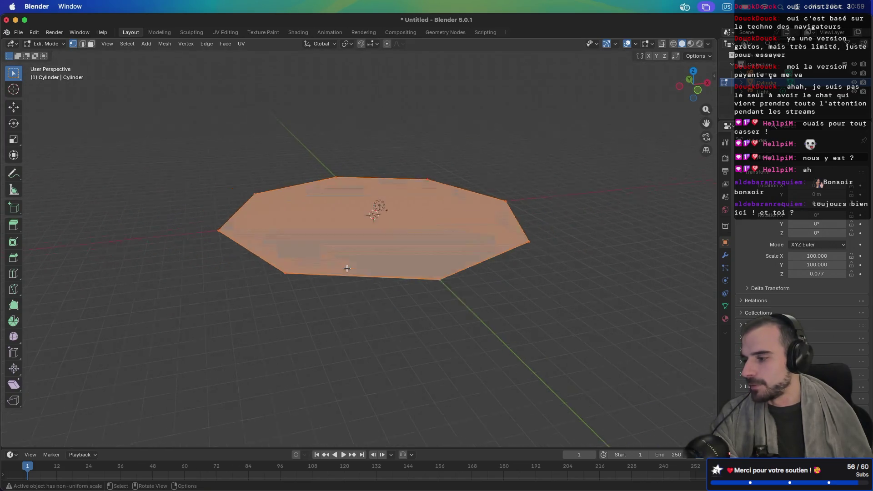
{"action": "scroll", "coordinate": [347, 267], "scroll_direction": "up", "scroll_amount": 1}
{"action": "scroll", "coordinate": [347, 268], "scroll_direction": "down", "scroll_amount": 1}
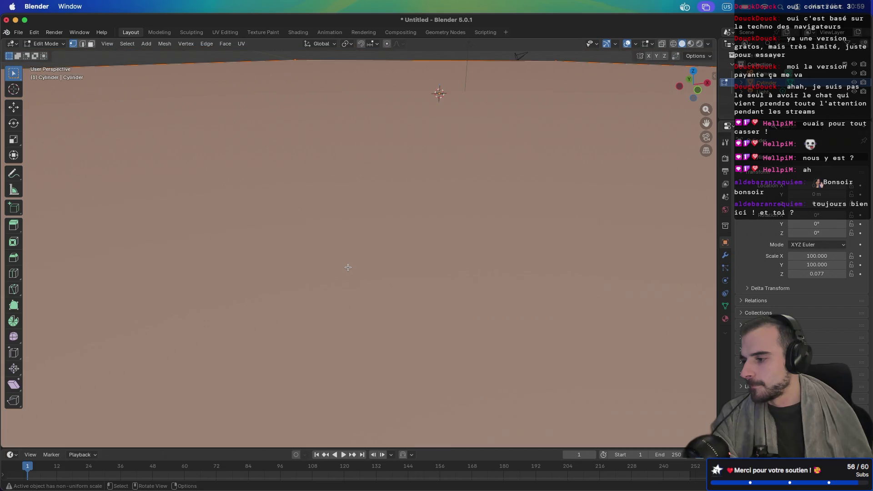
{"action": "scroll", "coordinate": [378, 238], "scroll_direction": "down", "scroll_amount": 6}
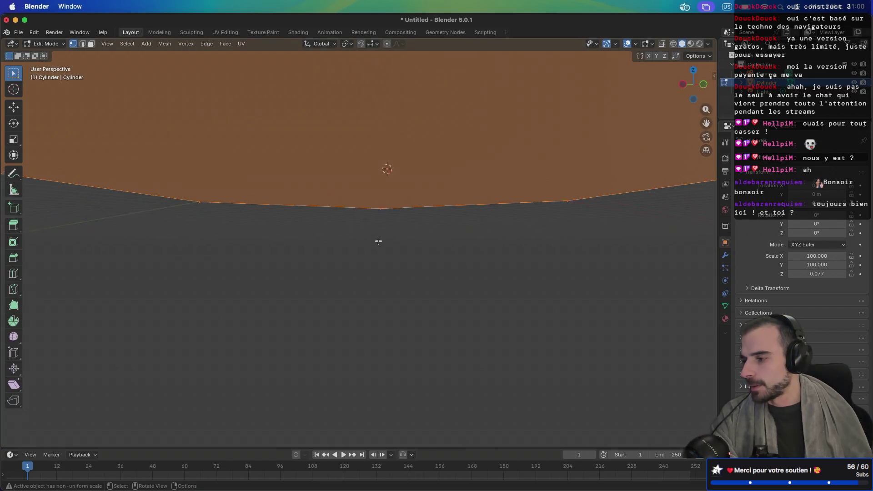
{"action": "left_click_drag", "start_coordinate": [378, 241], "coordinate": [374, 253]}
{"action": "scroll", "coordinate": [372, 256], "scroll_direction": "up", "scroll_amount": 2}
{"action": "scroll", "coordinate": [371, 257], "scroll_direction": "down", "scroll_amount": 1}
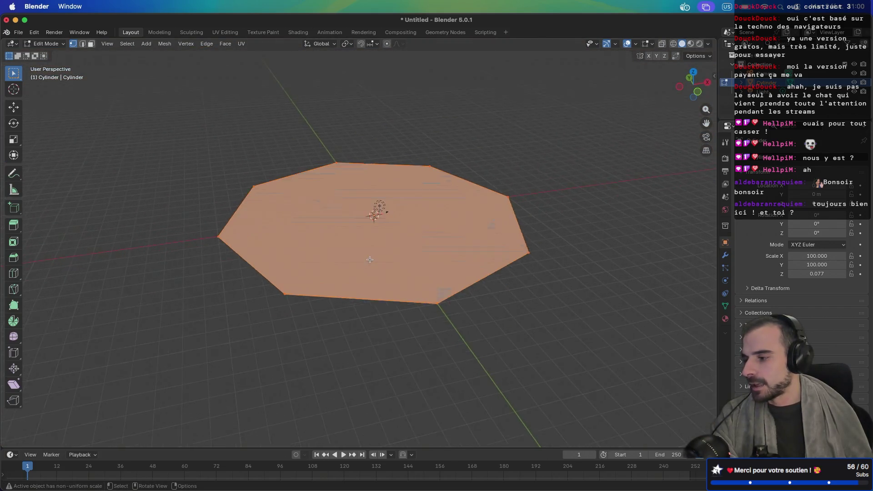
{"action": "scroll", "coordinate": [370, 259], "scroll_direction": "up", "scroll_amount": 4}
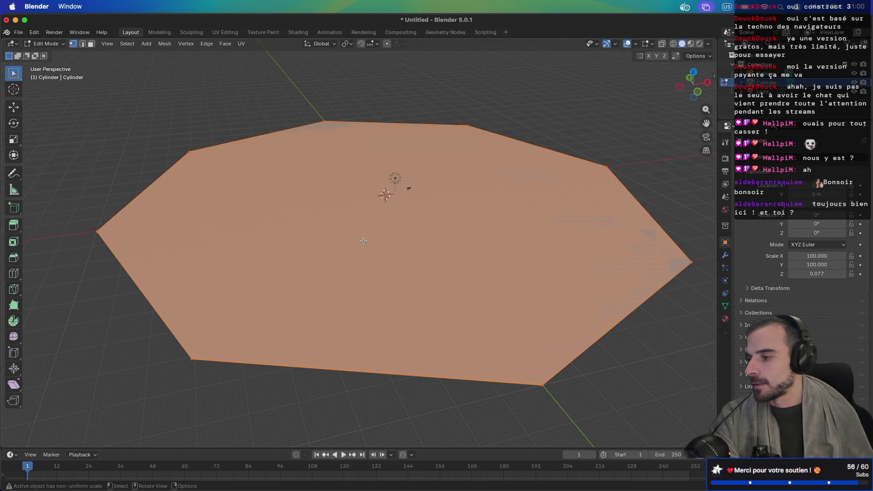
{"action": "mouse_move", "coordinate": [350, 253]}
{"action": "left_mouse_down"}
{"action": "mouse_move", "coordinate": [378, 201]}
{"action": "mouse_move", "coordinate": [338, 266]}
{"action": "mouse_move", "coordinate": [346, 261]}
{"action": "left_mouse_up"}
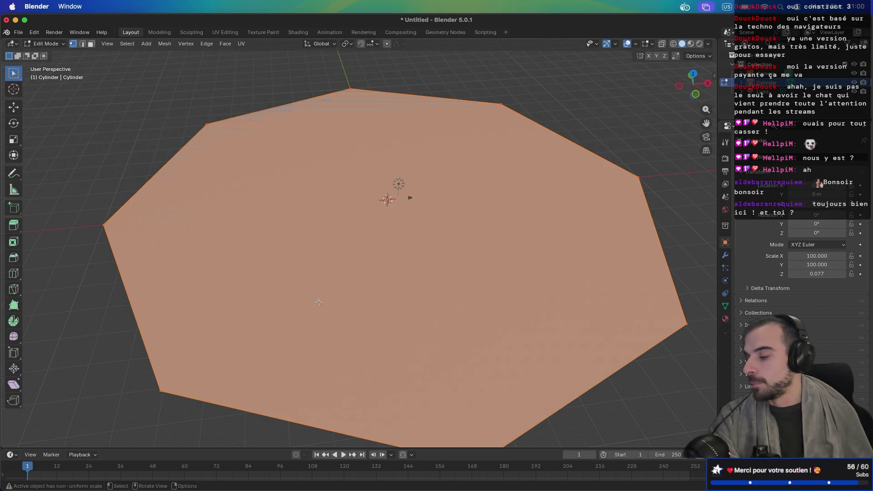
{"action": "key", "text": "super+Tab"}
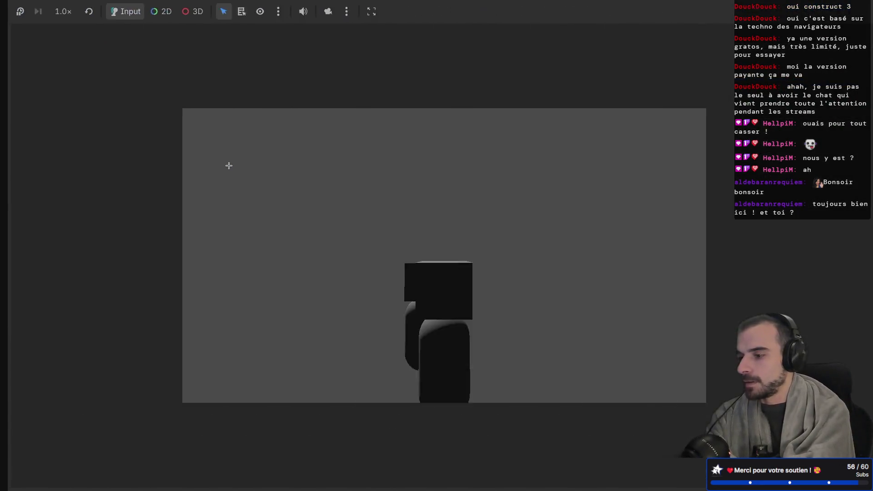
View the octagonal arena mock-up on the FigJam board, then return to Blender
{"action": "key", "text": "ctrl+Right"}
{"action": "key", "text": "ctrl+Right"}
{"action": "key", "text": "ctrl+Right"}
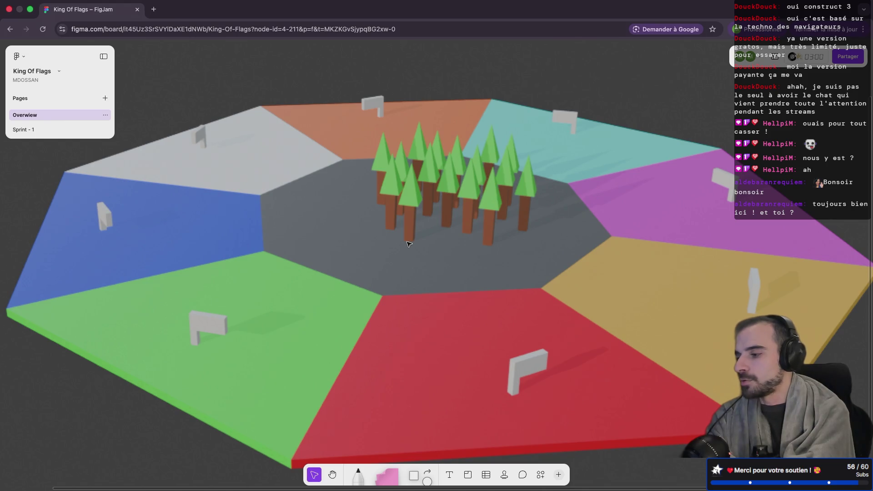
{"action": "key", "text": "ctrl+Left"}
{"action": "key", "text": "ctrl+Left"}
{"action": "key", "text": "ctrl+Left"}
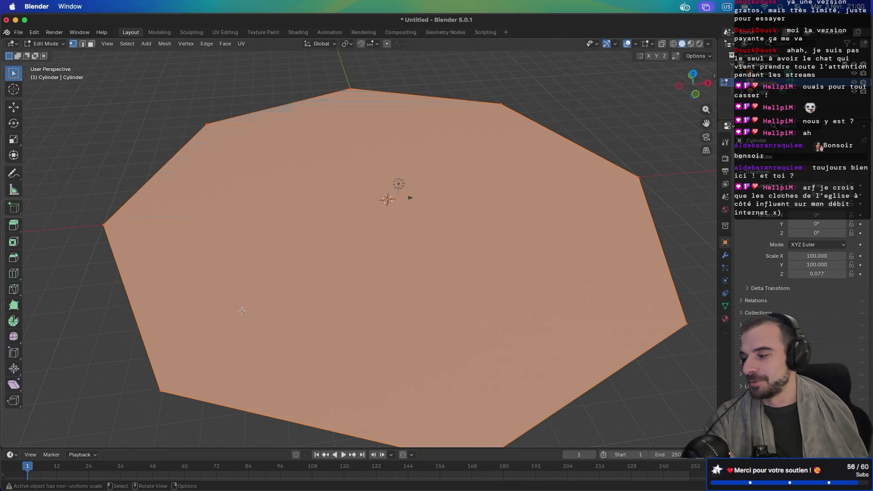
Knife-cut a first edge across the octagon face from the far corner vertex
{"action": "scroll", "coordinate": [241, 311], "scroll_direction": "up", "scroll_amount": 5}
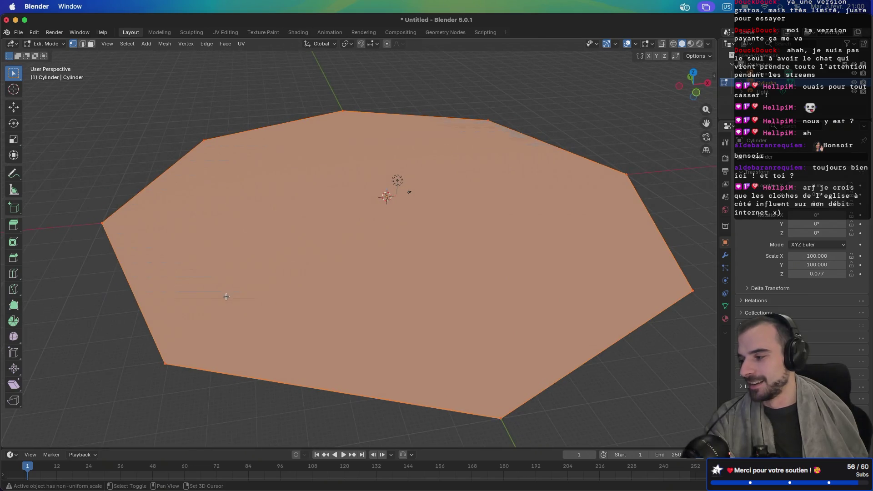
{"action": "scroll", "coordinate": [226, 296], "scroll_direction": "up", "scroll_amount": 3}
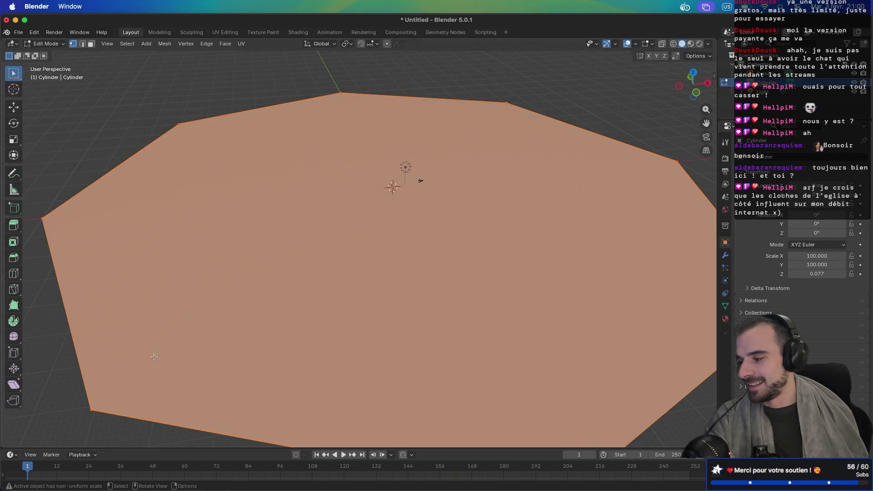
{"action": "key", "text": "k"}
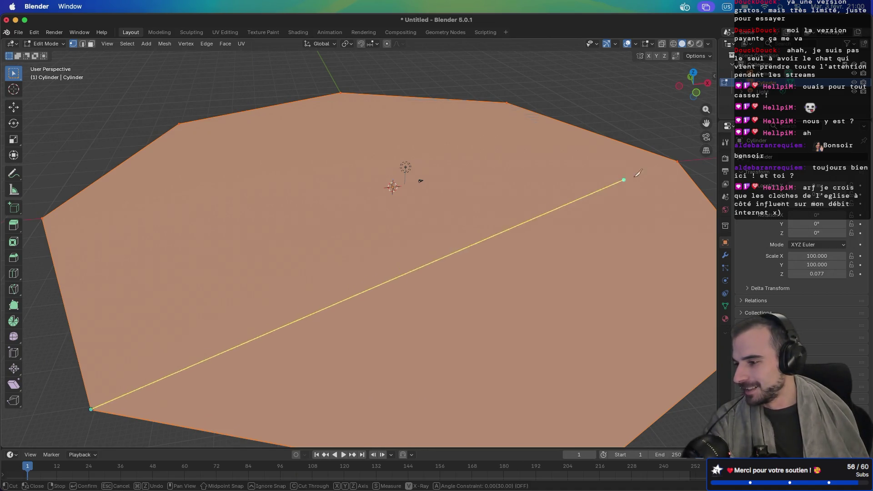
{"action": "left_click", "coordinate": [507, 103]}
{"action": "scroll", "coordinate": [511, 122], "scroll_direction": "up", "scroll_amount": 1}
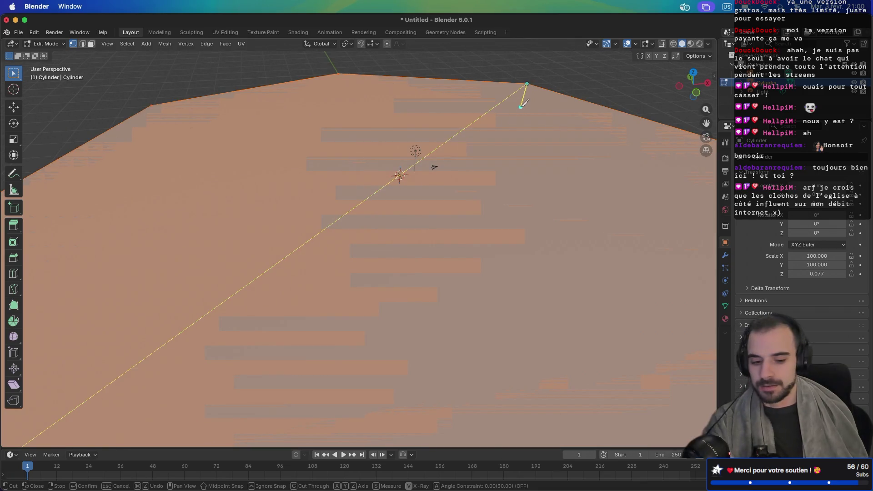
{"action": "key", "text": "Return"}
Knife-cut two more edges from the left corner to the upper-right vertex
{"action": "scroll", "coordinate": [523, 135], "scroll_direction": "up", "scroll_amount": 2}
{"action": "scroll", "coordinate": [523, 135], "scroll_direction": "down", "scroll_amount": 5}
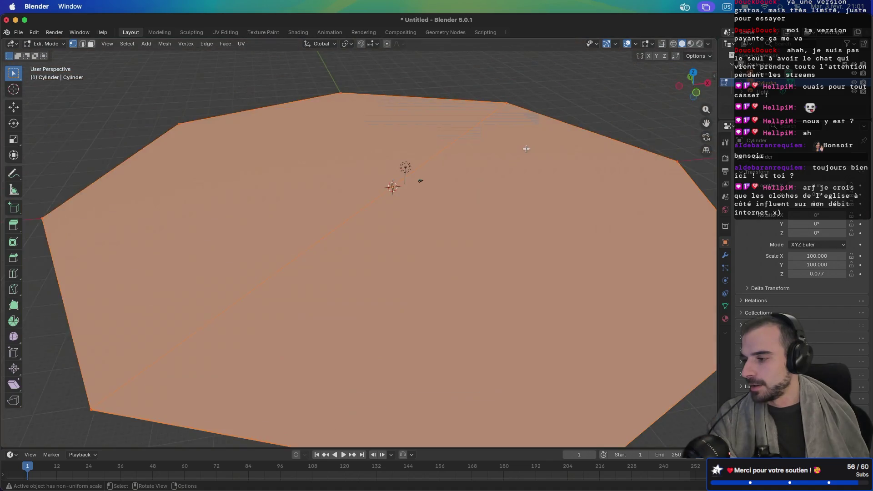
{"action": "scroll", "coordinate": [440, 218], "scroll_direction": "up", "scroll_amount": 2}
{"action": "key", "text": "k"}
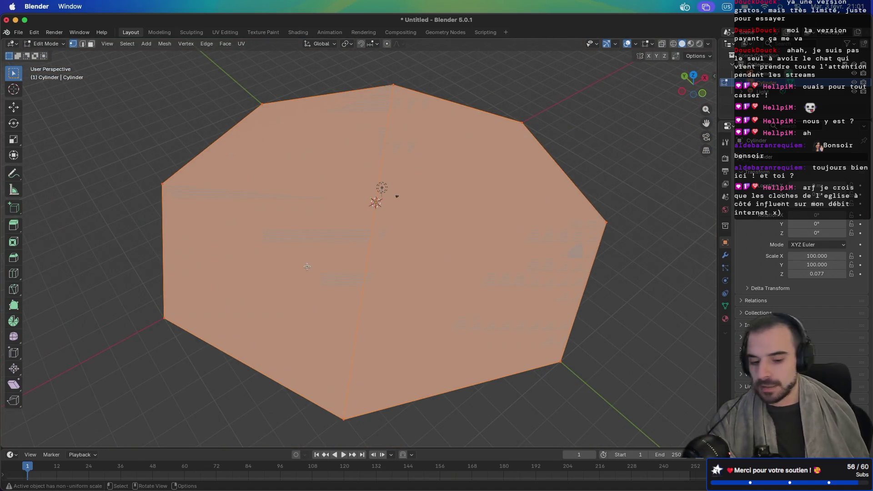
{"action": "left_click", "coordinate": [165, 317]}
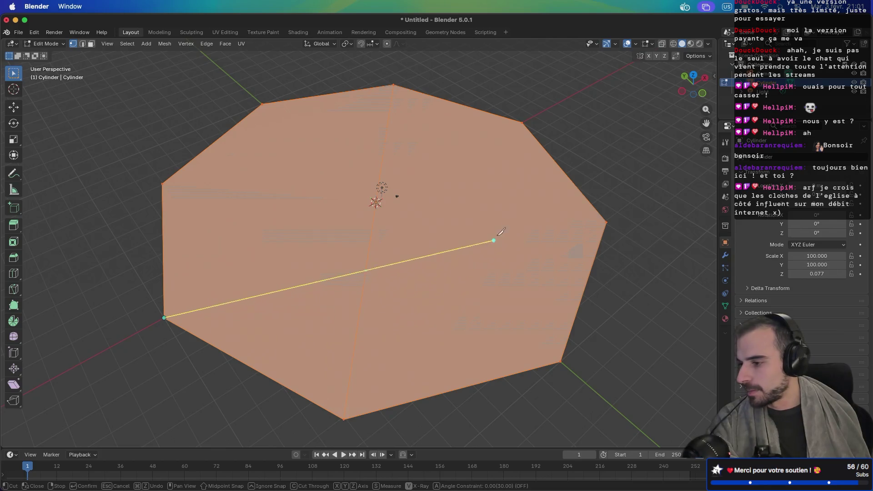
{"action": "left_click", "coordinate": [524, 120]}
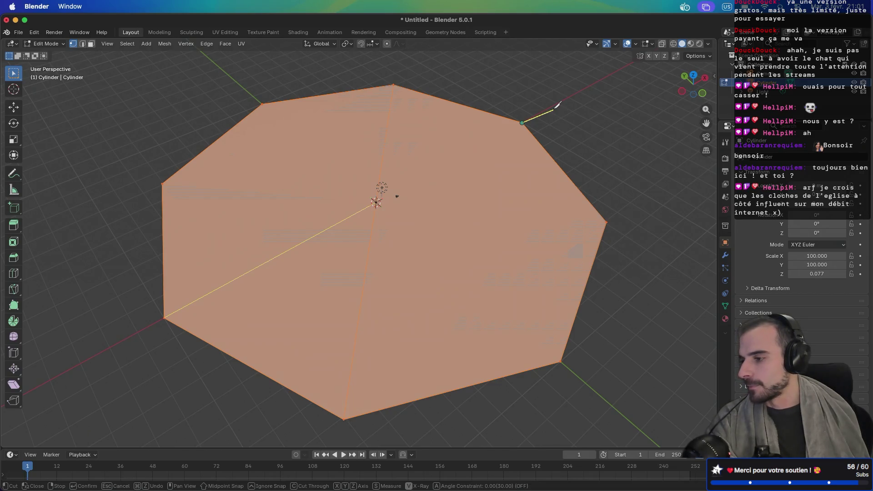
{"action": "key", "text": "Return"}
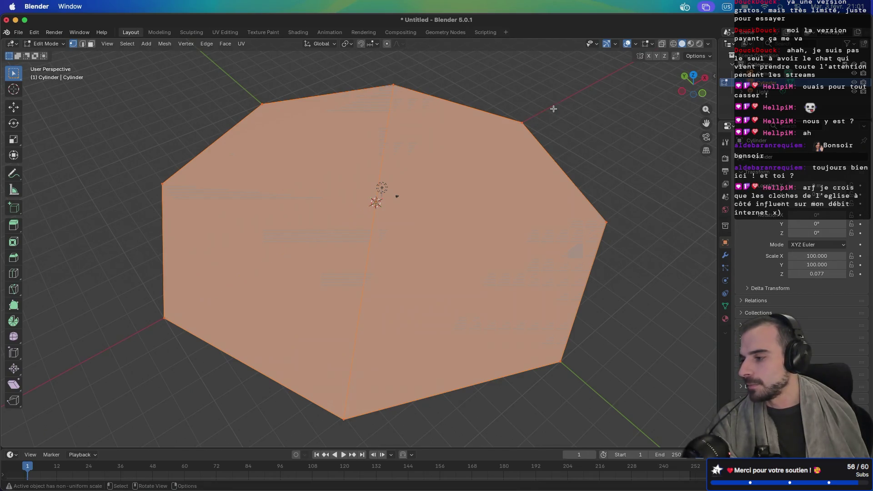
{"action": "key", "text": "k"}
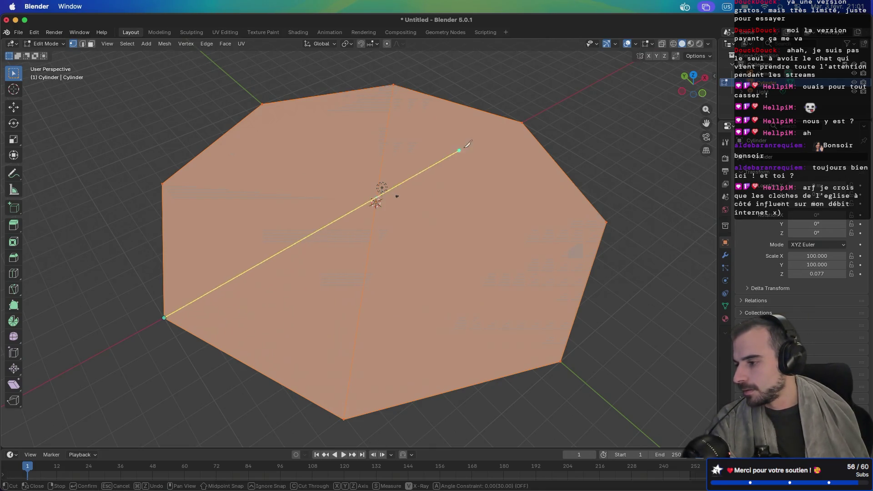
{"action": "left_click", "coordinate": [523, 123]}
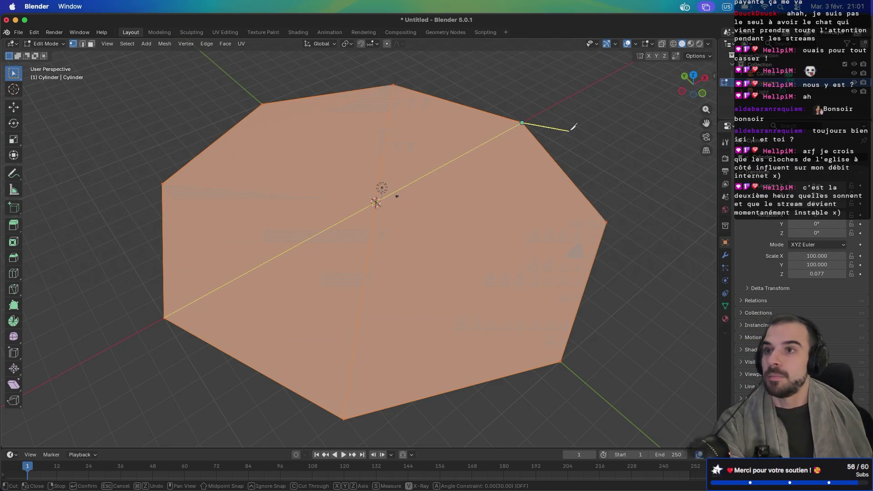
{"action": "key", "text": "Return"}
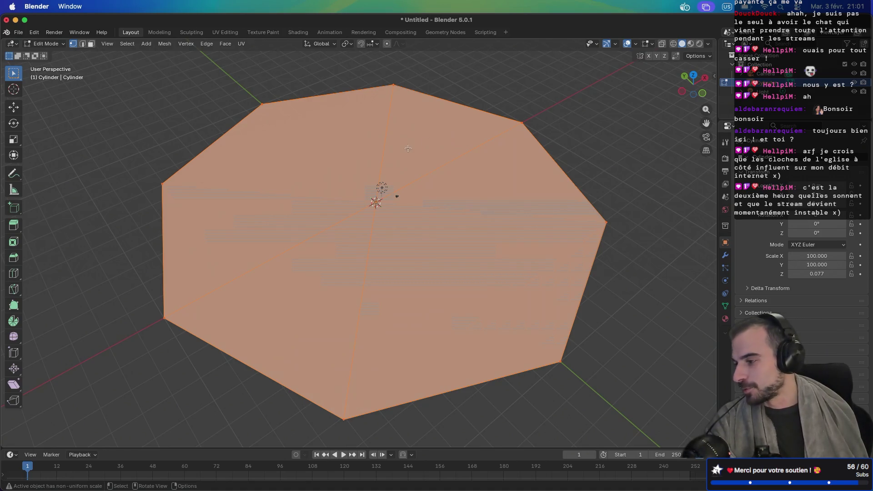
Knife-cut an edge ending at the octagon's right vertex, then select the connected mesh
{"action": "key", "text": "k"}
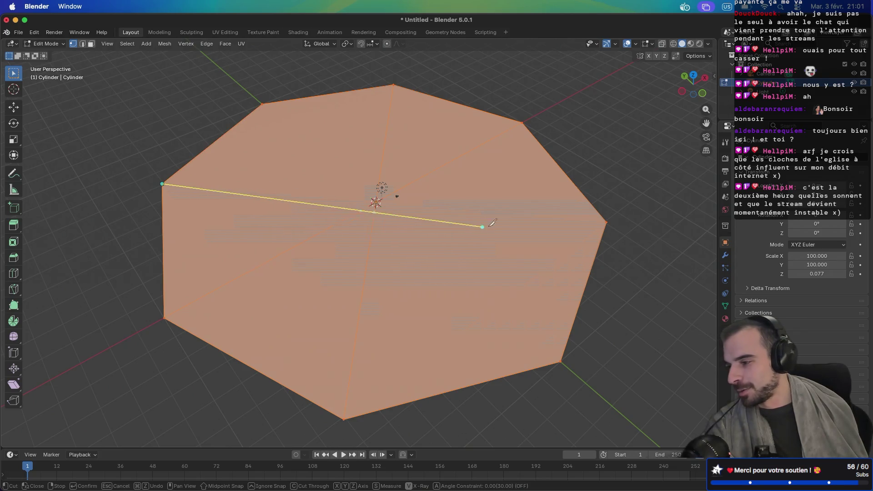
{"action": "left_click", "coordinate": [608, 222]}
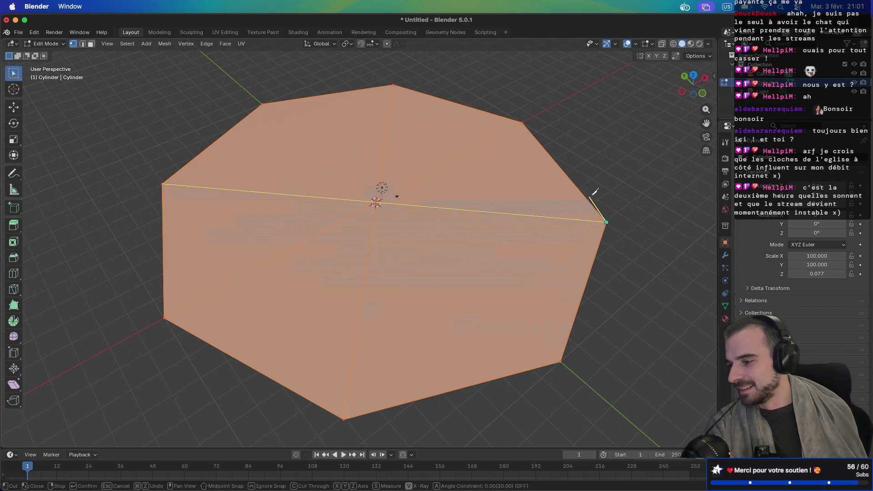
{"action": "key", "text": "Return"}
{"action": "left_click_drag", "start_coordinate": [455, 195], "coordinate": [381, 196]}
{"action": "key", "text": "l"}
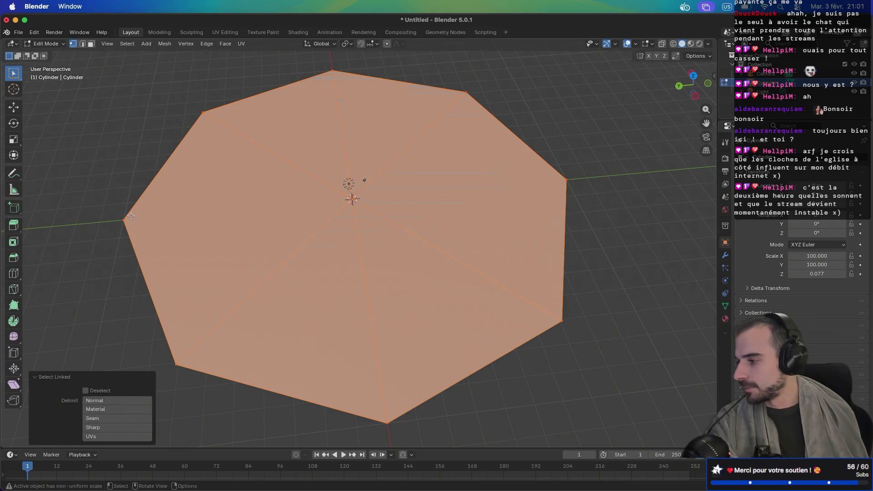
Knife-cut an edge from the octagon's left vertex to the opposite right vertex
{"action": "key", "text": "k"}
{"action": "left_click", "coordinate": [123, 220]}
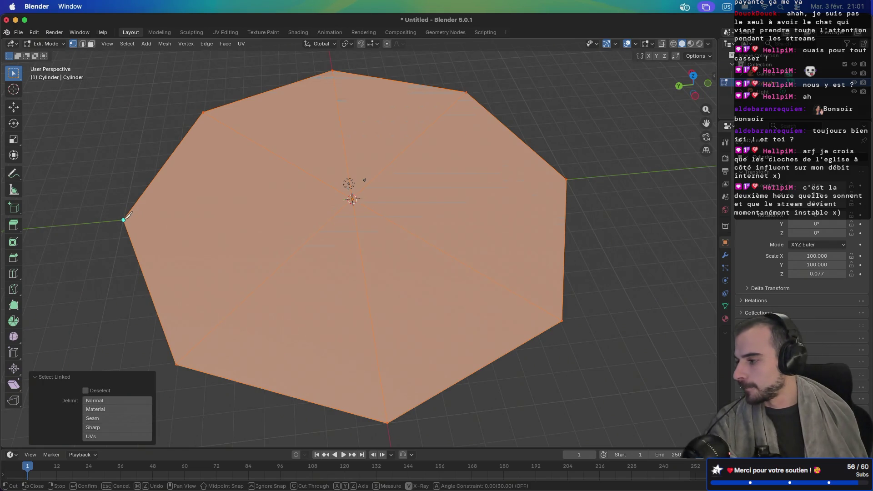
{"action": "left_click", "coordinate": [567, 179]}
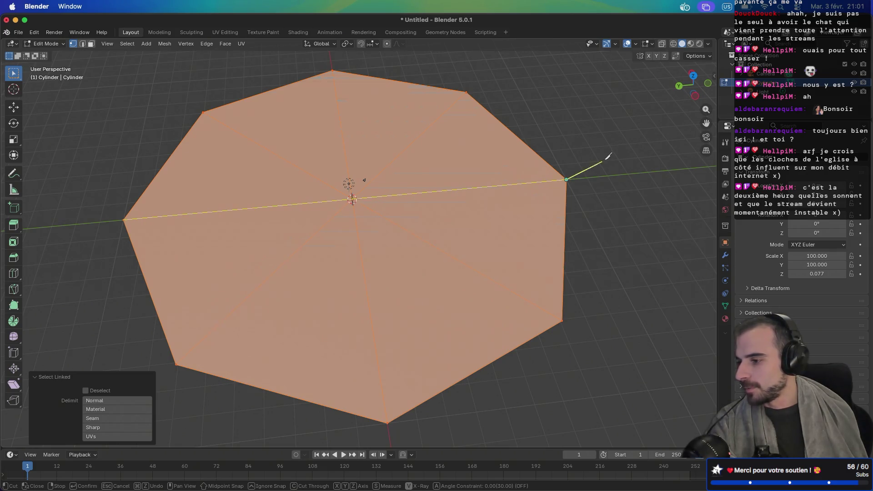
{"action": "key", "text": "Return"}
{"action": "scroll", "coordinate": [376, 203], "scroll_direction": "down", "scroll_amount": 5}
{"action": "scroll", "coordinate": [350, 195], "scroll_direction": "up", "scroll_amount": 10}
{"action": "scroll", "coordinate": [350, 173], "scroll_direction": "up", "scroll_amount": 5}
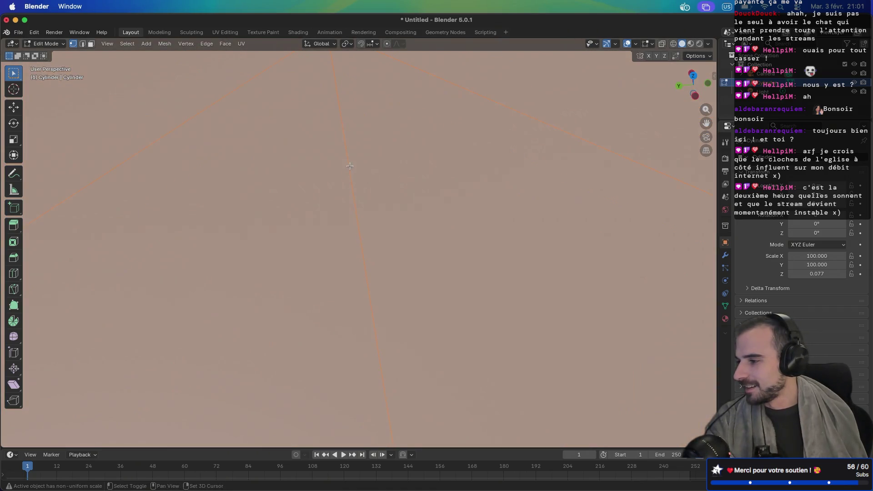
{"action": "scroll", "coordinate": [374, 173], "scroll_direction": "down", "scroll_amount": 3}
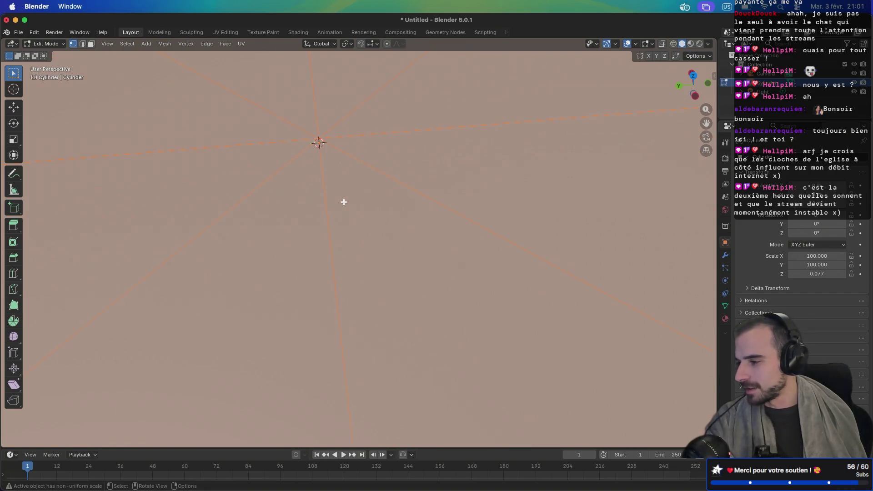
{"action": "scroll", "coordinate": [331, 199], "scroll_direction": "up", "scroll_amount": 5}
Orbit and zoom closely around the face to inspect the radiating cuts
{"action": "mouse_move", "coordinate": [360, 245]}
{"action": "left_mouse_down"}
{"action": "mouse_move", "coordinate": [329, 117]}
{"action": "mouse_move", "coordinate": [359, 190]}
{"action": "left_mouse_up"}
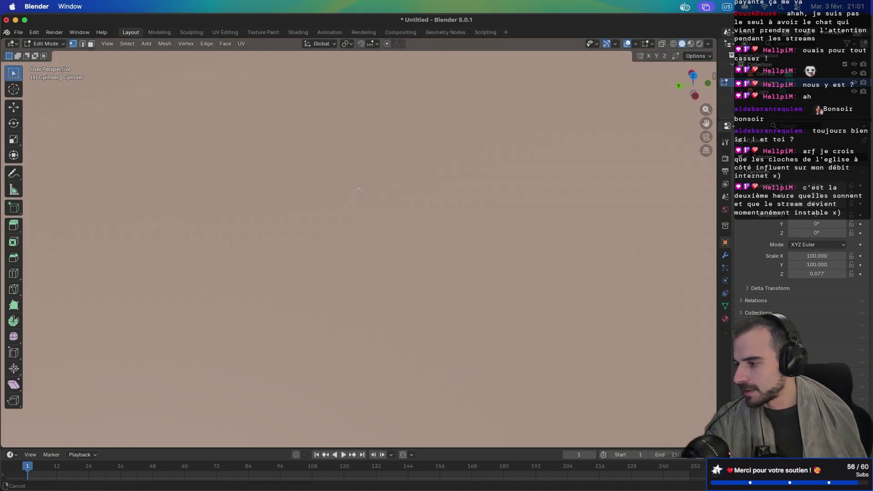
{"action": "scroll", "coordinate": [361, 210], "scroll_direction": "down", "scroll_amount": 5}
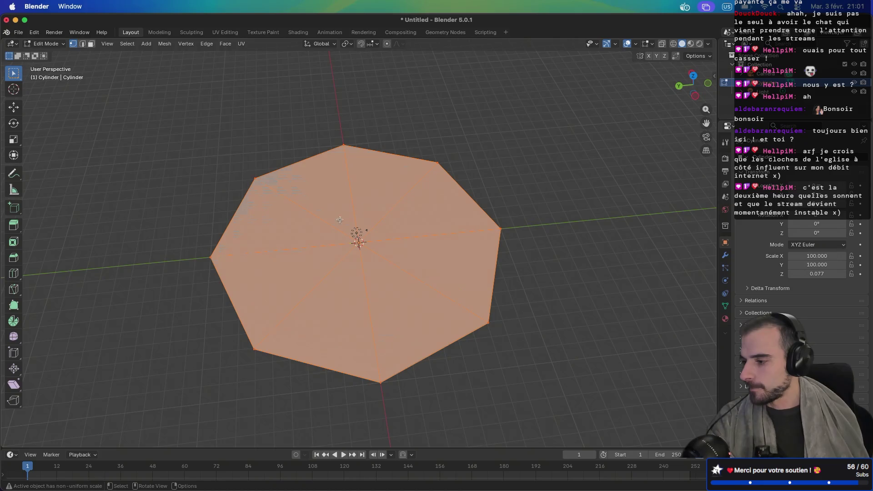
{"action": "scroll", "coordinate": [357, 243], "scroll_direction": "up", "scroll_amount": 5}
{"action": "scroll", "coordinate": [358, 246], "scroll_direction": "up", "scroll_amount": 3}
{"action": "scroll", "coordinate": [361, 249], "scroll_direction": "up", "scroll_amount": 2}
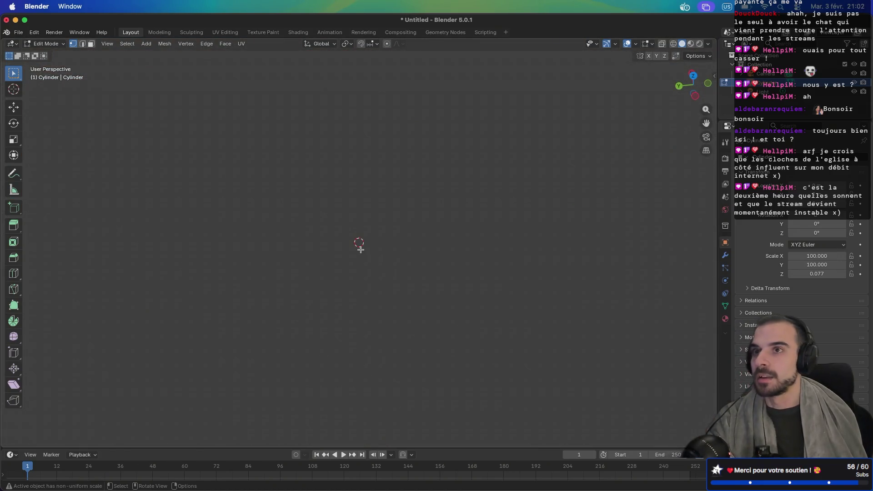
{"action": "scroll", "coordinate": [361, 250], "scroll_direction": "down", "scroll_amount": 5}
{"action": "scroll", "coordinate": [361, 250], "scroll_direction": "up", "scroll_amount": 1}
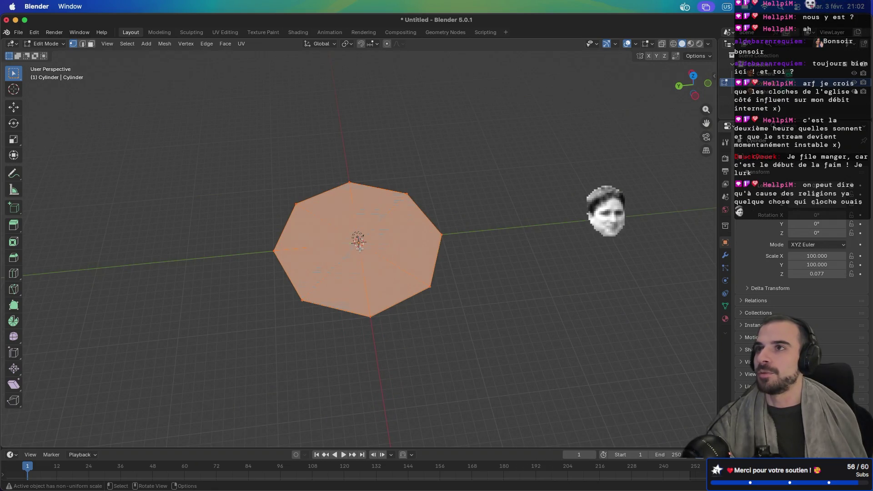
{"action": "scroll", "coordinate": [360, 249], "scroll_direction": "up", "scroll_amount": 1}
{"action": "scroll", "coordinate": [360, 249], "scroll_direction": "up", "scroll_amount": 5}
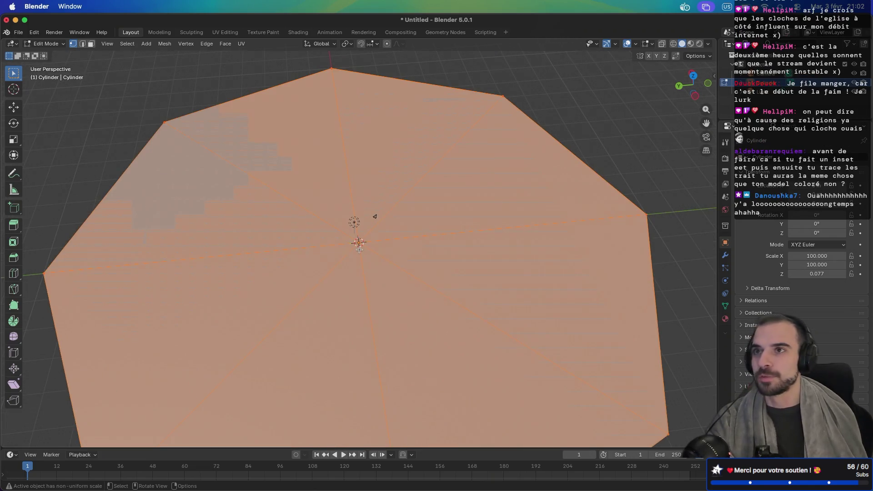
{"action": "scroll", "coordinate": [359, 250], "scroll_direction": "up", "scroll_amount": 1}
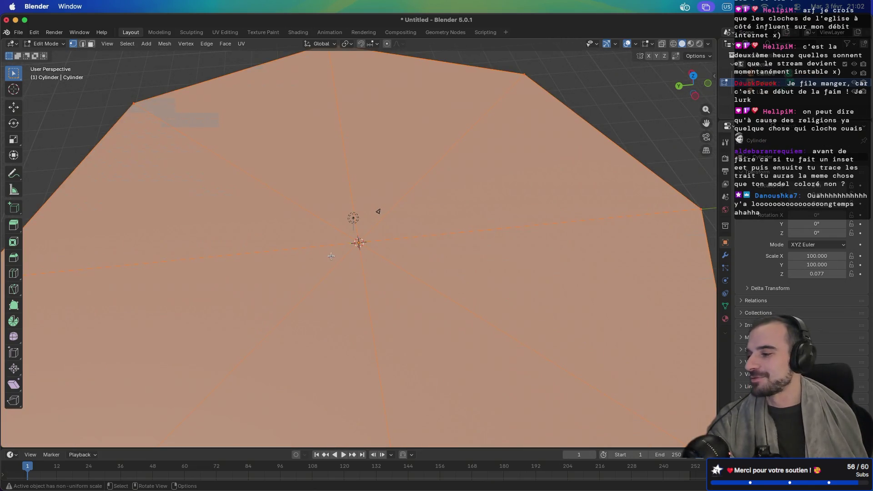
{"action": "scroll", "coordinate": [331, 256], "scroll_direction": "up", "scroll_amount": 3}
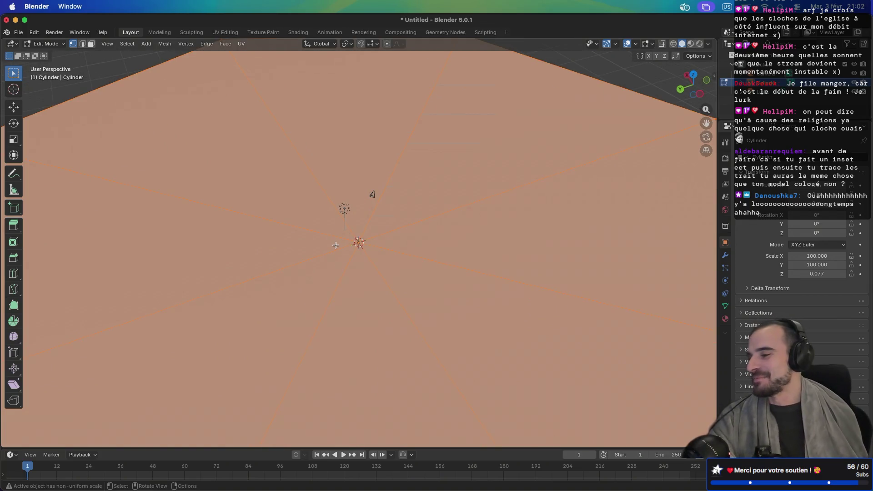
{"action": "scroll", "coordinate": [345, 225], "scroll_direction": "down", "scroll_amount": 3}
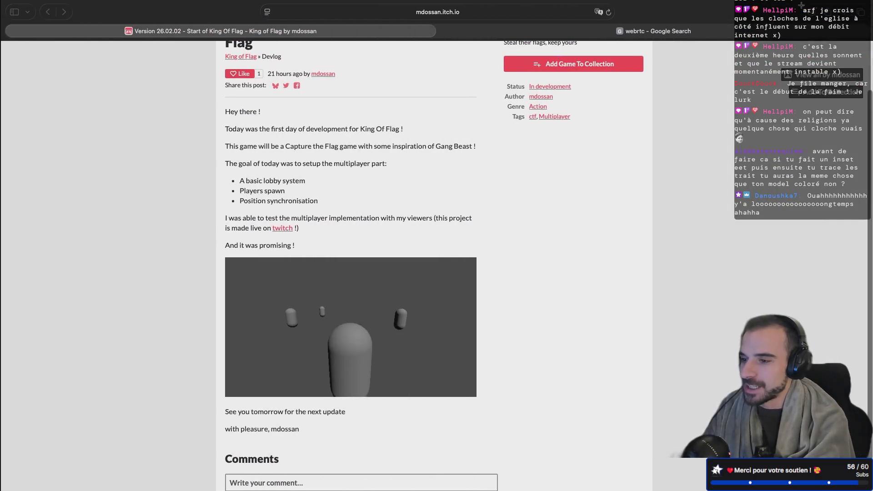
Open Sketchfab in a new Safari tab, view the profile's four models, then return to Blender
{"action": "key", "text": "super+t"}
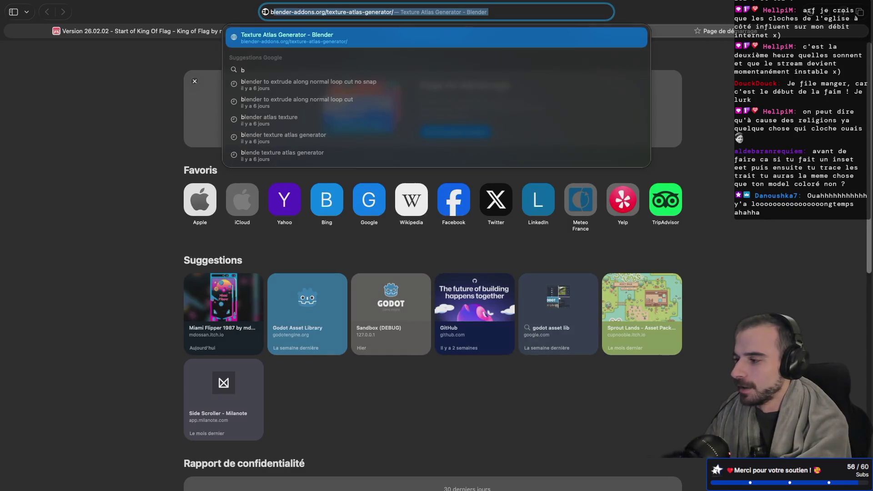
{"action": "type", "text": "ske"}
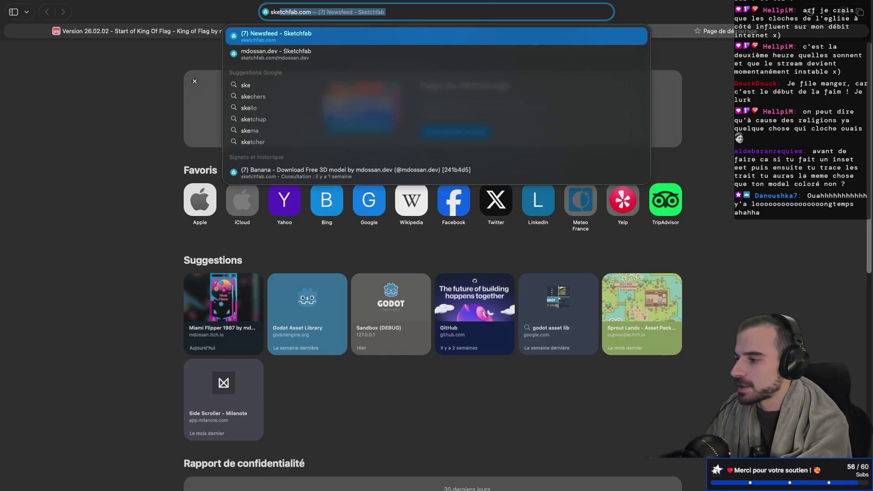
{"action": "key", "text": "Return"}
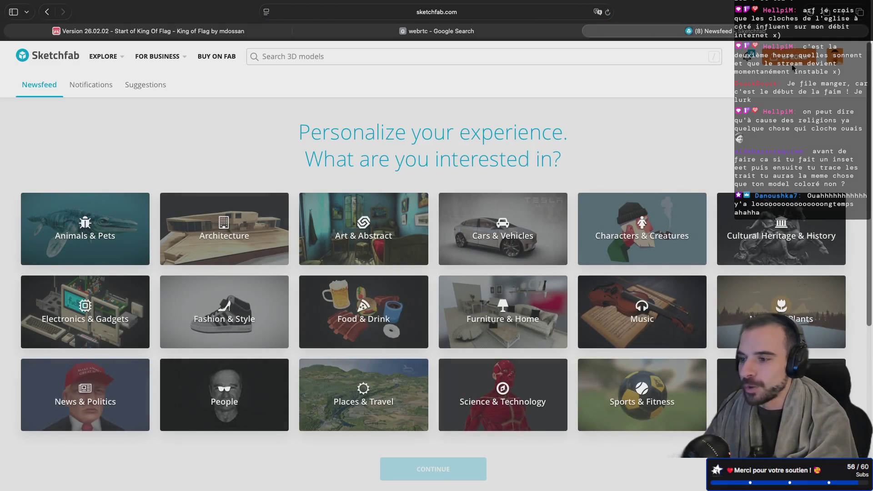
{"action": "left_click", "coordinate": [833, 58]}
{"action": "left_click", "coordinate": [768, 83]}
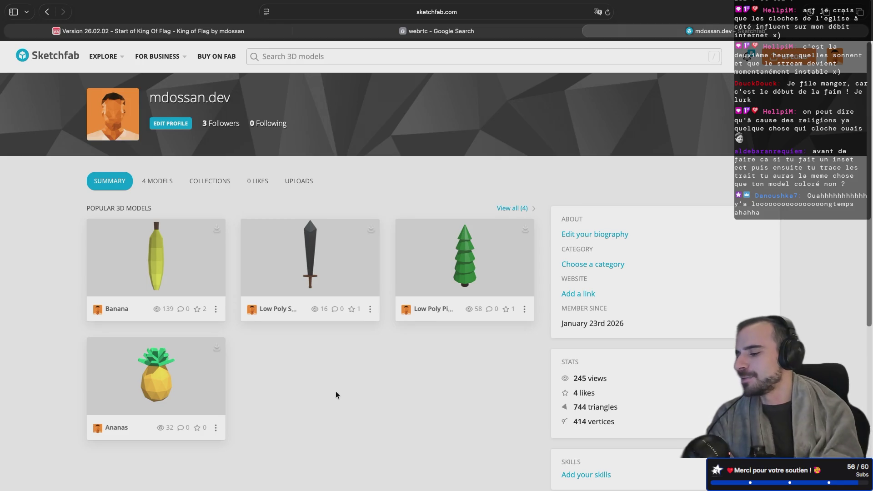
{"action": "key", "text": "ctrl+Right"}
{"action": "key", "text": "ctrl+Right"}
{"action": "key", "text": "ctrl+Right"}
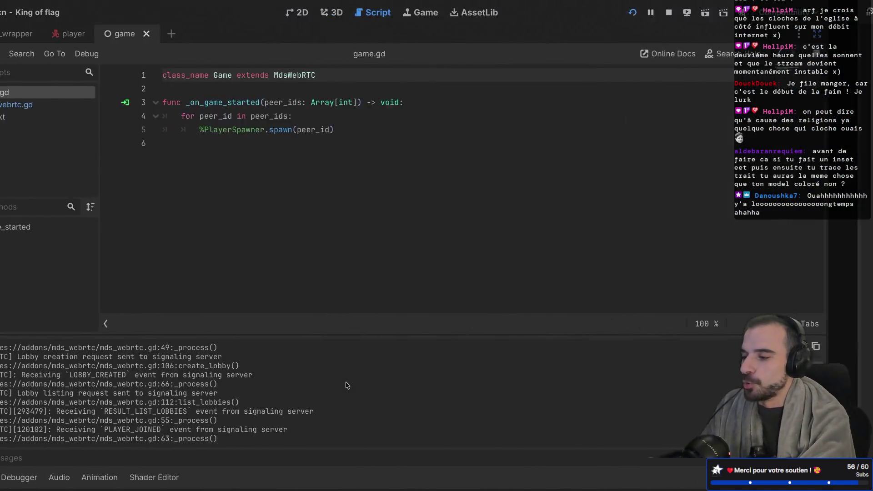
{"action": "key", "text": "ctrl+Right"}
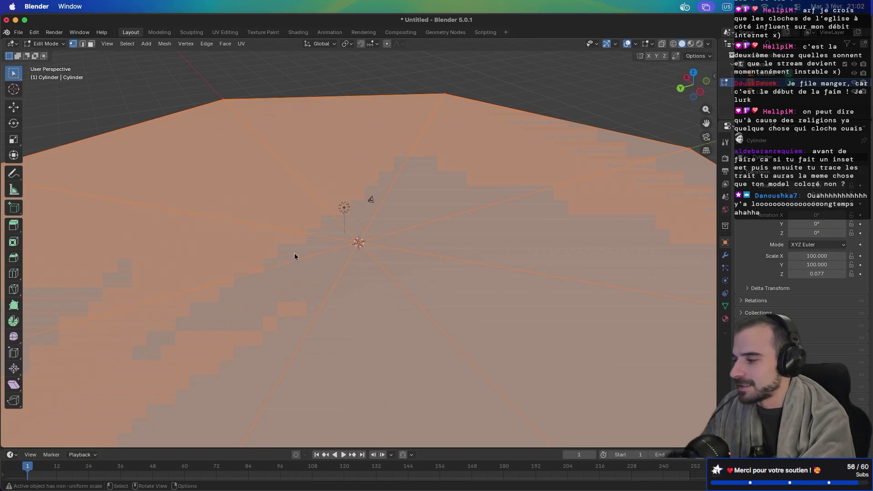
Switch the viewport to material preview, then glance at the Godot and Sketchfab desktops
{"action": "scroll", "coordinate": [330, 233], "scroll_direction": "up", "scroll_amount": 3}
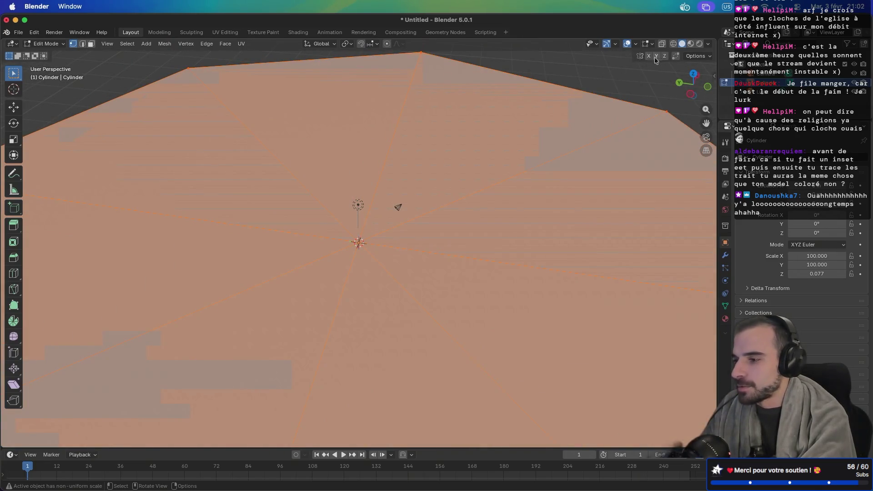
{"action": "left_click", "coordinate": [689, 43]}
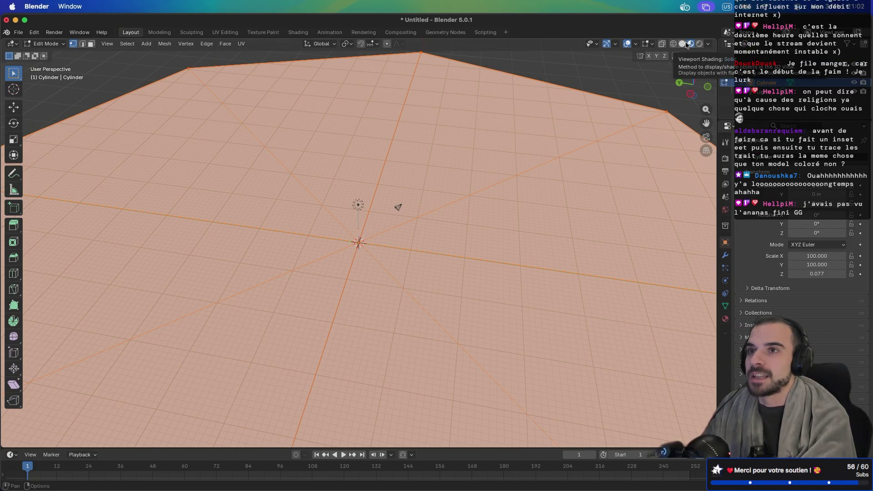
{"action": "key", "text": "super+Tab"}
{"action": "key", "text": "ctrl+Right"}
{"action": "key", "text": "ctrl+Right"}
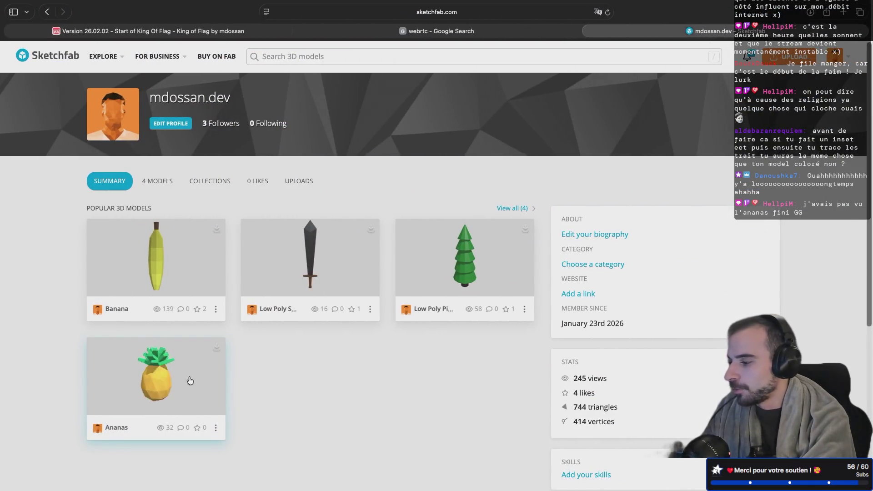
{"action": "key", "text": "ctrl+Left"}
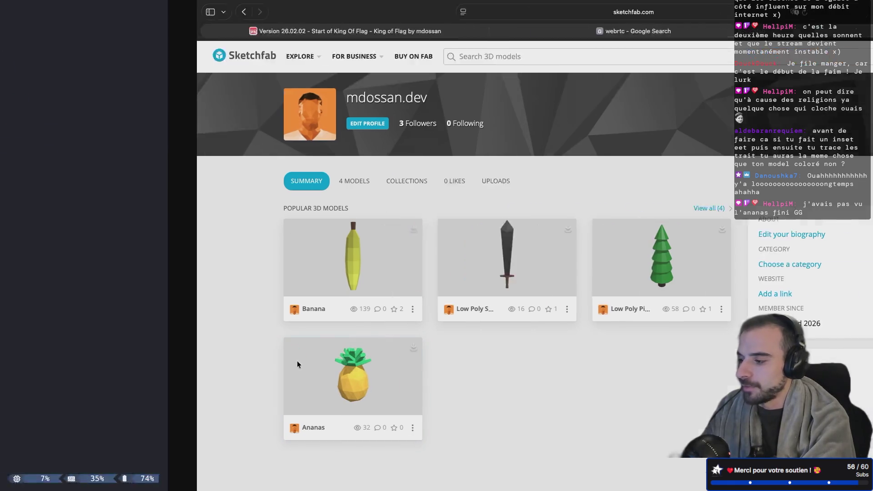
{"action": "key", "text": "ctrl+Left"}
{"action": "key", "text": "ctrl+Left"}
{"action": "key", "text": "ctrl+Left"}
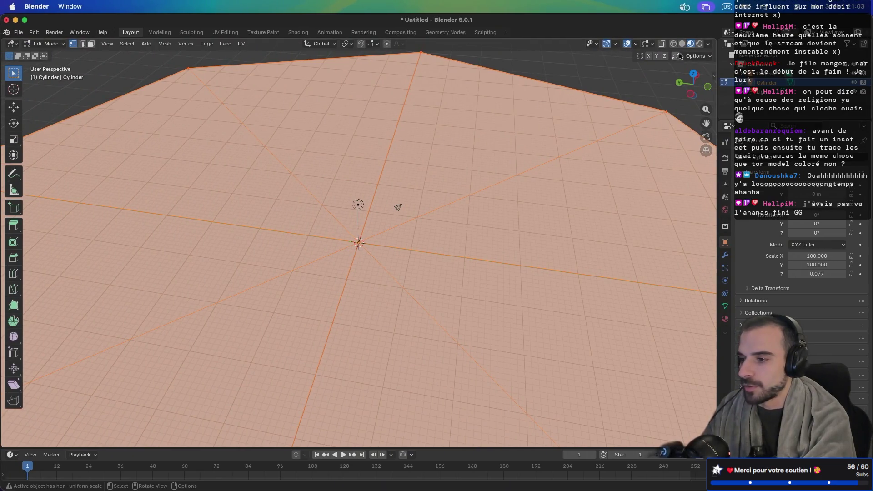
Leave Edit Mode for Object Mode and open the Shading workspace
{"action": "key", "text": "Tab"}
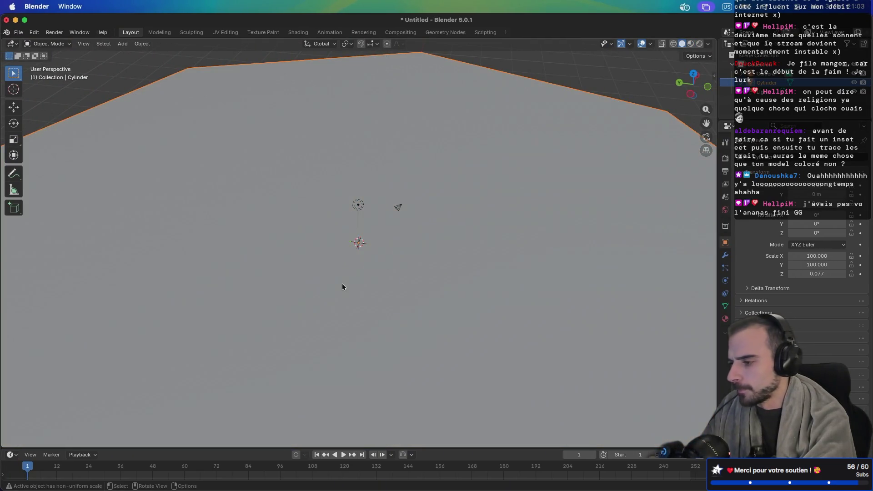
{"action": "scroll", "coordinate": [342, 283], "scroll_direction": "up", "scroll_amount": 5}
{"action": "scroll", "coordinate": [342, 286], "scroll_direction": "up", "scroll_amount": 5}
{"action": "scroll", "coordinate": [342, 286], "scroll_direction": "down", "scroll_amount": 5}
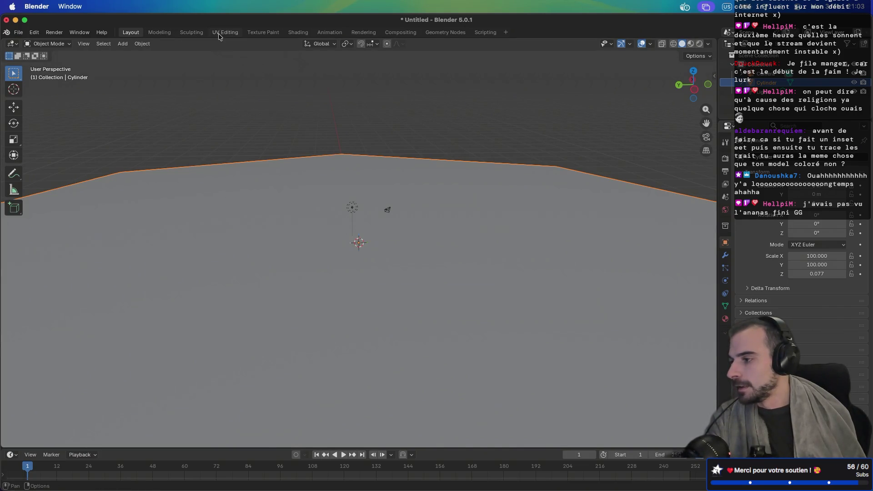
{"action": "left_click", "coordinate": [296, 33]}
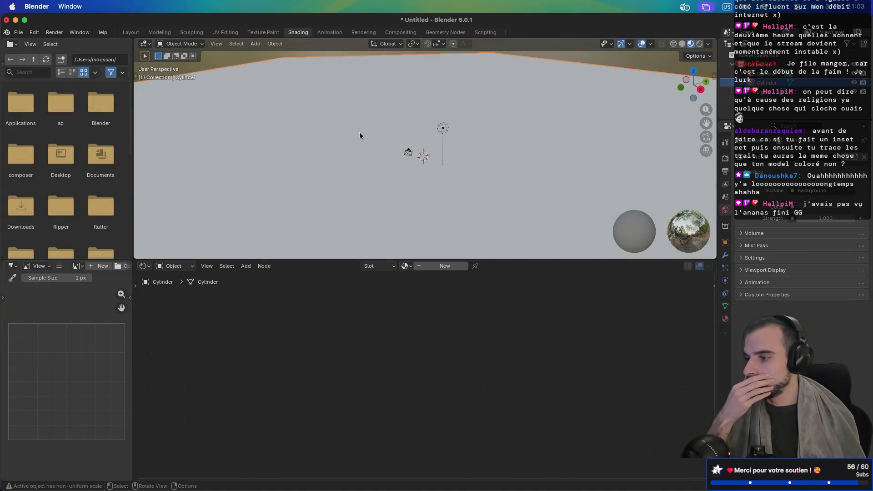
Orbit out to see the whole octagonal base, then launch Aseprite via search 'ase'
{"action": "scroll", "coordinate": [359, 132], "scroll_direction": "down", "scroll_amount": 5}
{"action": "mouse_move", "coordinate": [359, 130]}
{"action": "left_mouse_down"}
{"action": "mouse_move", "coordinate": [386, 132]}
{"action": "mouse_move", "coordinate": [406, 98]}
{"action": "mouse_move", "coordinate": [388, 121]}
{"action": "left_mouse_up"}
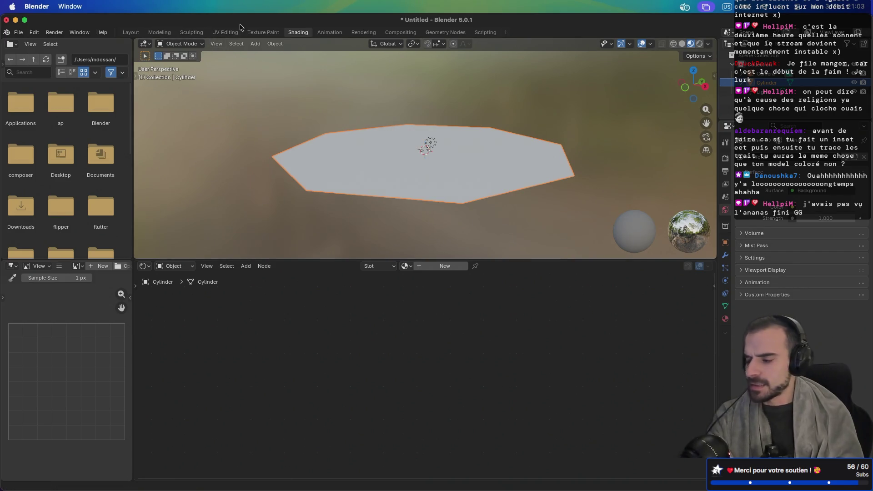
{"action": "key", "text": "super+space"}
{"action": "type", "text": "ase"}
{"action": "key", "text": "Return"}
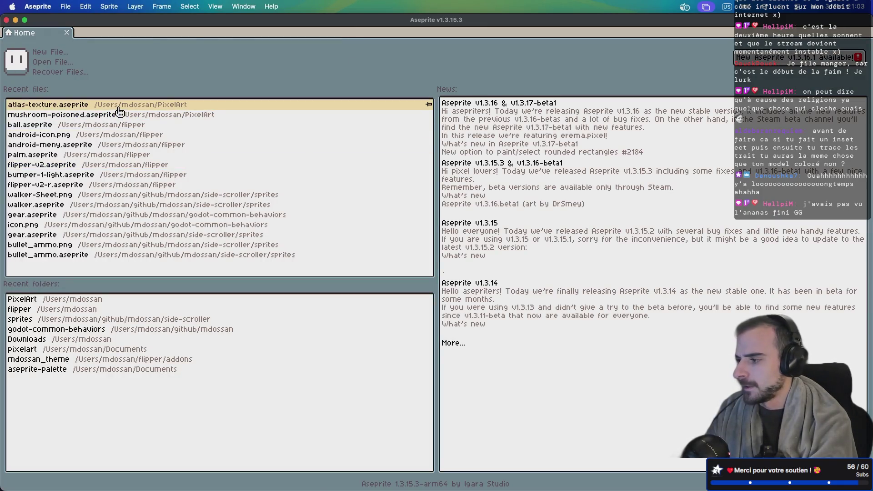
Open atlas-texture.aseprite, export it as atlas-texture.png, and close Aseprite
{"action": "left_click", "coordinate": [119, 111]}
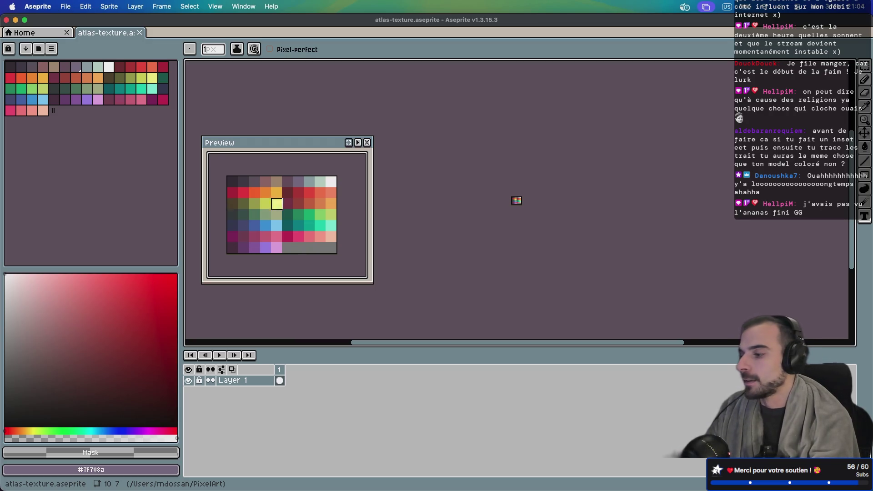
{"action": "left_click", "coordinate": [72, 6]}
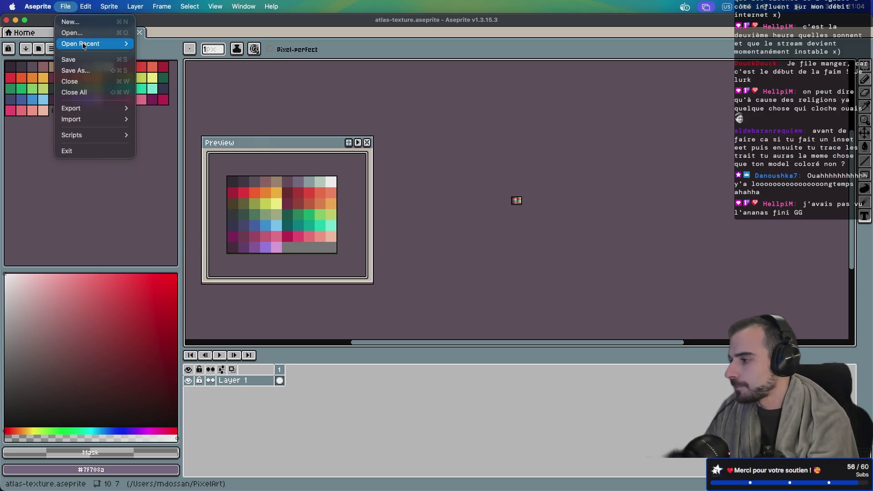
{"action": "mouse_move", "coordinate": [83, 45]}
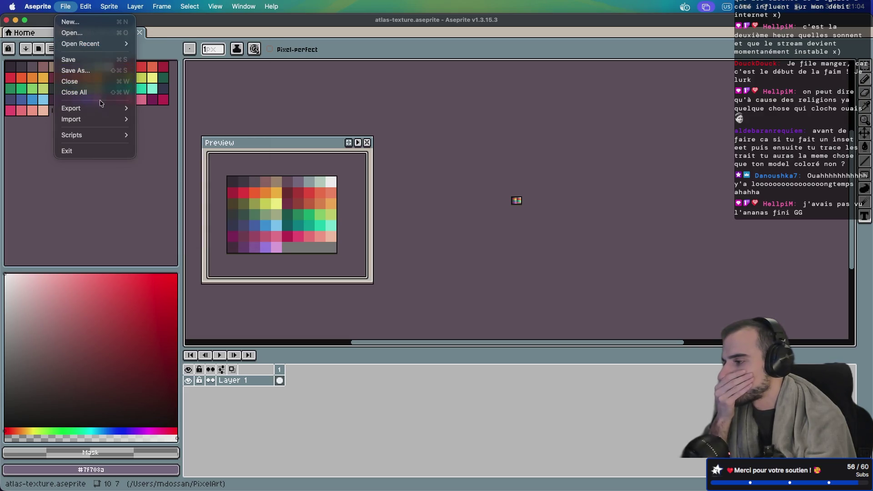
{"action": "mouse_move", "coordinate": [100, 109]}
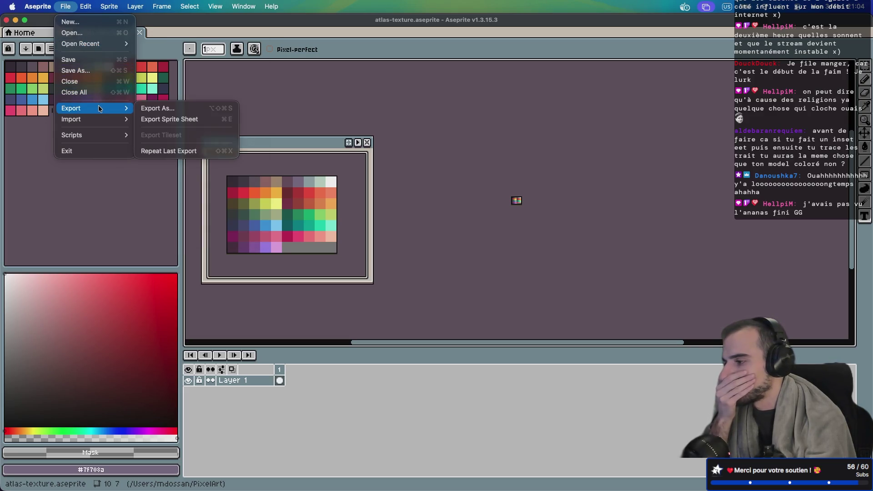
{"action": "left_click", "coordinate": [161, 112]}
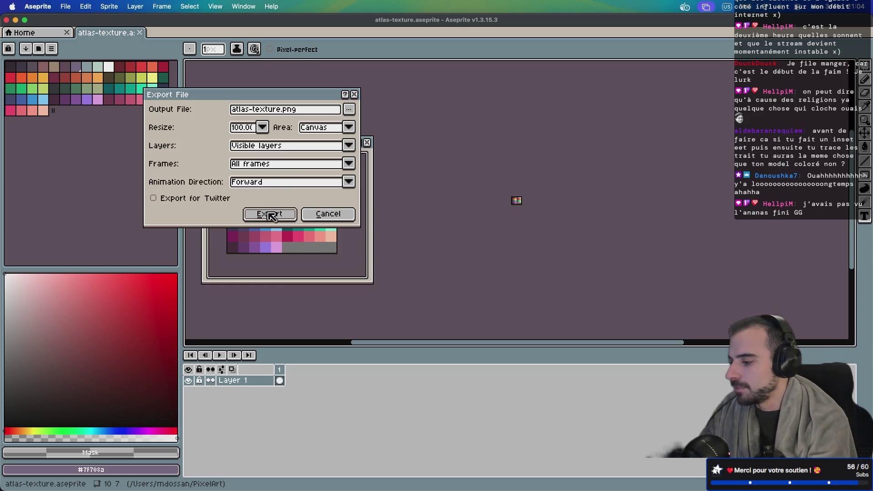
{"action": "left_click", "coordinate": [270, 215]}
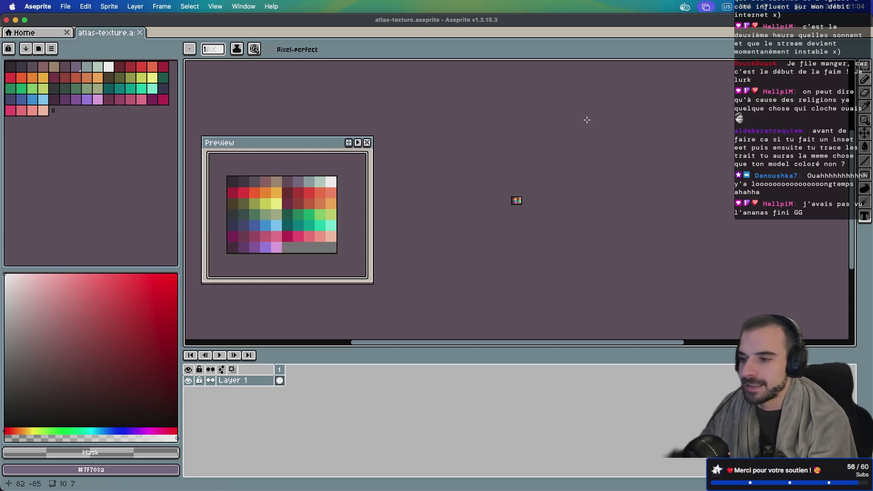
{"action": "left_click", "coordinate": [6, 20]}
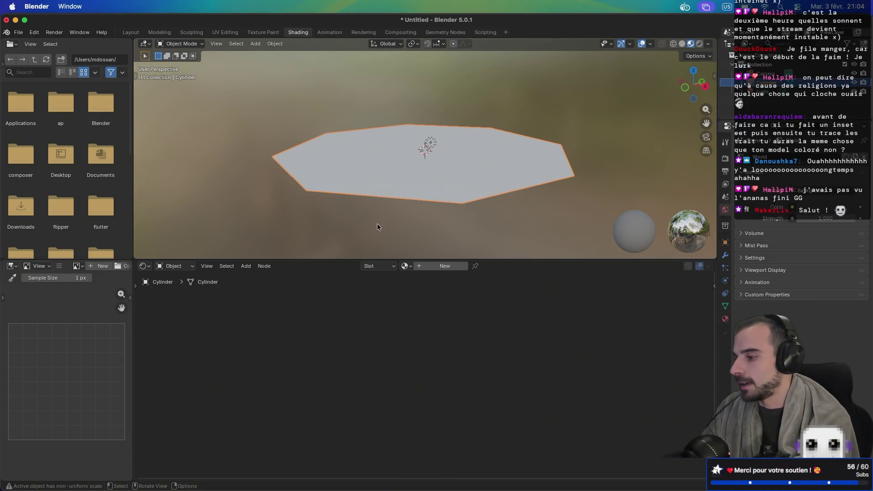
Adjust the viewport and bring up the save file browser with Ctrl+S
{"action": "scroll", "coordinate": [321, 178], "scroll_direction": "down", "scroll_amount": 3}
{"action": "scroll", "coordinate": [321, 178], "scroll_direction": "up", "scroll_amount": 5}
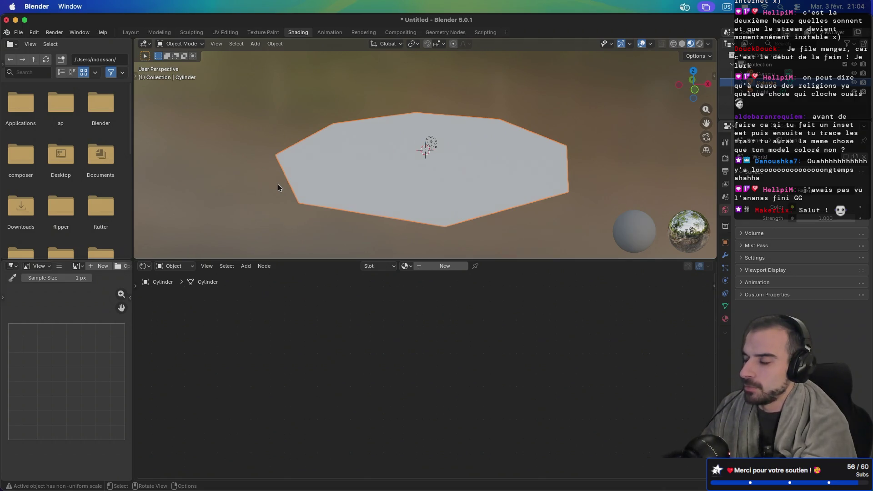
{"action": "key", "text": "ctrl+s"}
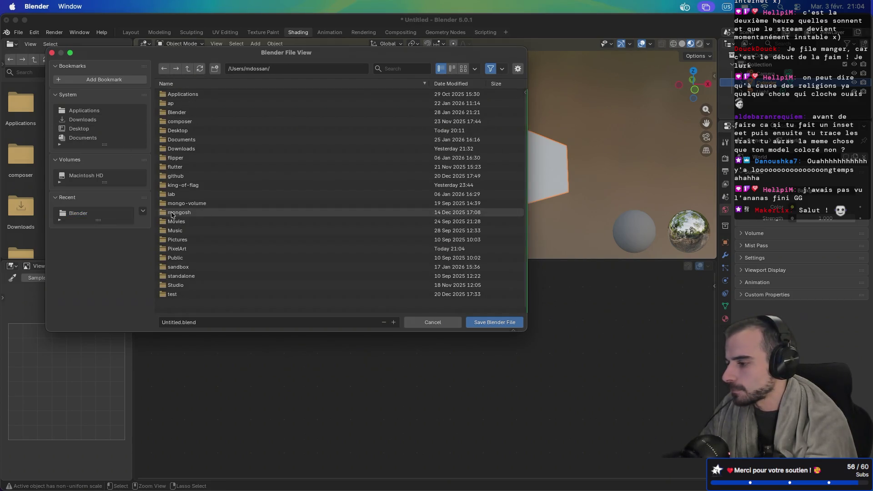
Browse to github/mds-coding/king-of-flag.git/main and create and open a new 'blender' folder
{"action": "double_click", "coordinate": [186, 176]}
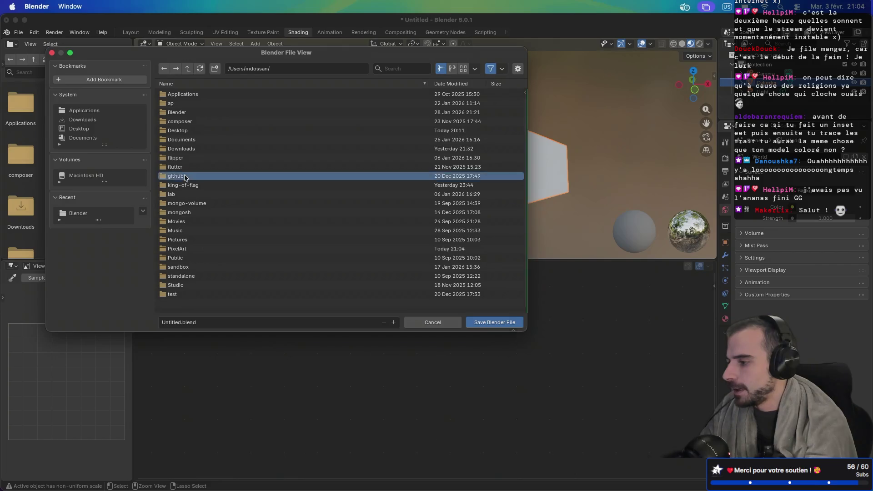
{"action": "left_click", "coordinate": [192, 105]}
{"action": "double_click", "coordinate": [192, 105]}
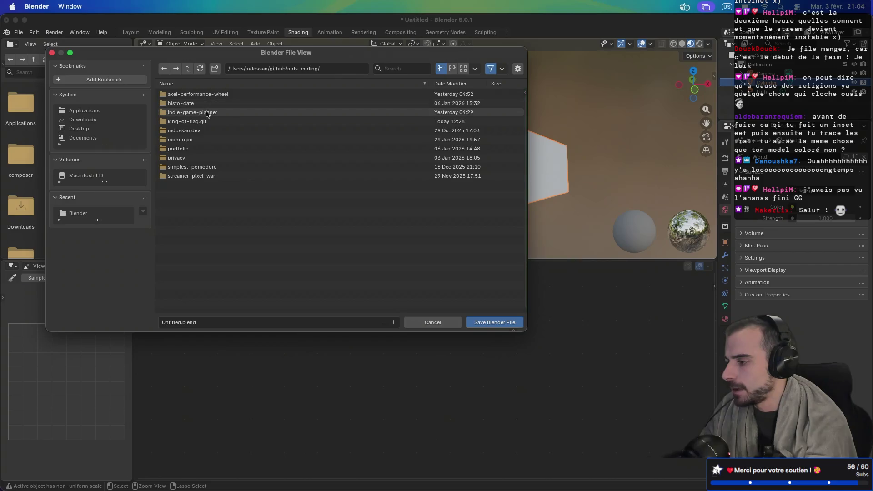
{"action": "double_click", "coordinate": [202, 122]}
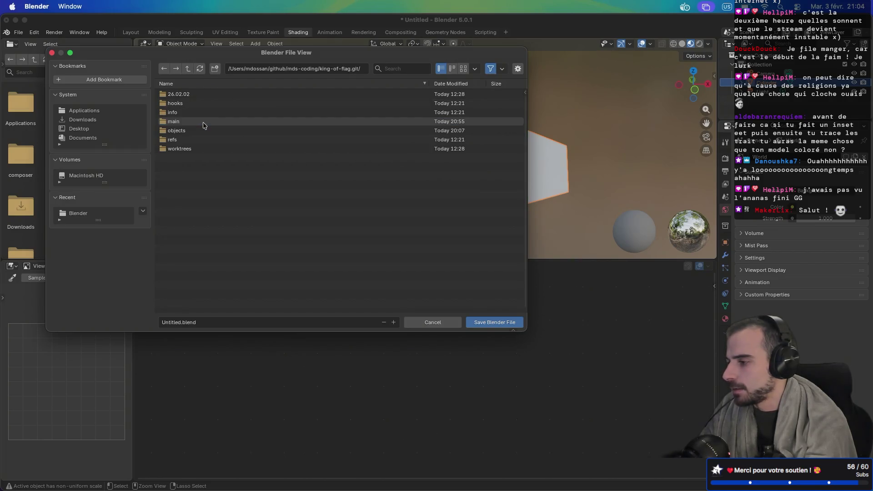
{"action": "double_click", "coordinate": [182, 122]}
{"action": "right_click", "coordinate": [203, 153]}
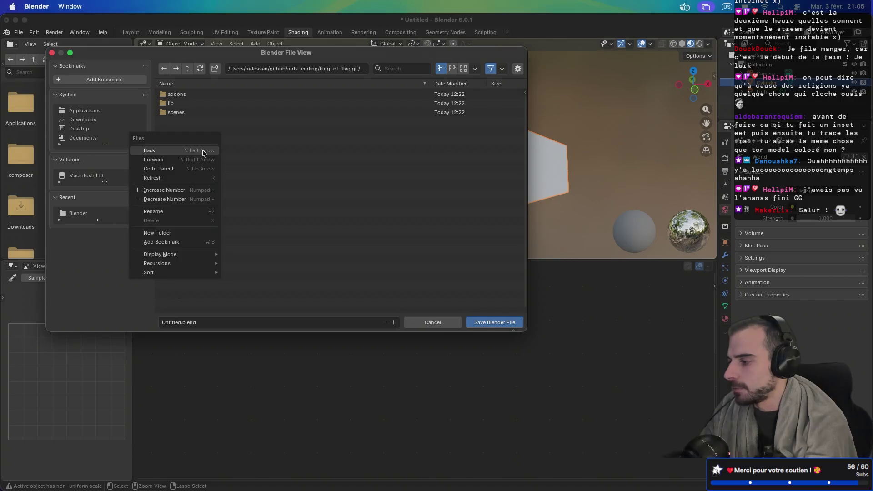
{"action": "left_click", "coordinate": [219, 72]}
{"action": "type", "text": "blender"}
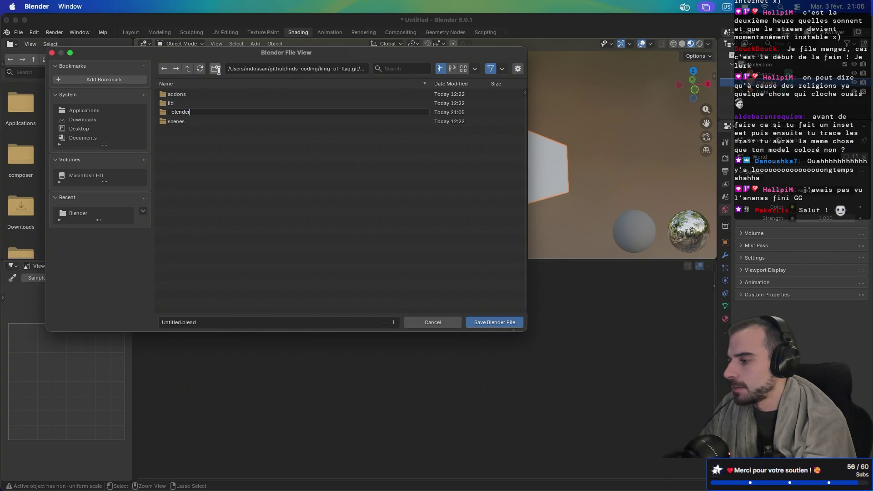
{"action": "key", "text": "Return"}
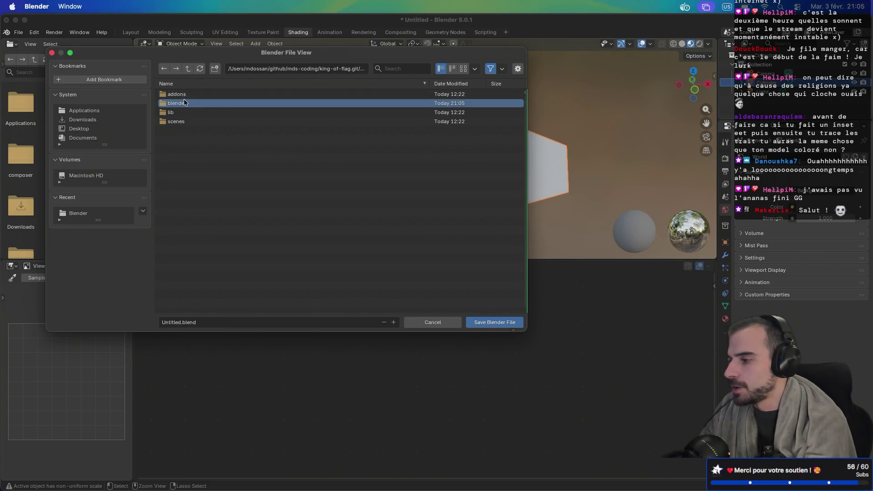
{"action": "double_click", "coordinate": [184, 103]}
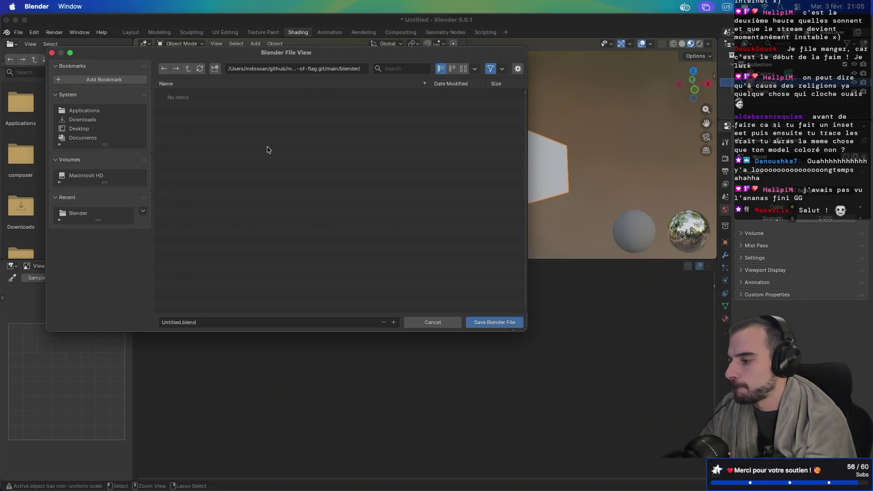
Rename the file to level.blend and save it
{"action": "left_click", "coordinate": [168, 322]}
{"action": "double_click", "coordinate": [171, 321]}
{"action": "type", "text": "level"}
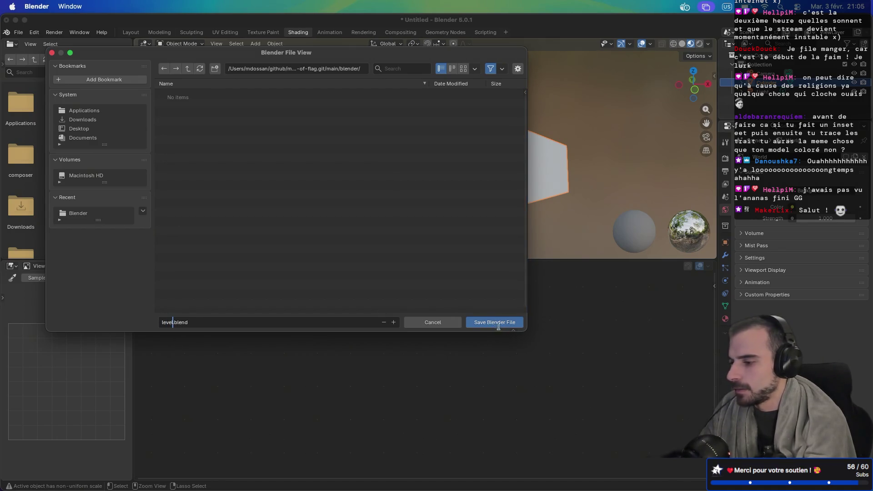
{"action": "left_click", "coordinate": [489, 322]}
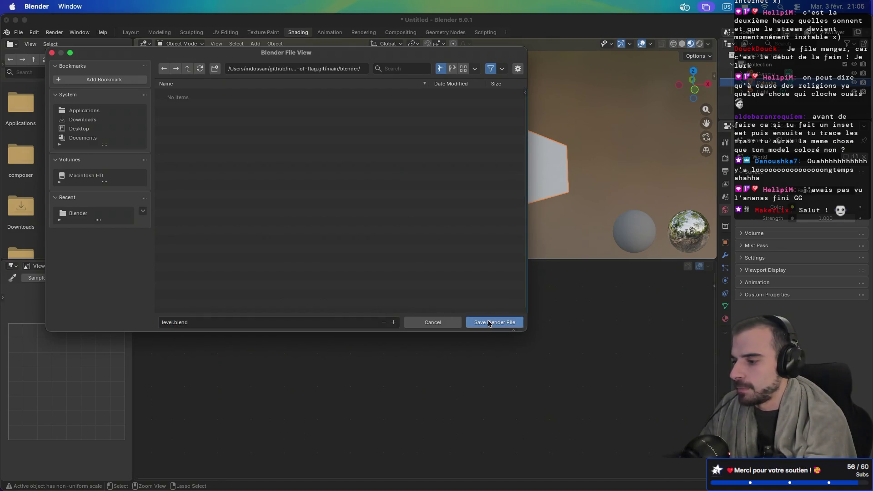
{"action": "left_click", "coordinate": [488, 322]}
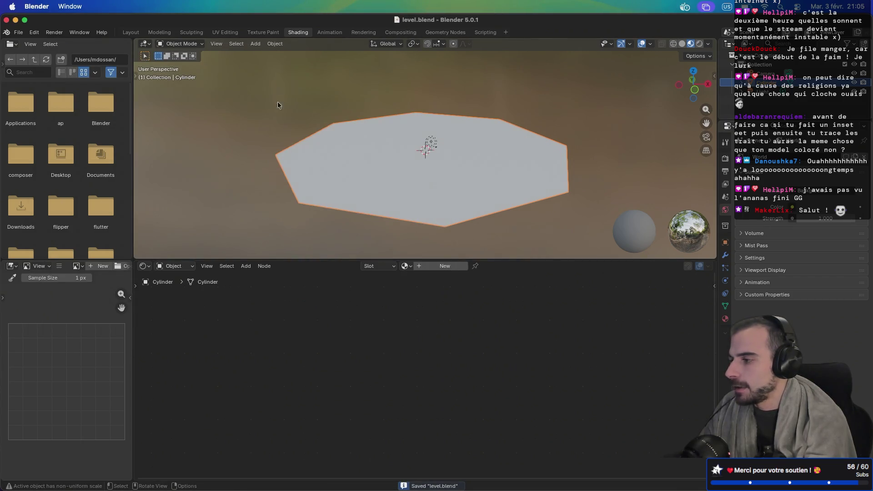
Launch Finder from system search
{"action": "key", "text": "super+space"}
{"action": "type", "text": "finder"}
{"action": "key", "text": "Return"}
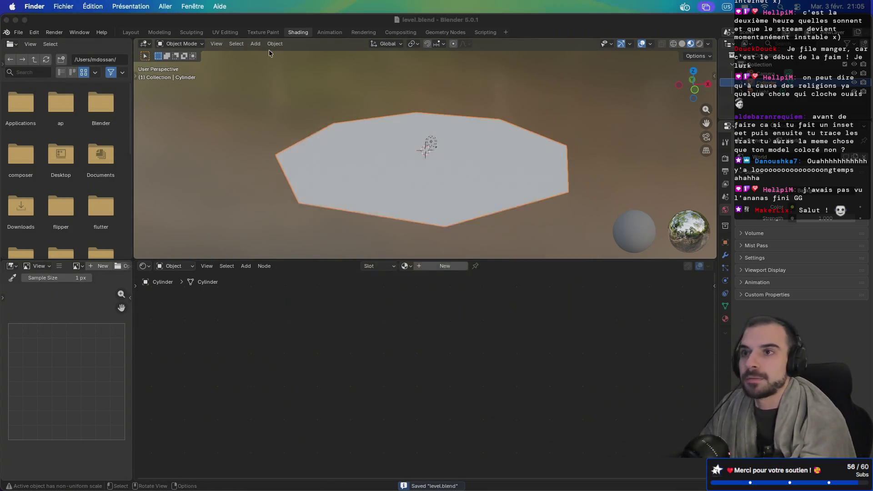
Go to the home folder's PixelArt folder and select atlas-texture.png
{"action": "scroll", "coordinate": [190, 230], "scroll_direction": "down", "scroll_amount": 1}
{"action": "scroll", "coordinate": [191, 230], "scroll_direction": "down", "scroll_amount": 5}
{"action": "scroll", "coordinate": [190, 231], "scroll_direction": "up", "scroll_amount": 5}
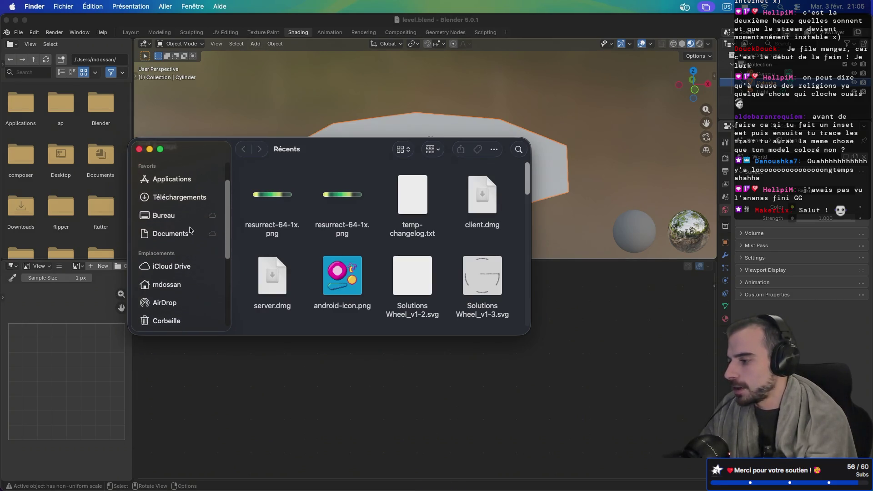
{"action": "scroll", "coordinate": [171, 223], "scroll_direction": "down", "scroll_amount": 2}
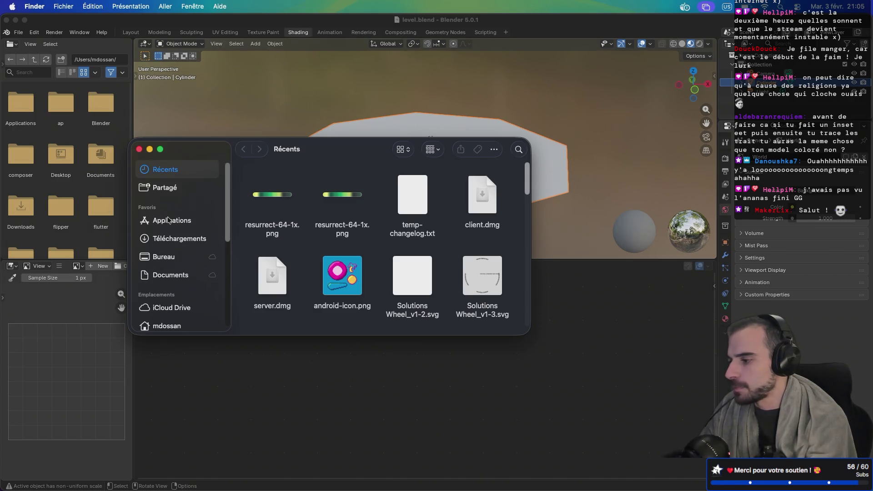
{"action": "scroll", "coordinate": [210, 184], "scroll_direction": "up", "scroll_amount": 2}
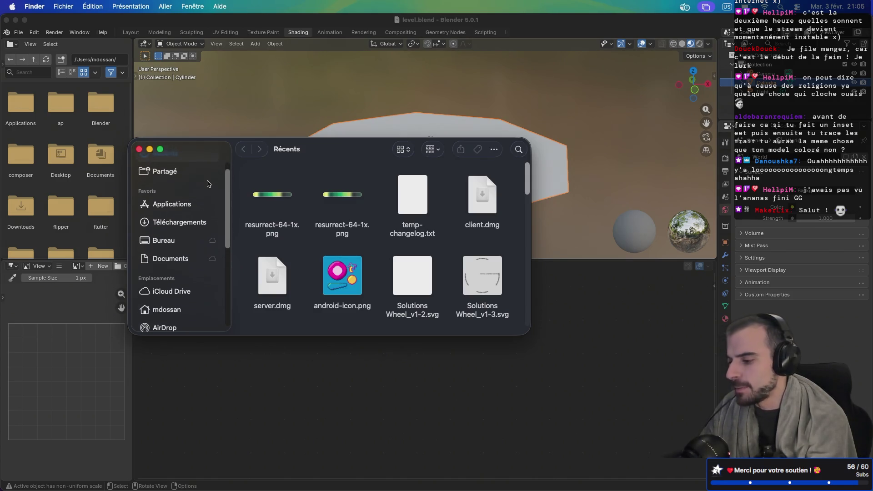
{"action": "key", "text": "super+shift+h"}
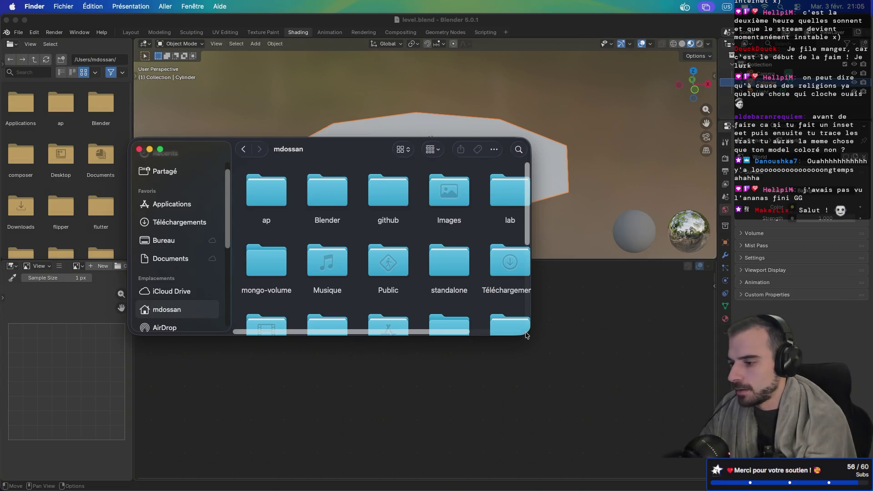
{"action": "left_click_drag", "start_coordinate": [526, 331], "coordinate": [670, 448]}
{"action": "scroll", "coordinate": [511, 354], "scroll_direction": "down", "scroll_amount": 2}
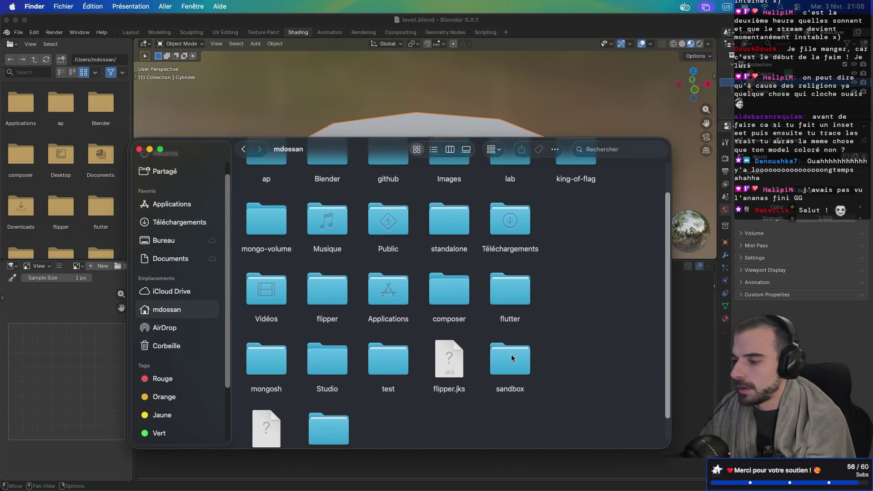
{"action": "scroll", "coordinate": [383, 319], "scroll_direction": "up", "scroll_amount": 2}
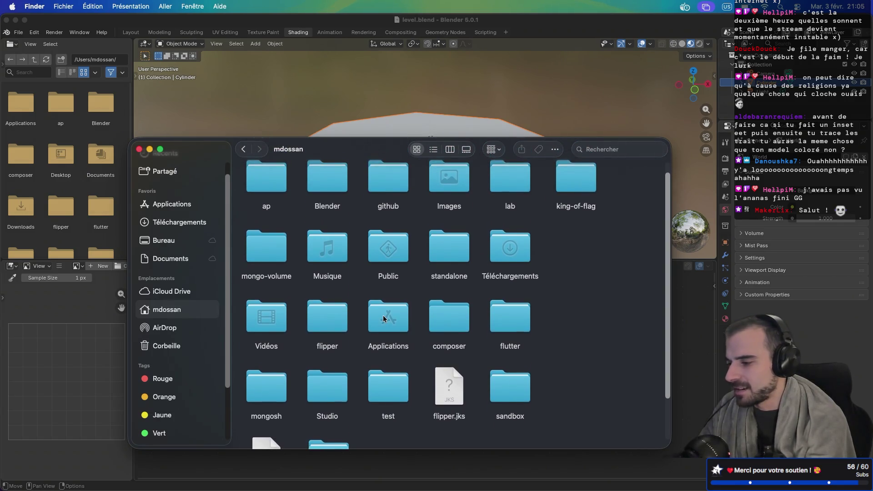
{"action": "scroll", "coordinate": [383, 319], "scroll_direction": "up", "scroll_amount": 1}
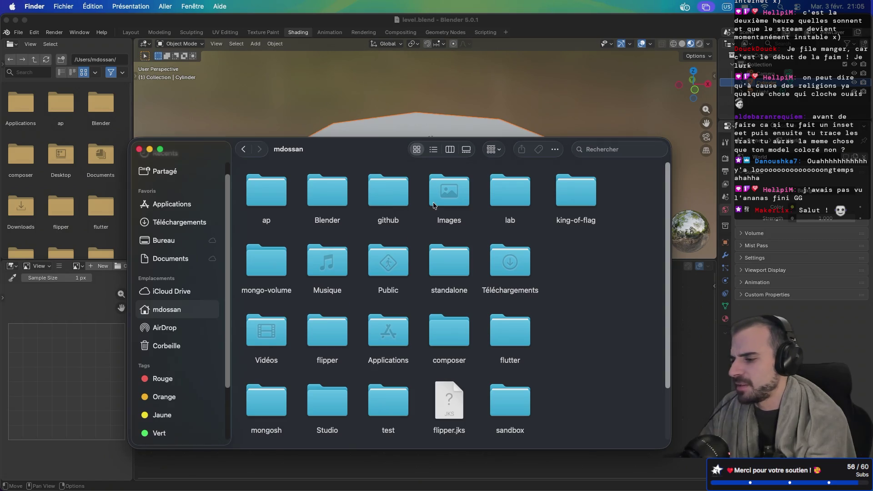
{"action": "scroll", "coordinate": [433, 205], "scroll_direction": "down", "scroll_amount": 5}
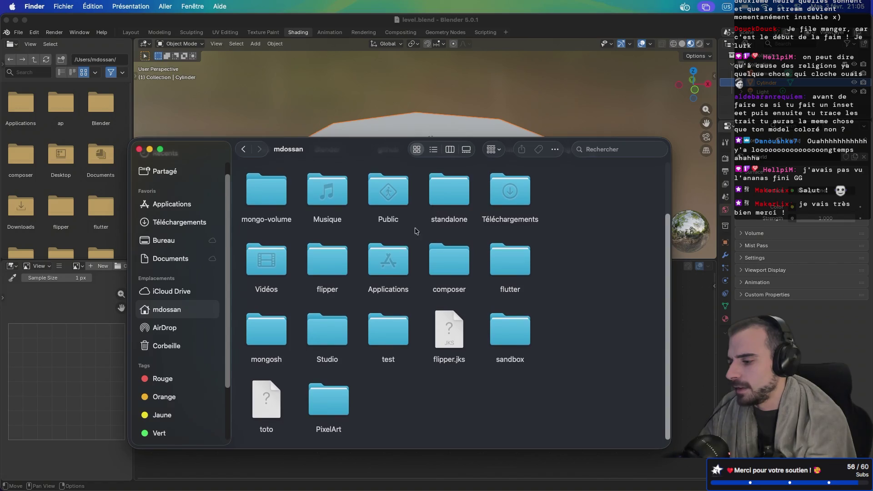
{"action": "double_click", "coordinate": [314, 409]}
{"action": "left_click", "coordinate": [343, 209]}
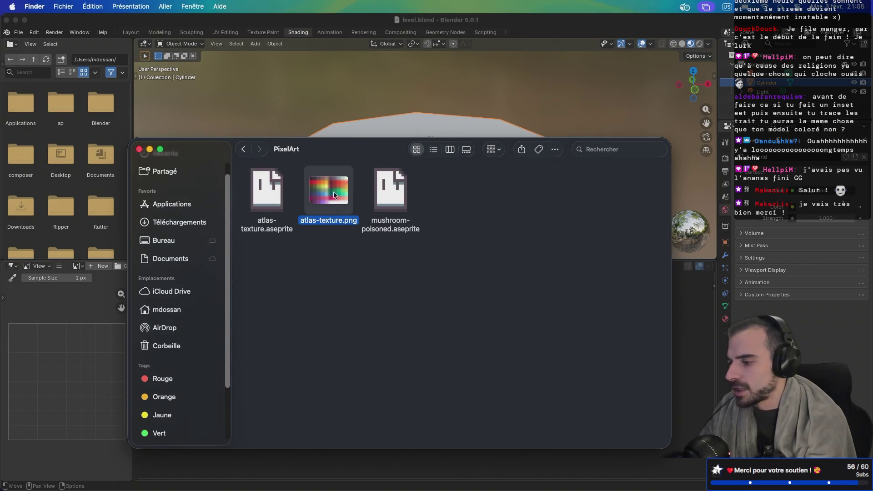
Back in the home folder, move the king-of-flag folder to the trash
{"action": "left_click", "coordinate": [243, 149]}
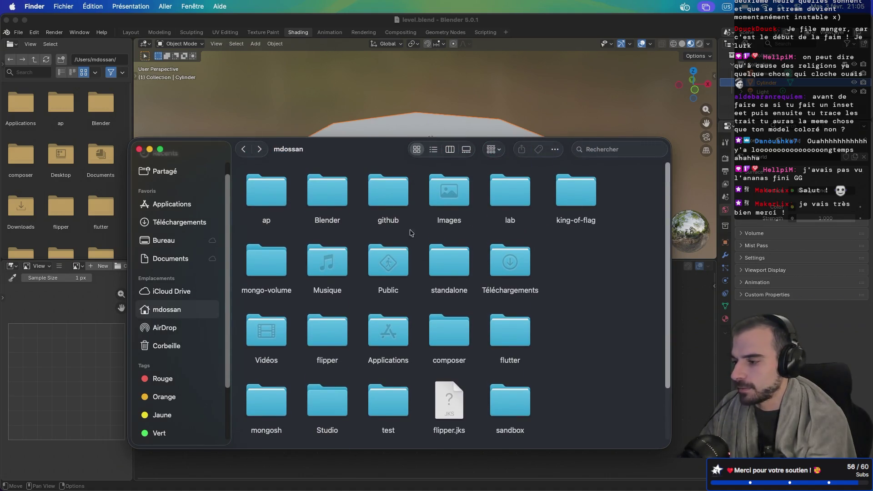
{"action": "left_click", "coordinate": [568, 187]}
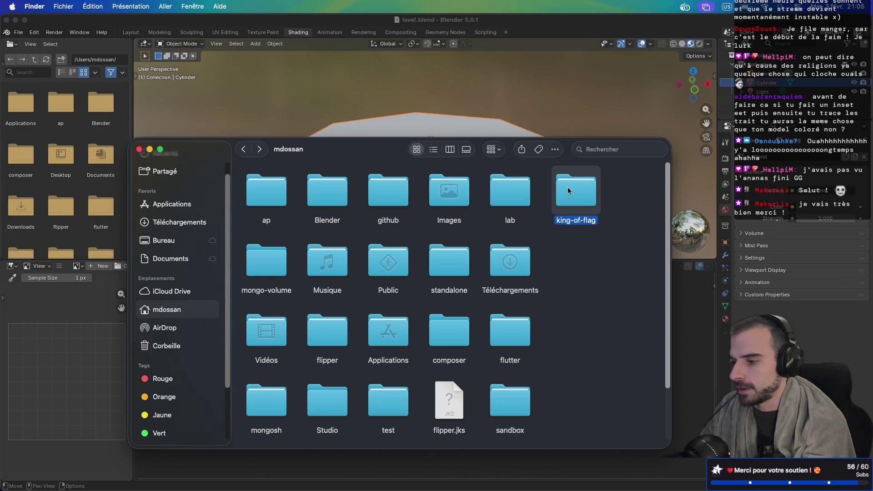
{"action": "key", "text": "super+BackSpace"}
Navigate to github/mds-coding/king-of-flag.git/main
{"action": "scroll", "coordinate": [501, 319], "scroll_direction": "down", "scroll_amount": 2}
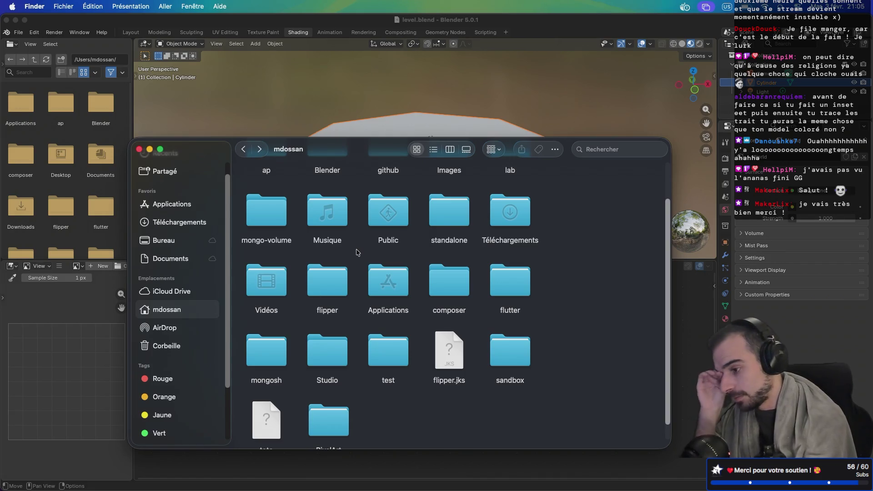
{"action": "scroll", "coordinate": [356, 250], "scroll_direction": "up", "scroll_amount": 1}
{"action": "scroll", "coordinate": [357, 252], "scroll_direction": "up", "scroll_amount": 2}
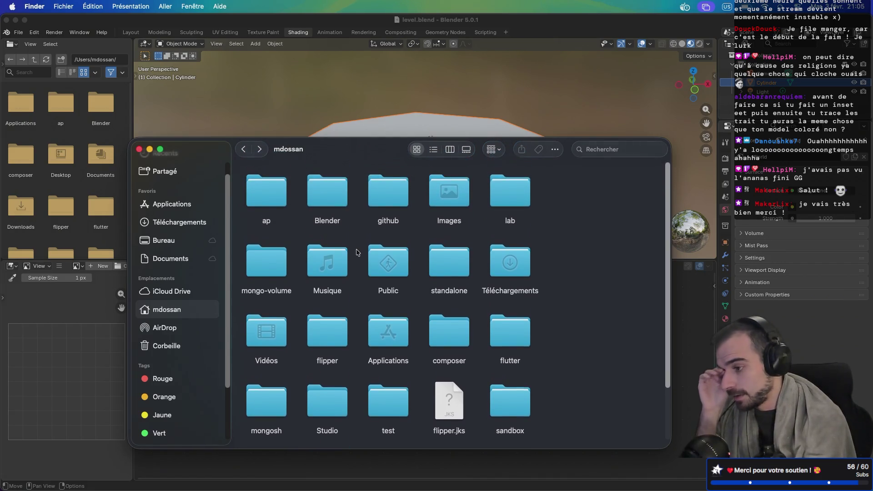
{"action": "left_click", "coordinate": [385, 200]}
{"action": "double_click", "coordinate": [385, 198]}
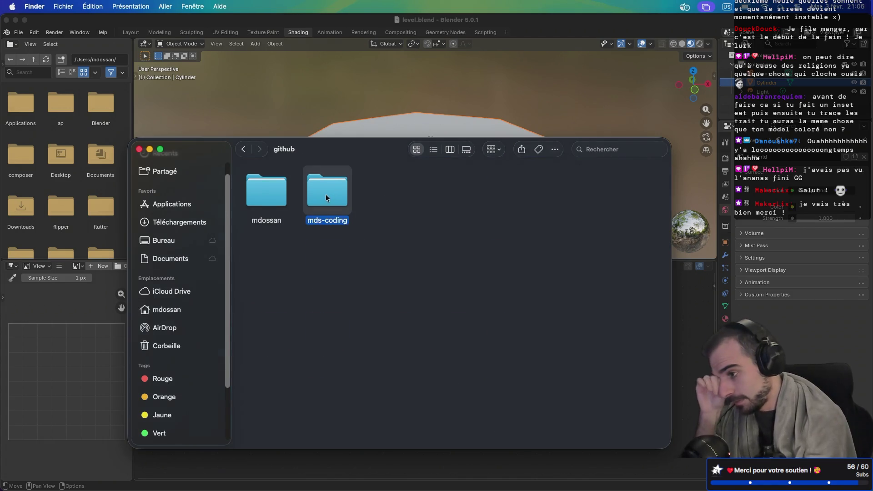
{"action": "double_click", "coordinate": [326, 194]}
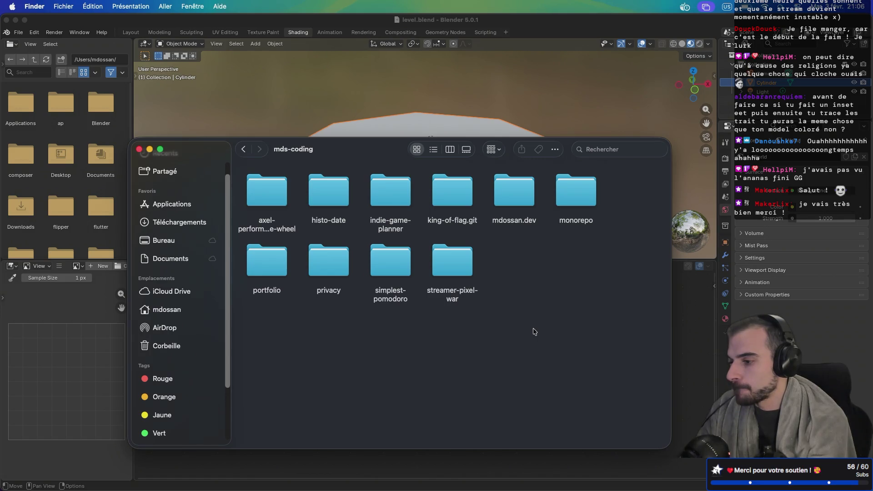
{"action": "double_click", "coordinate": [446, 188]}
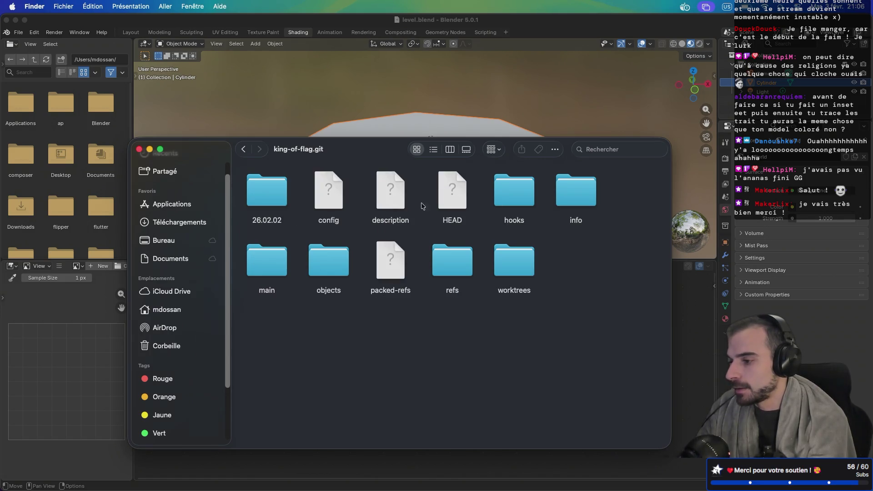
{"action": "double_click", "coordinate": [275, 259]}
Create an 'images' folder in main, paste atlas-texture.png into it, and close the window
{"action": "right_click", "coordinate": [385, 414]}
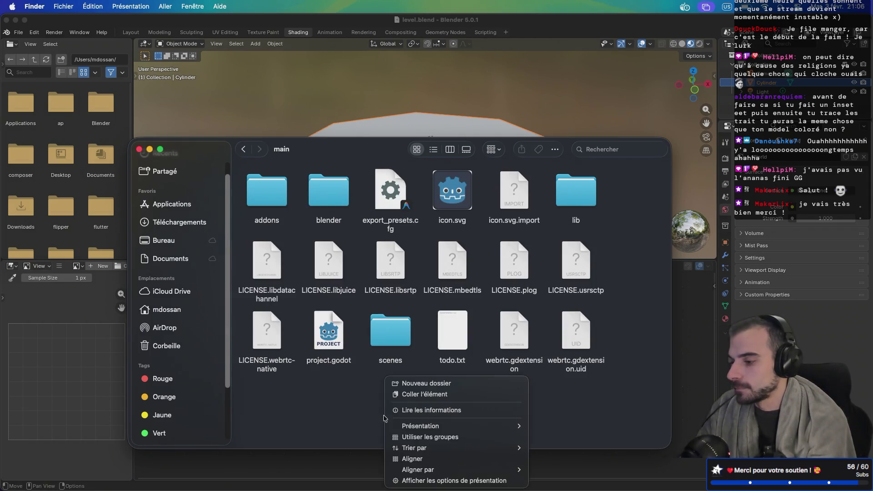
{"action": "mouse_move", "coordinate": [440, 428]}
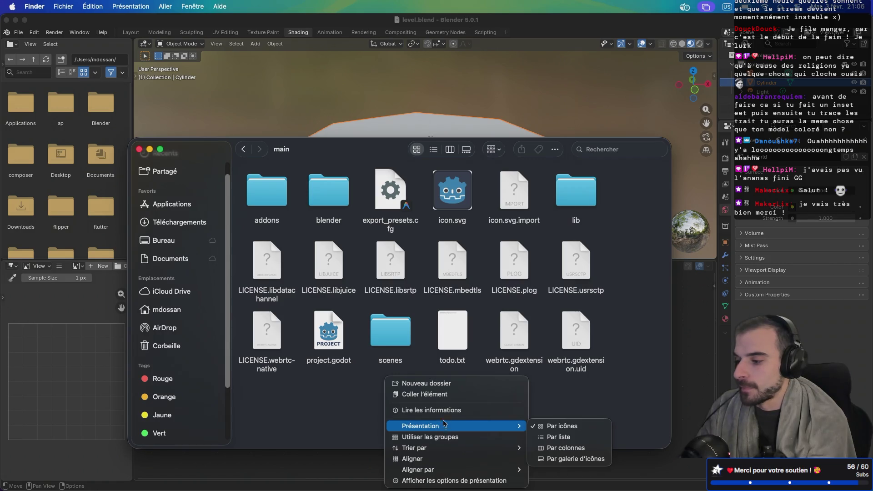
{"action": "left_click", "coordinate": [440, 385]}
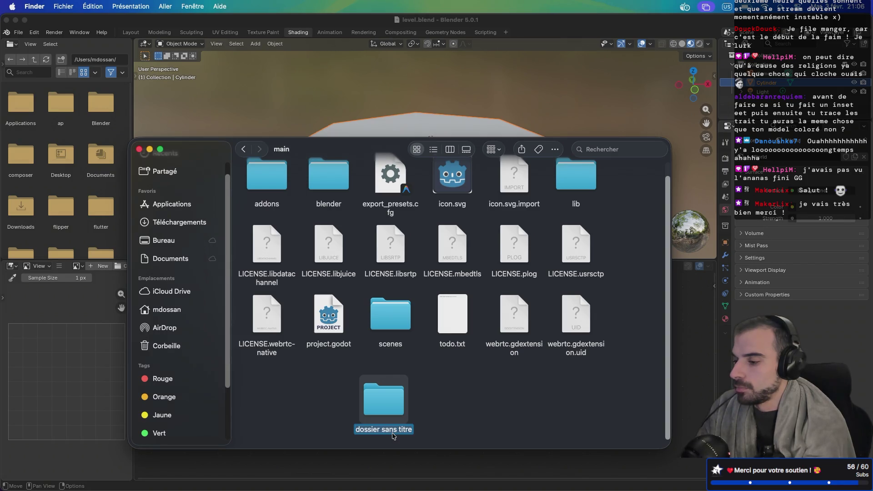
{"action": "type", "text": "pixel"}
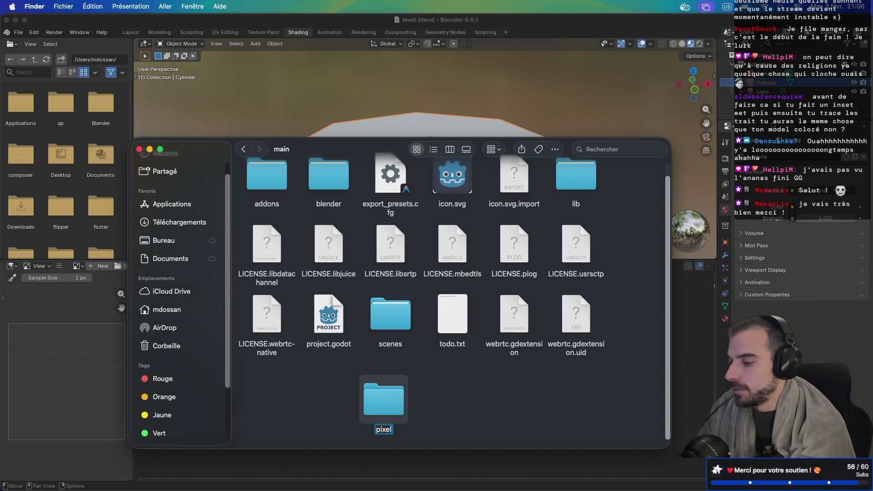
{"action": "key", "text": "BackSpace"}
{"action": "key", "text": "BackSpace"}
{"action": "key", "text": "BackSpace"}
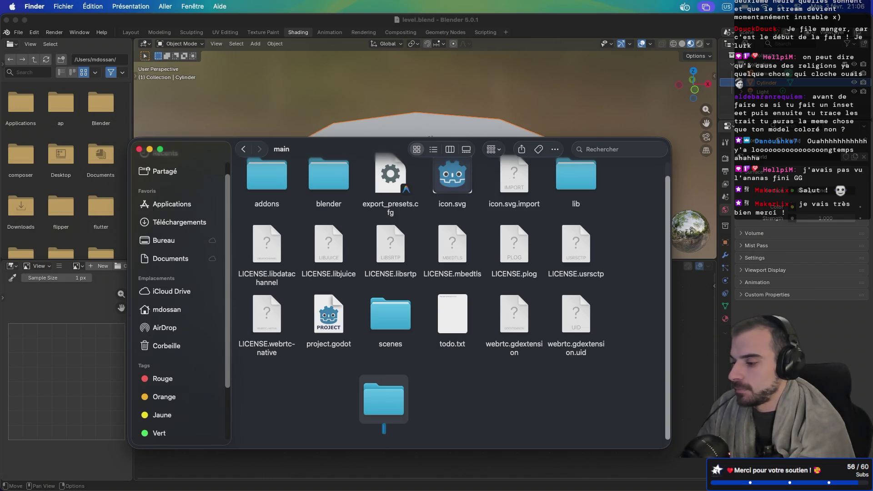
{"action": "type", "text": "images"}
{"action": "key", "text": "Return"}
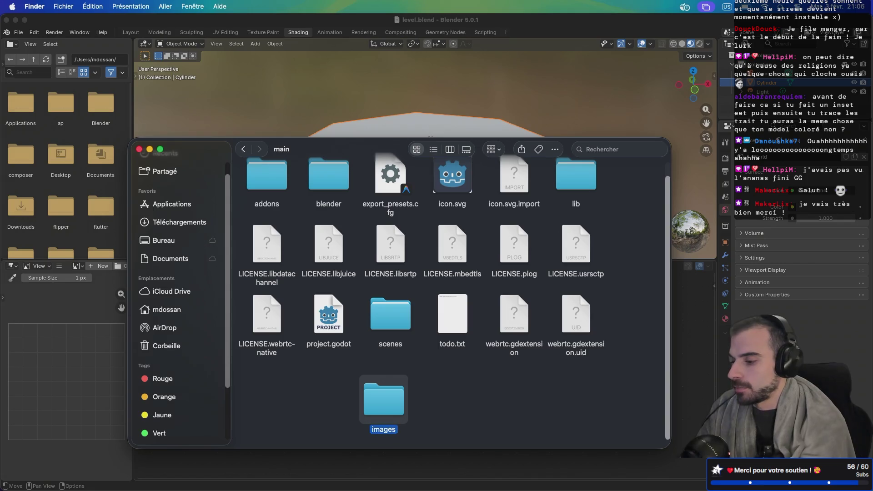
{"action": "double_click", "coordinate": [389, 406]}
{"action": "key", "text": "super+v"}
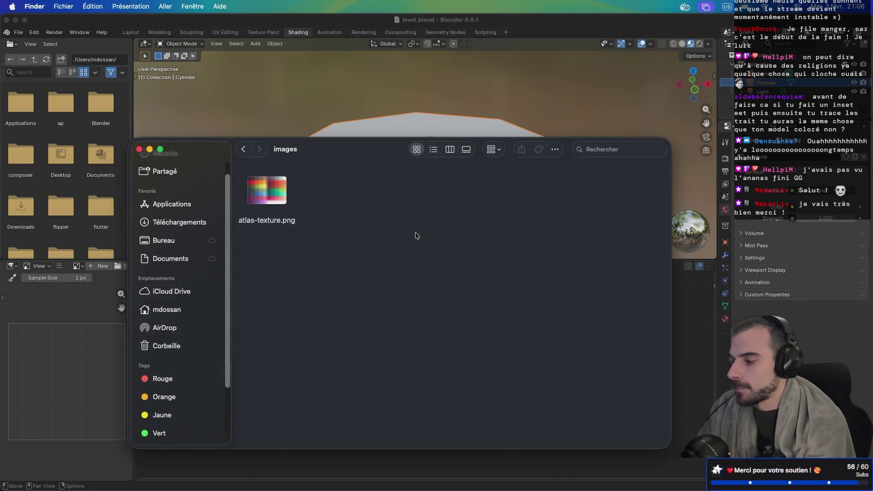
{"action": "left_click", "coordinate": [139, 149]}
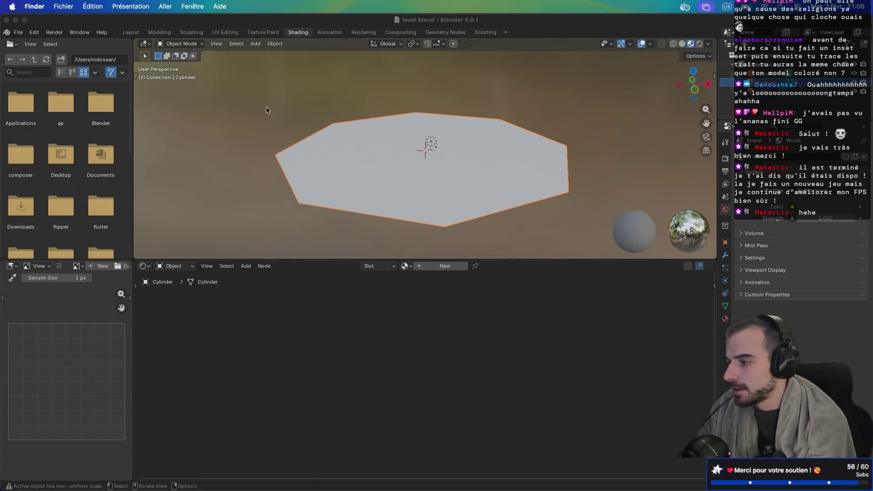
Return to Blender's Shading workspace and create a new material, Material.001, for the cylinder
{"action": "left_click", "coordinate": [263, 33]}
{"action": "left_click", "coordinate": [298, 32]}
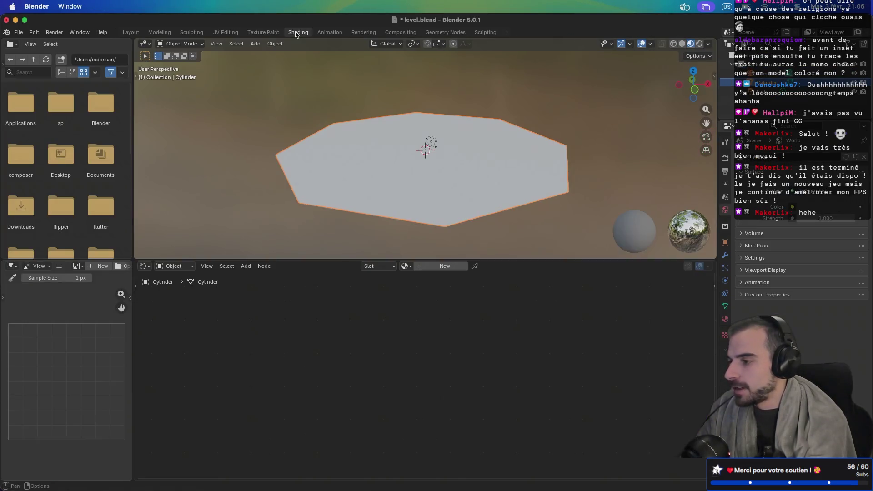
{"action": "left_click", "coordinate": [419, 266]}
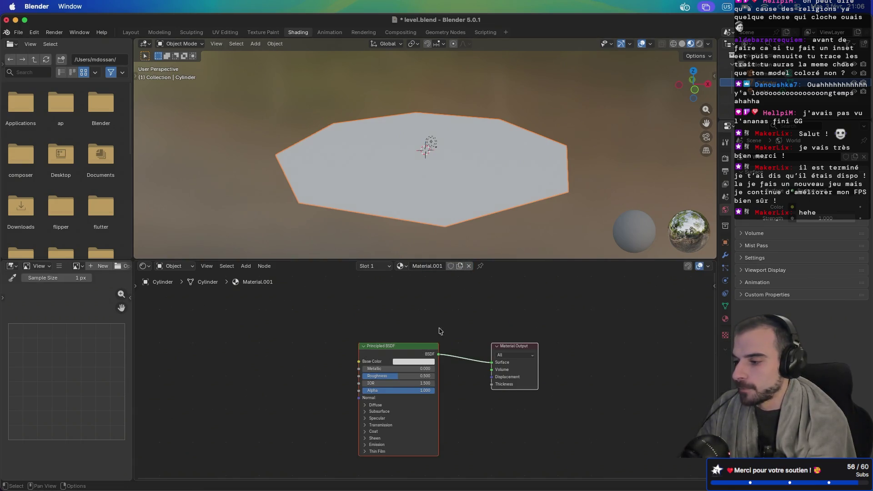
{"action": "key", "text": "Home"}
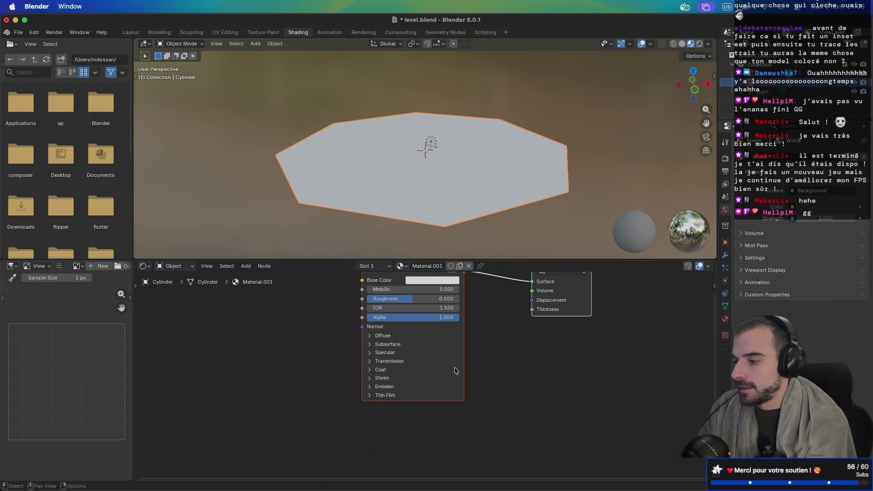
{"action": "scroll", "coordinate": [455, 370], "scroll_direction": "up", "scroll_amount": 3}
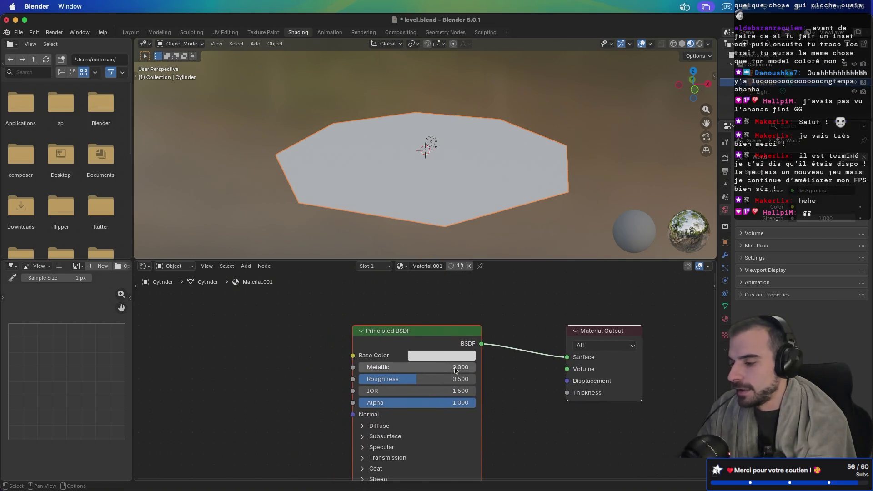
Feed Base Color from an Image Texture node loading main/images/atlas-texture.png
{"action": "mouse_move", "coordinate": [352, 355]}
{"action": "left_mouse_down"}
{"action": "mouse_move", "coordinate": [292, 355]}
{"action": "mouse_move", "coordinate": [235, 335]}
{"action": "left_mouse_up"}
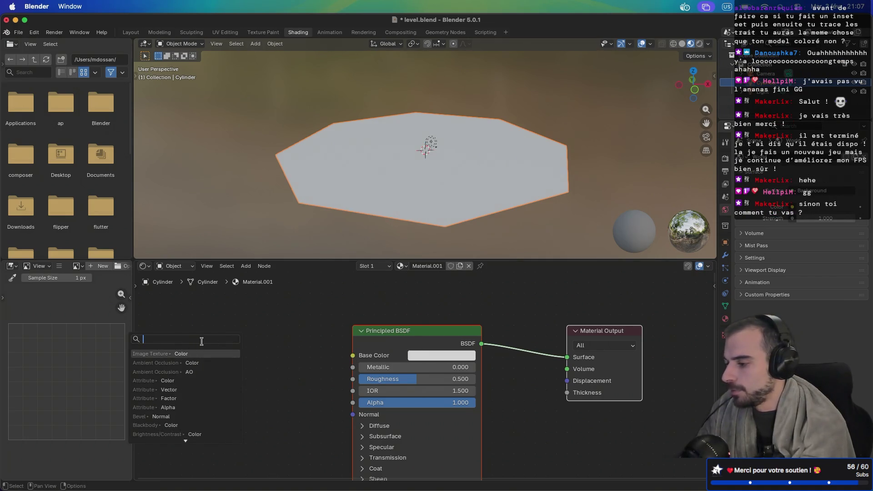
{"action": "left_click", "coordinate": [177, 354]}
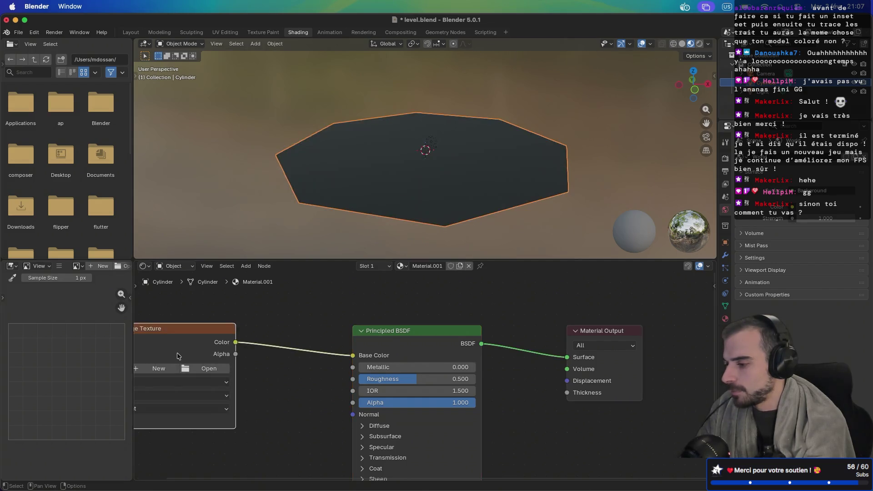
{"action": "mouse_move", "coordinate": [187, 331]}
{"action": "left_mouse_down"}
{"action": "mouse_move", "coordinate": [287, 341]}
{"action": "mouse_move", "coordinate": [282, 330]}
{"action": "left_mouse_up"}
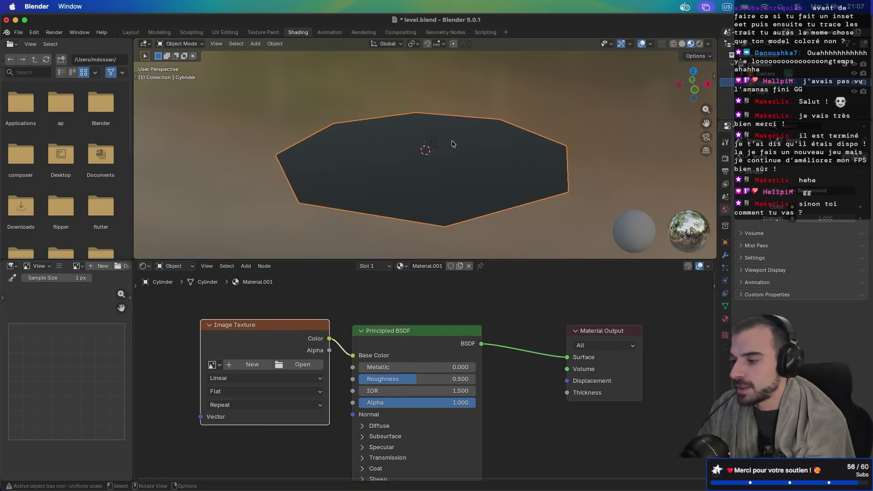
{"action": "left_click", "coordinate": [304, 368]}
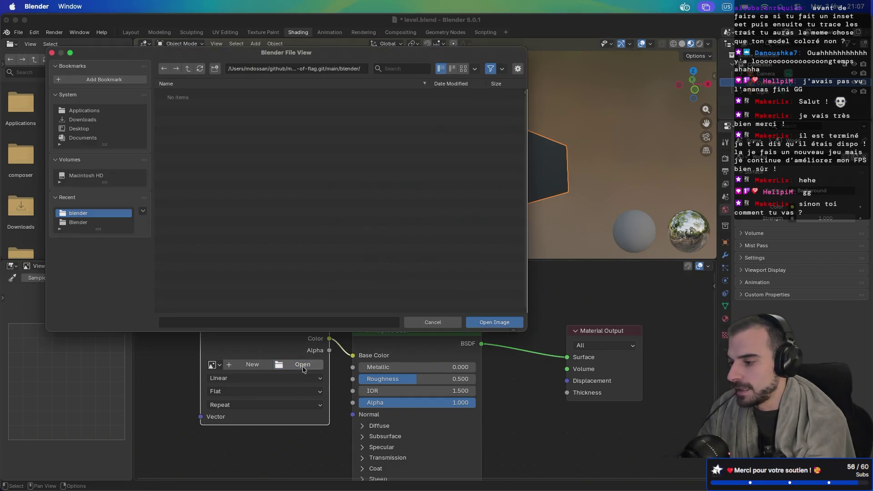
{"action": "left_click", "coordinate": [188, 68]}
{"action": "double_click", "coordinate": [186, 114]}
{"action": "double_click", "coordinate": [187, 95]}
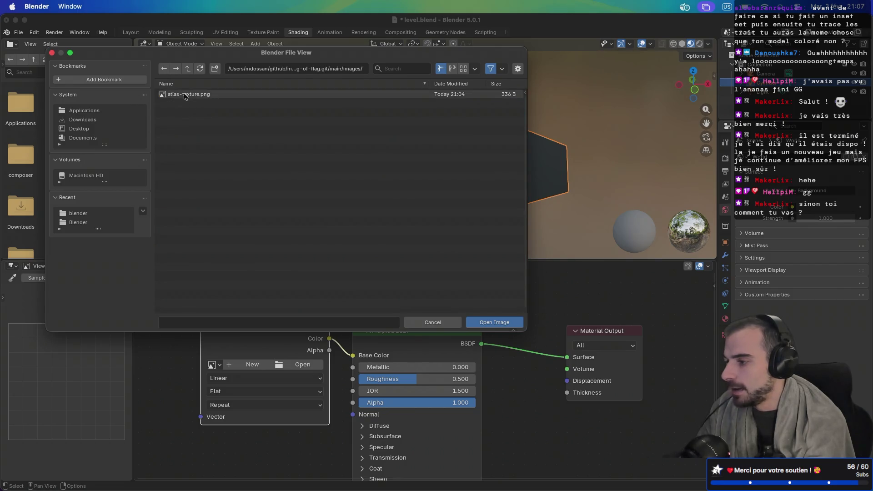
{"action": "scroll", "coordinate": [367, 173], "scroll_direction": "up", "scroll_amount": 5}
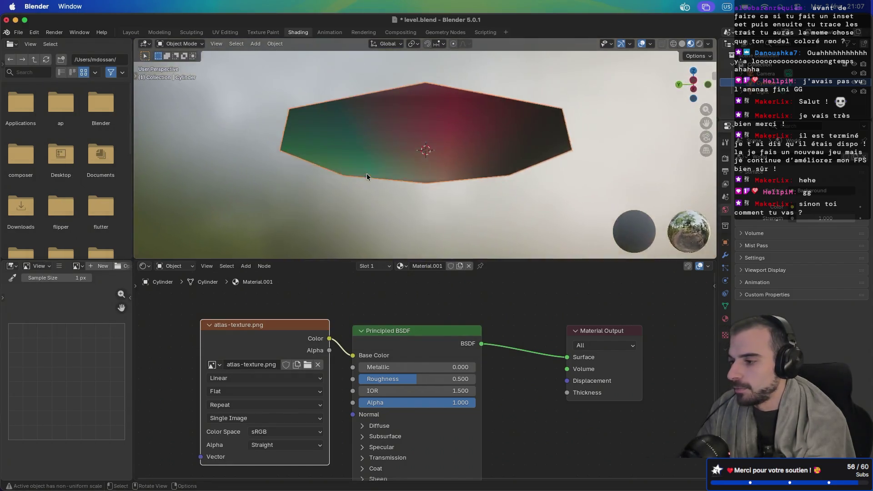
Cycle through the Texture Paint, Shading and Sculpting tabs, return to Layout, and enter Edit Mode
{"action": "scroll", "coordinate": [366, 174], "scroll_direction": "down", "scroll_amount": 5}
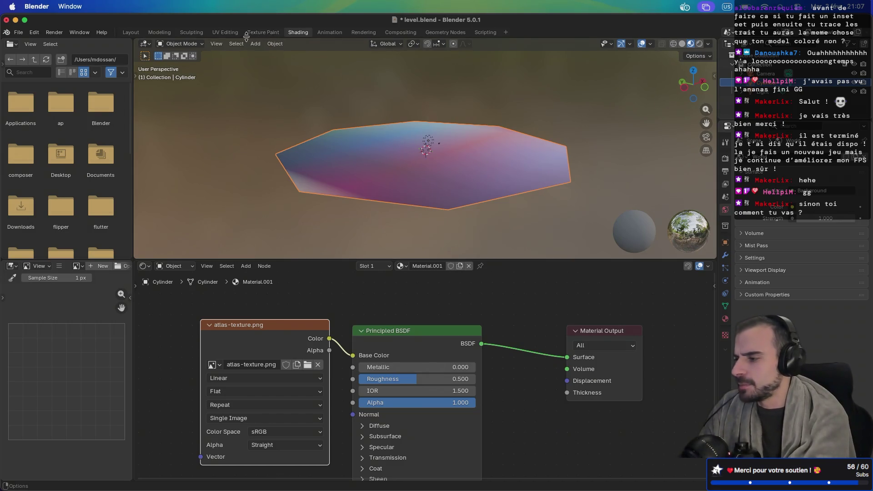
{"action": "left_click", "coordinate": [261, 34]}
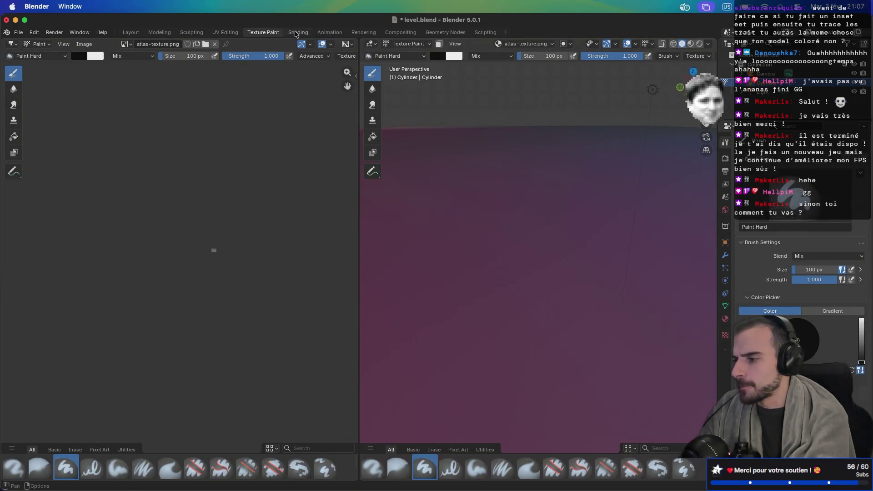
{"action": "left_click", "coordinate": [296, 33]}
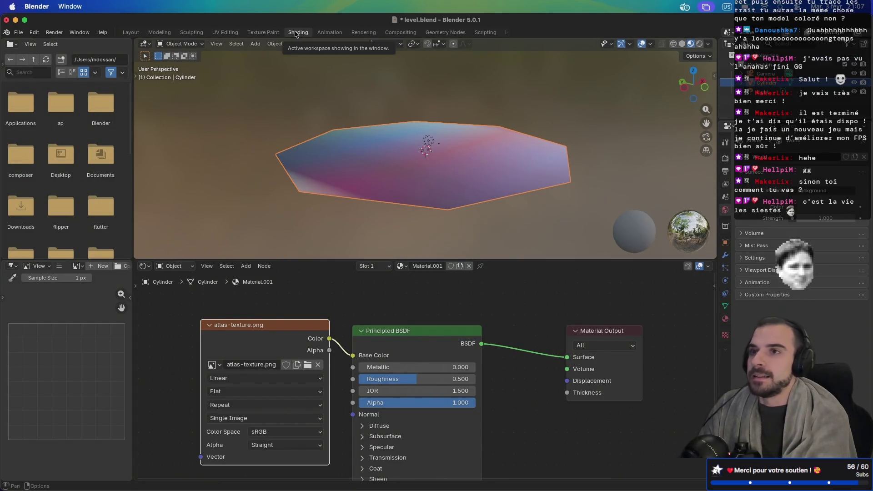
{"action": "left_click", "coordinate": [189, 32]}
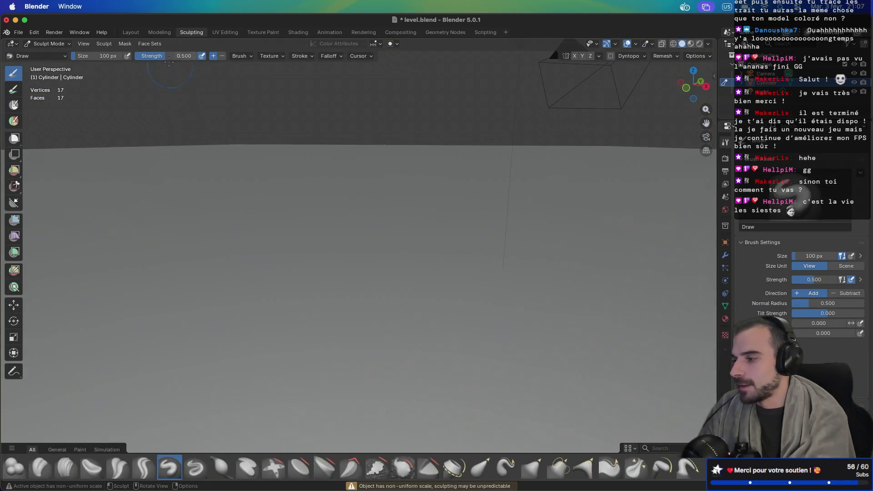
{"action": "left_click", "coordinate": [130, 32]}
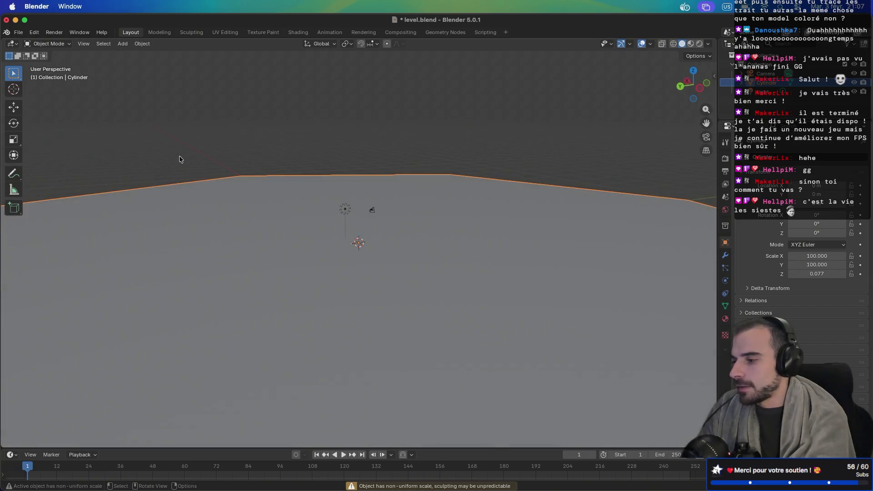
{"action": "scroll", "coordinate": [179, 155], "scroll_direction": "down", "scroll_amount": 5}
{"action": "key", "text": "Tab"}
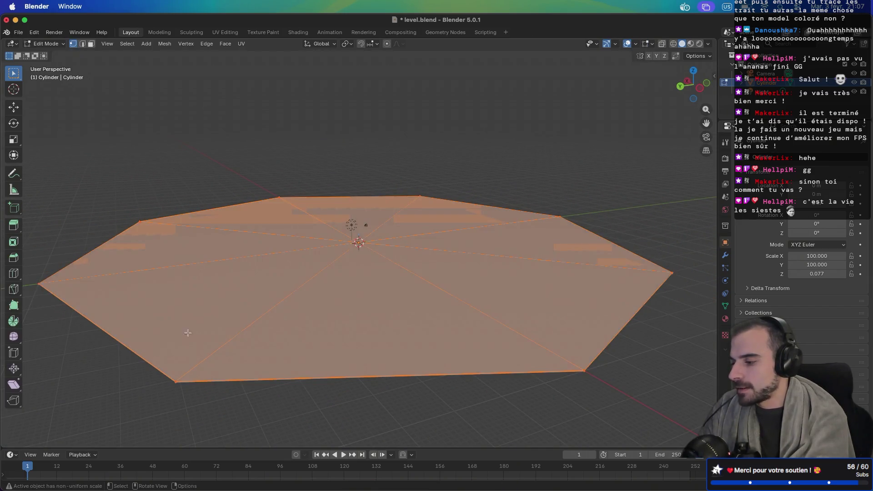
Select the bottom-left corner vertex and frame the view on it
{"action": "left_click", "coordinate": [176, 386]}
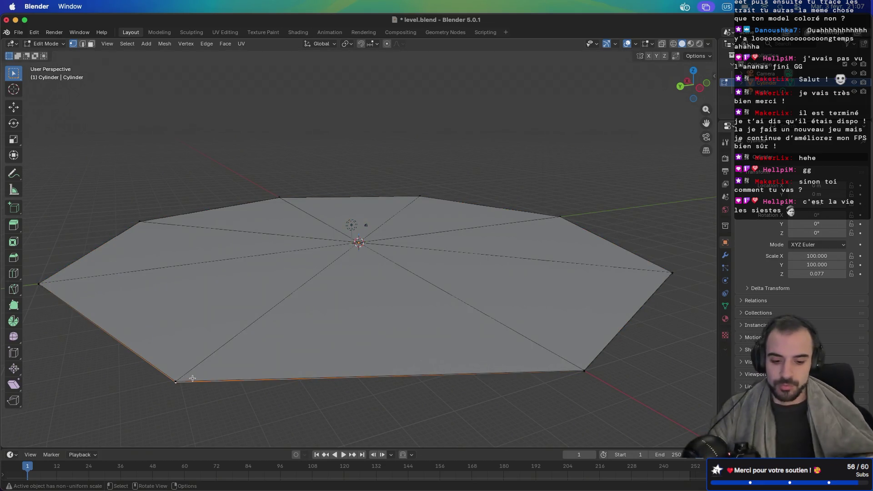
{"action": "key", "text": "z"}
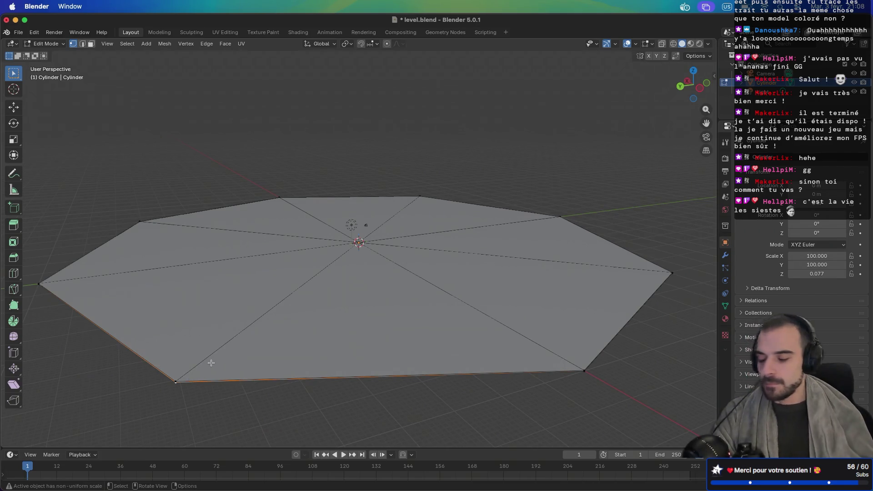
{"action": "key", "text": "z"}
{"action": "key", "text": "KP_Decimal"}
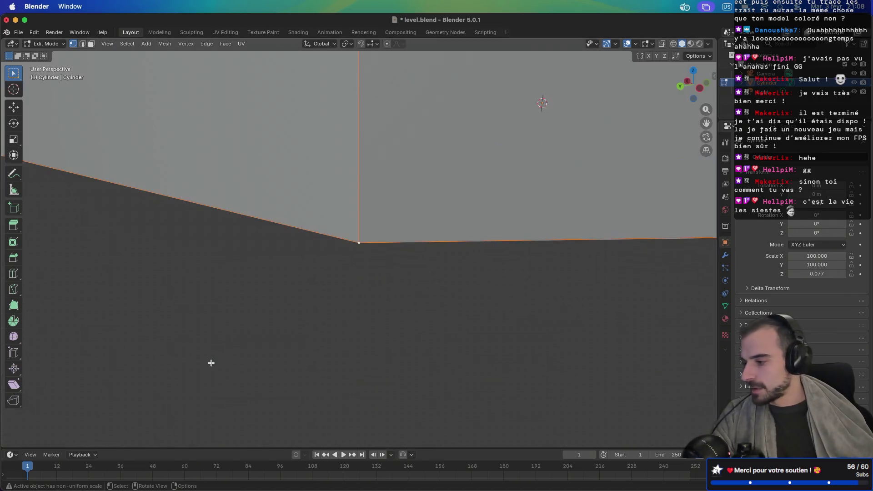
{"action": "scroll", "coordinate": [239, 335], "scroll_direction": "up", "scroll_amount": 5}
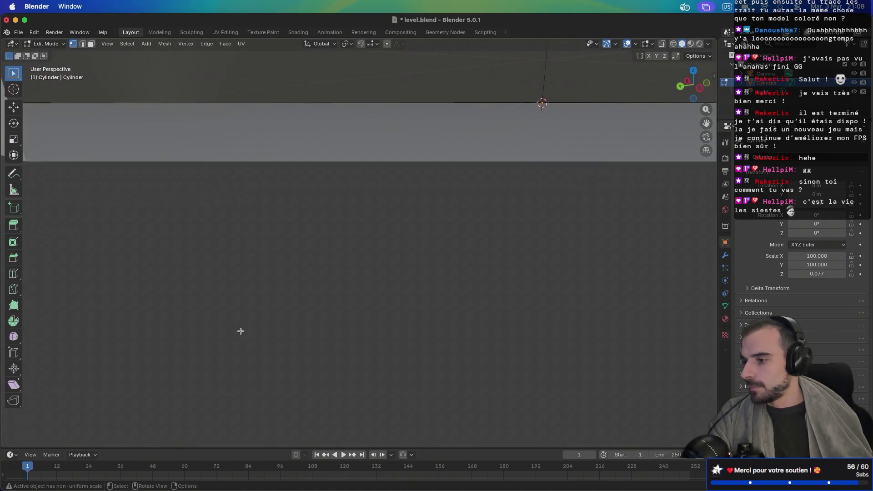
{"action": "scroll", "coordinate": [241, 331], "scroll_direction": "down", "scroll_amount": 3}
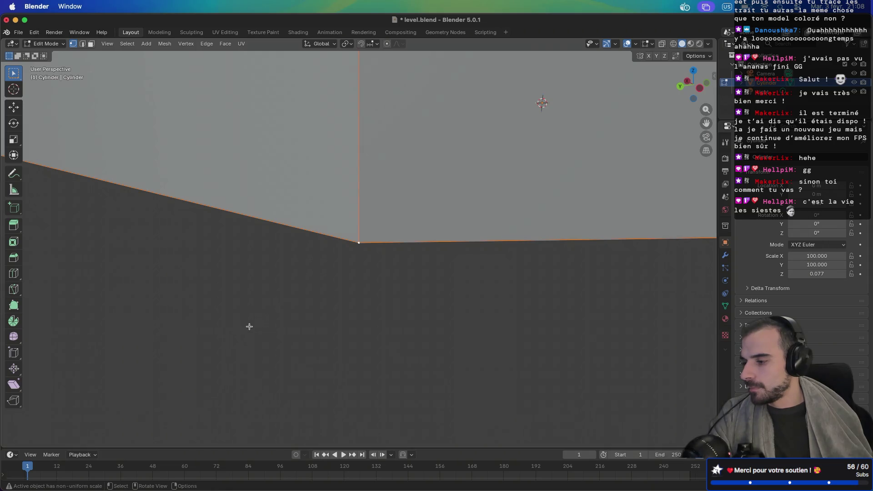
{"action": "scroll", "coordinate": [296, 350], "scroll_direction": "down", "scroll_amount": 10}
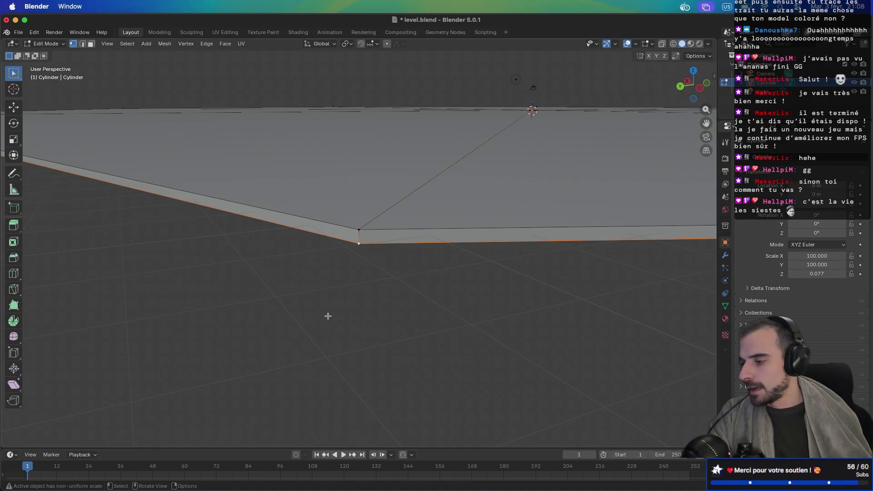
{"action": "scroll", "coordinate": [327, 316], "scroll_direction": "down", "scroll_amount": 5}
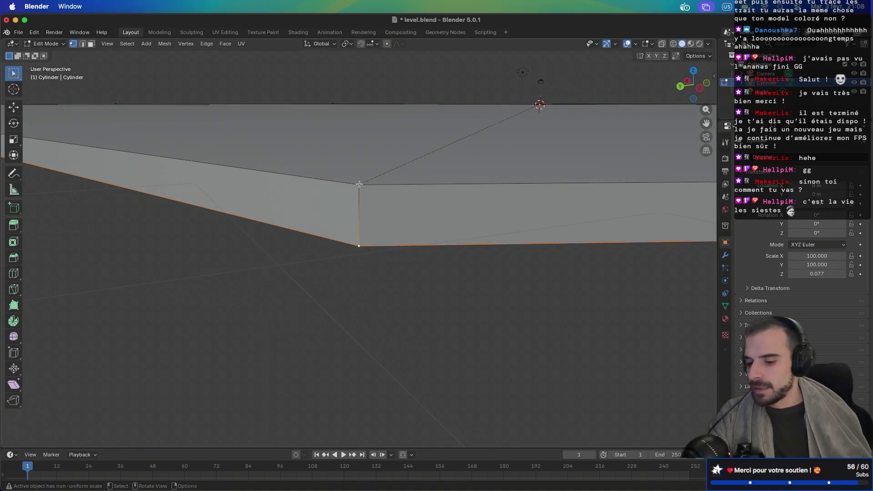
In edge select mode, pick the outer rim edges and mark them as seams
{"action": "key", "text": "2"}
{"action": "left_click", "coordinate": [353, 182]}
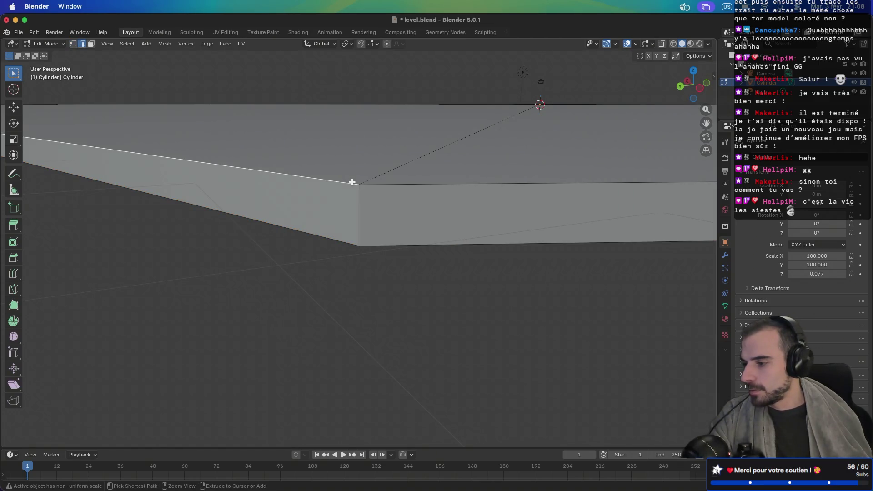
{"action": "left_click", "coordinate": [351, 182], "text": "ctrl"}
{"action": "left_click", "coordinate": [351, 182], "text": "shift"}
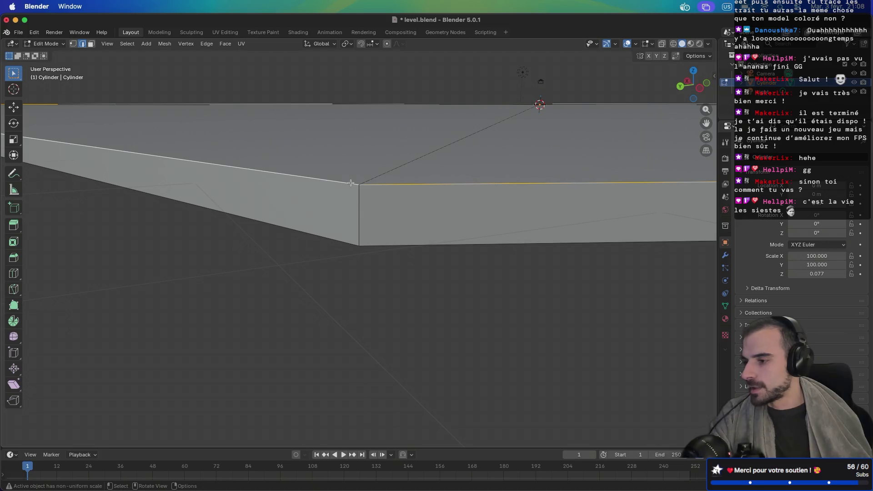
{"action": "scroll", "coordinate": [352, 183], "scroll_direction": "down", "scroll_amount": 3}
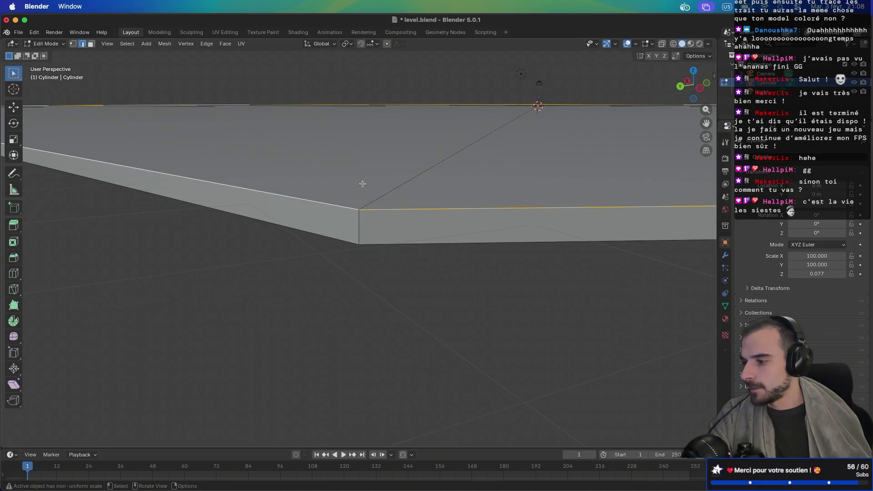
{"action": "scroll", "coordinate": [362, 184], "scroll_direction": "down", "scroll_amount": 2}
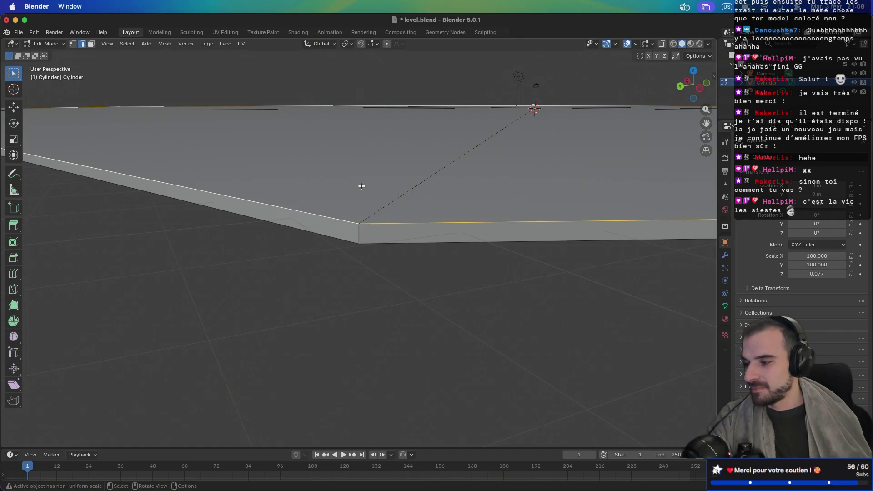
{"action": "key", "text": "u"}
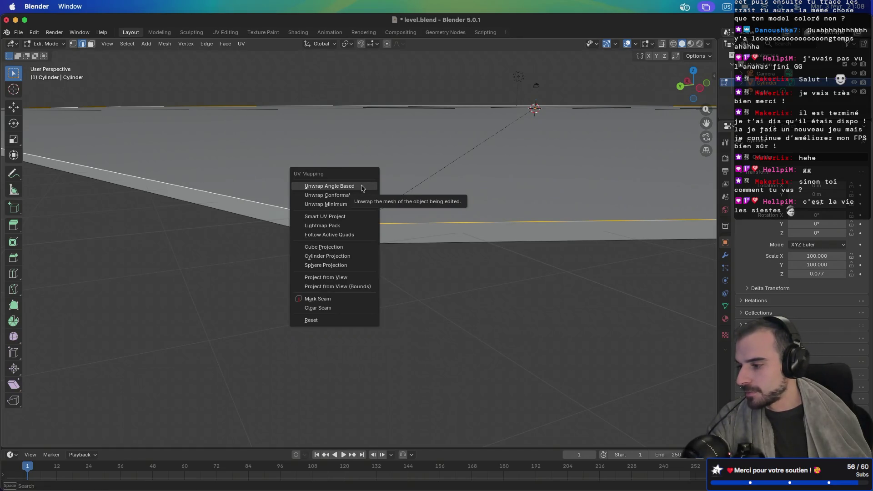
{"action": "left_click", "coordinate": [338, 300]}
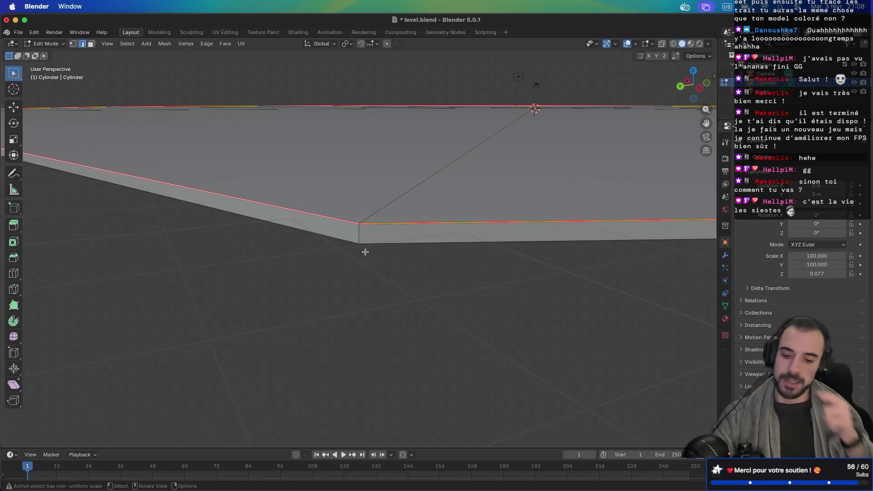
{"action": "scroll", "coordinate": [408, 233], "scroll_direction": "up", "scroll_amount": 2}
{"action": "scroll", "coordinate": [407, 233], "scroll_direction": "down", "scroll_amount": 8}
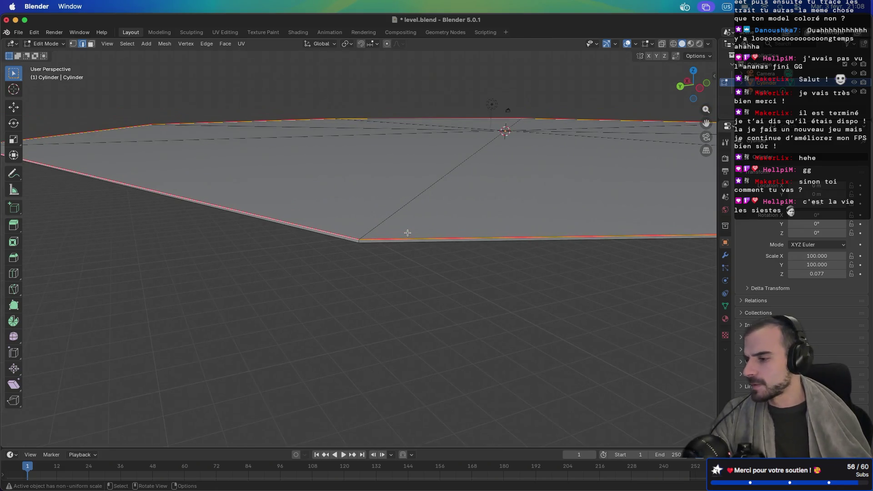
{"action": "mouse_move", "coordinate": [450, 185]}
{"action": "left_mouse_down"}
{"action": "mouse_move", "coordinate": [396, 245]}
{"action": "mouse_move", "coordinate": [401, 237]}
{"action": "left_mouse_up"}
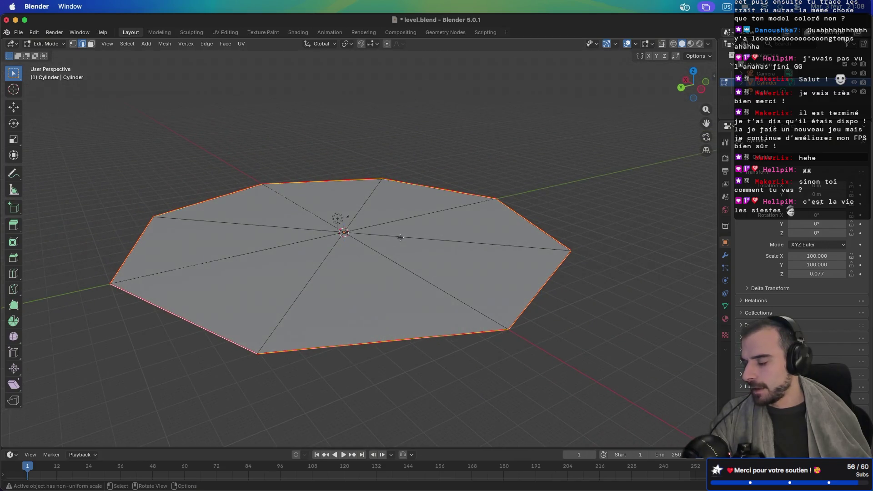
In UV Editing, deselect the faces and widen the UV editor over the atlas-texture.png palette
{"action": "left_click", "coordinate": [225, 32]}
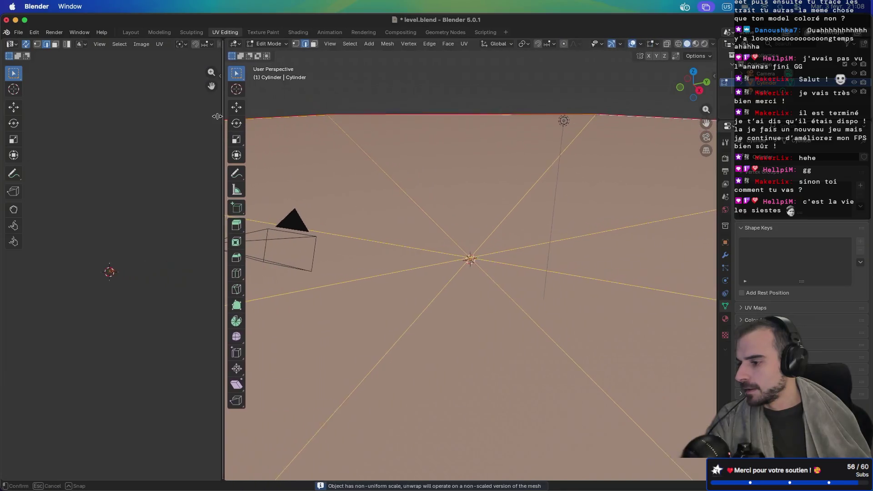
{"action": "scroll", "coordinate": [364, 247], "scroll_direction": "down", "scroll_amount": 10}
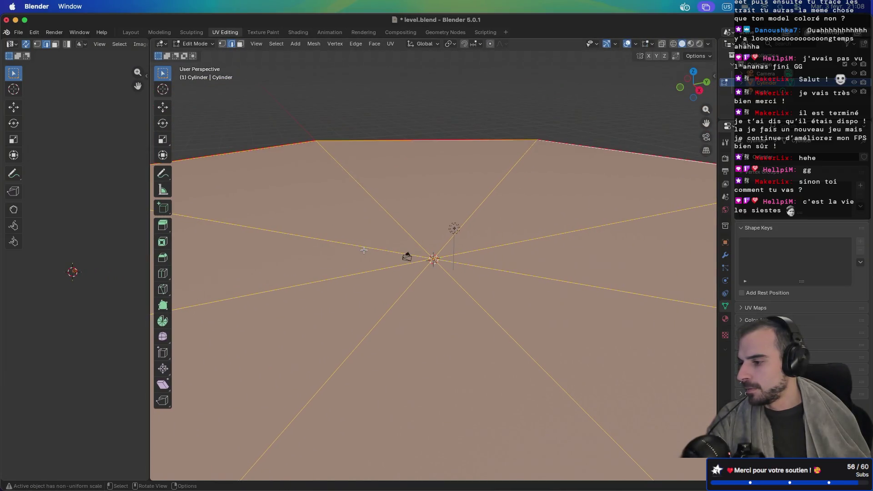
{"action": "scroll", "coordinate": [365, 250], "scroll_direction": "down", "scroll_amount": 2}
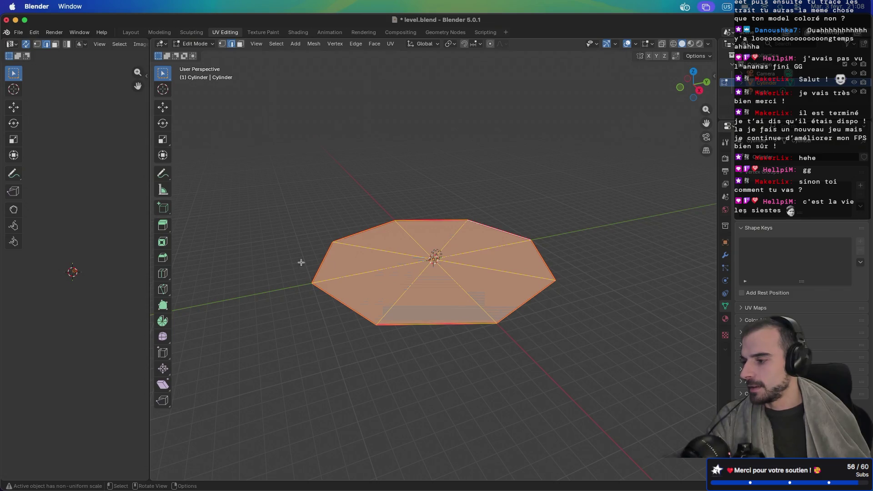
{"action": "left_click", "coordinate": [66, 287]}
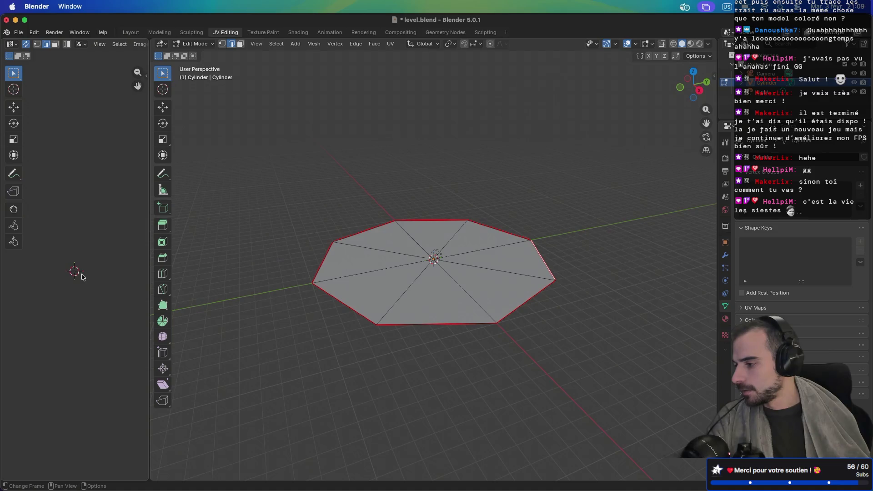
{"action": "scroll", "coordinate": [75, 272], "scroll_direction": "up", "scroll_amount": 10}
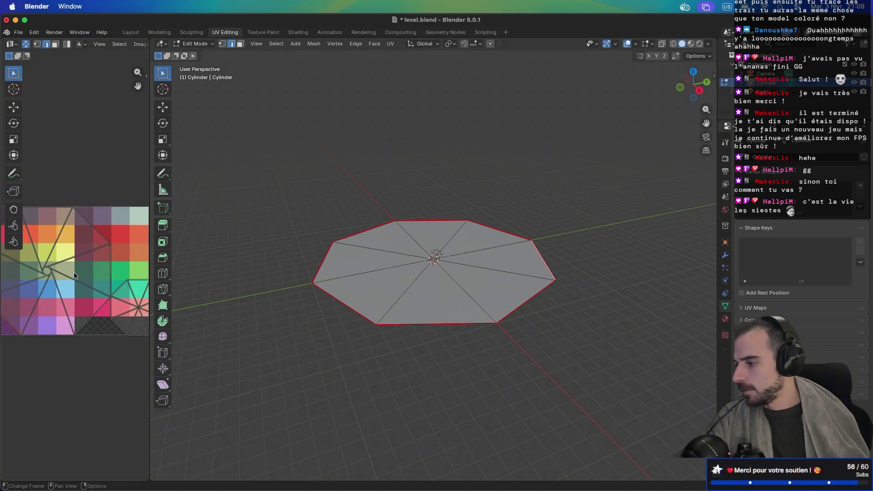
{"action": "left_click_drag", "start_coordinate": [150, 191], "coordinate": [334, 191]}
{"action": "scroll", "coordinate": [186, 312], "scroll_direction": "down", "scroll_amount": 4}
{"action": "scroll", "coordinate": [186, 313], "scroll_direction": "up", "scroll_amount": 3}
{"action": "scroll", "coordinate": [186, 313], "scroll_direction": "up", "scroll_amount": 1}
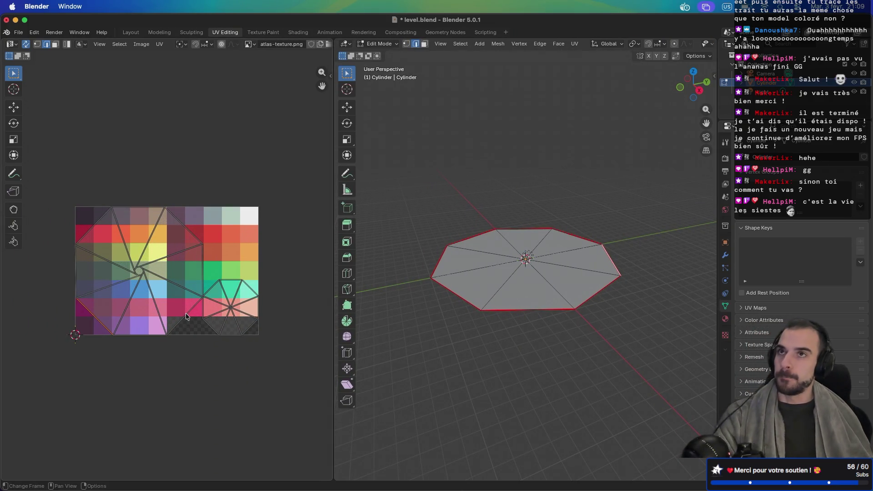
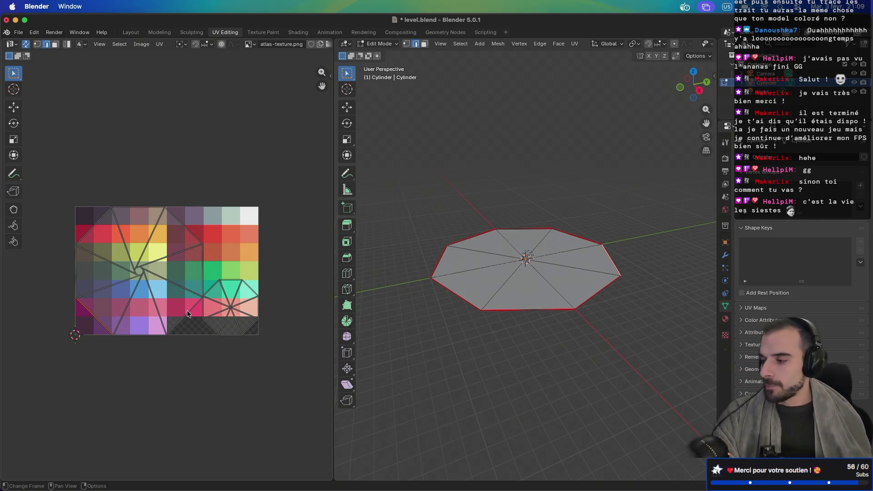
Preview the platform with its atlas material shading, then switch to the UV Editing workspace
{"action": "left_click", "coordinate": [305, 35]}
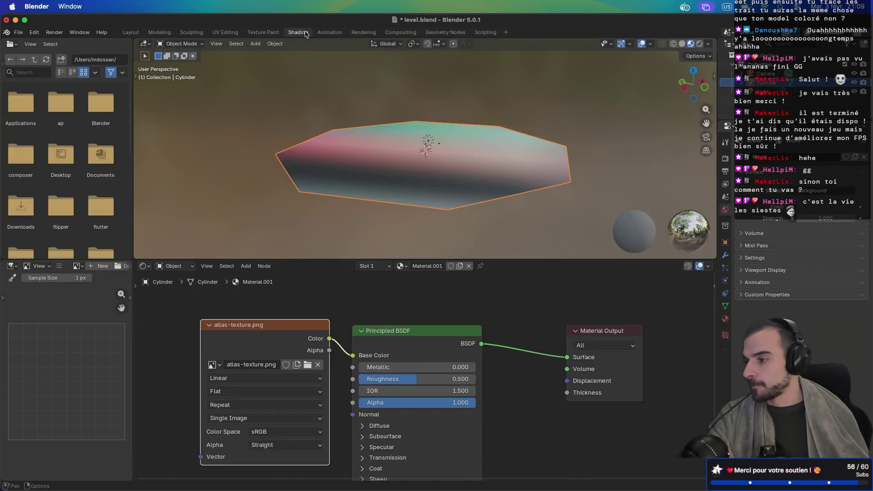
{"action": "scroll", "coordinate": [339, 165], "scroll_direction": "up", "scroll_amount": 3}
{"action": "mouse_move", "coordinate": [282, 185]}
{"action": "left_mouse_down"}
{"action": "mouse_move", "coordinate": [248, 152]}
{"action": "mouse_move", "coordinate": [293, 116]}
{"action": "mouse_move", "coordinate": [320, 191]}
{"action": "mouse_move", "coordinate": [399, 121]}
{"action": "mouse_move", "coordinate": [425, 182]}
{"action": "mouse_move", "coordinate": [364, 148]}
{"action": "mouse_move", "coordinate": [378, 132]}
{"action": "mouse_move", "coordinate": [351, 129]}
{"action": "mouse_move", "coordinate": [313, 169]}
{"action": "left_mouse_up"}
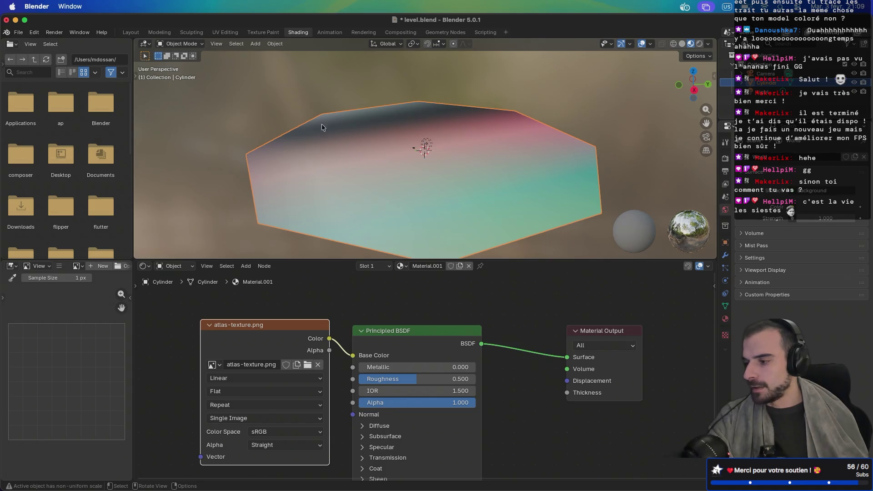
{"action": "left_click", "coordinate": [131, 32]}
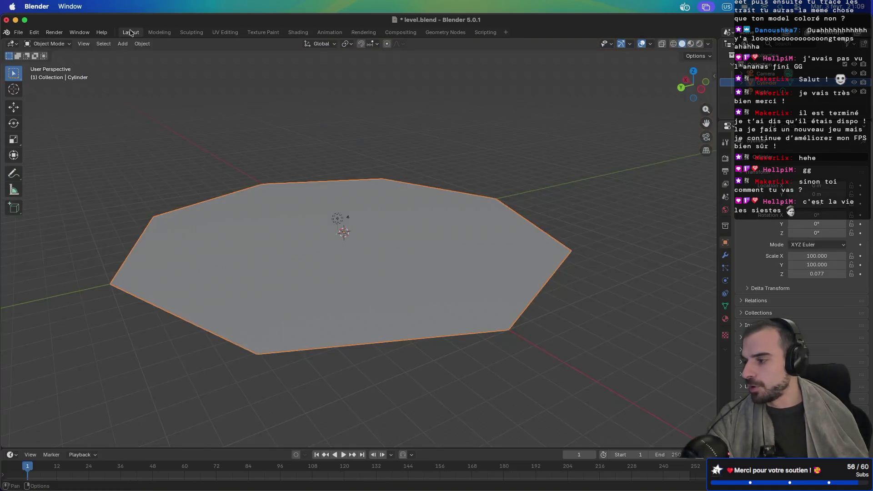
{"action": "left_click", "coordinate": [195, 33]}
{"action": "left_click", "coordinate": [225, 32]}
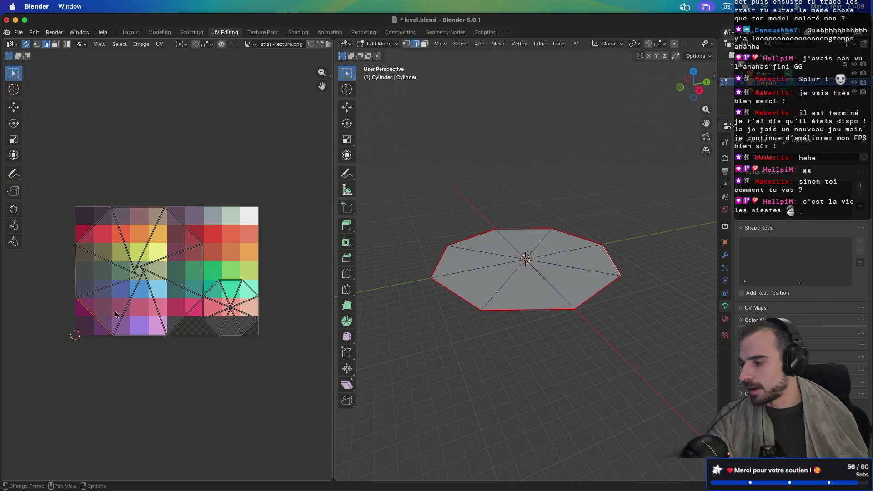
{"action": "scroll", "coordinate": [120, 313], "scroll_direction": "up", "scroll_amount": 3}
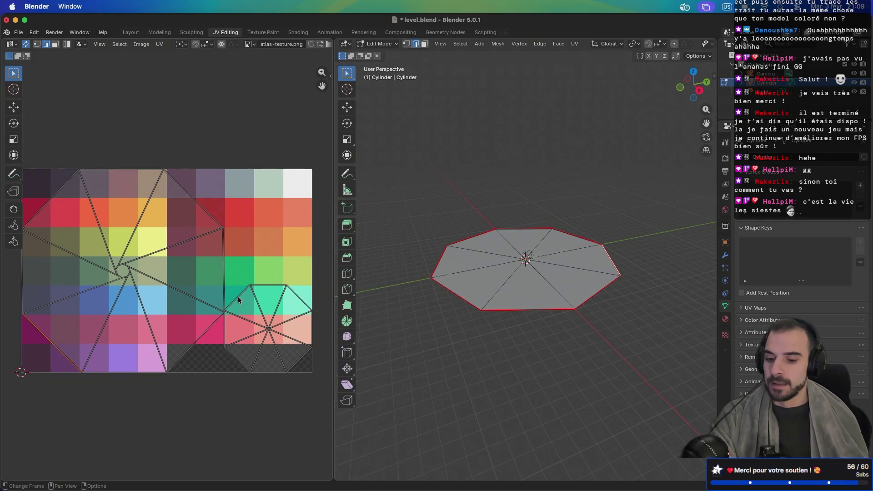
Select the octagon's lower-left wedge face and shift its UV triangle slightly on the atlas
{"action": "key", "text": "3"}
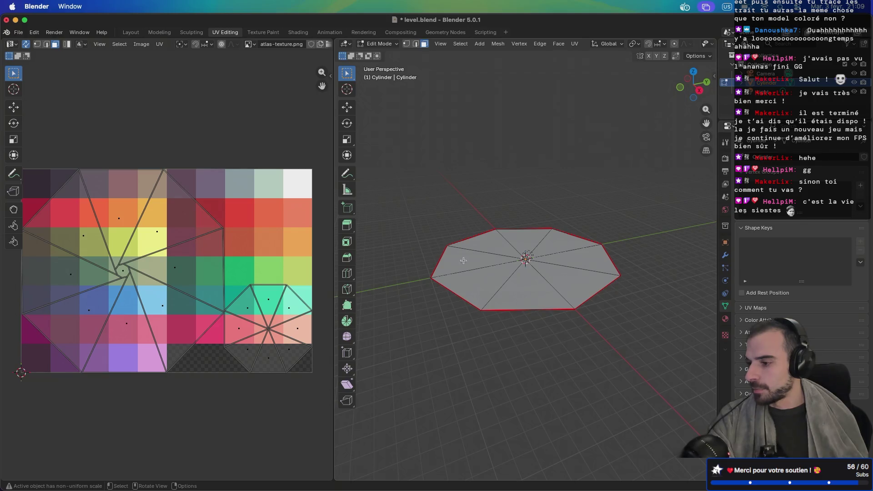
{"action": "left_click", "coordinate": [478, 281]}
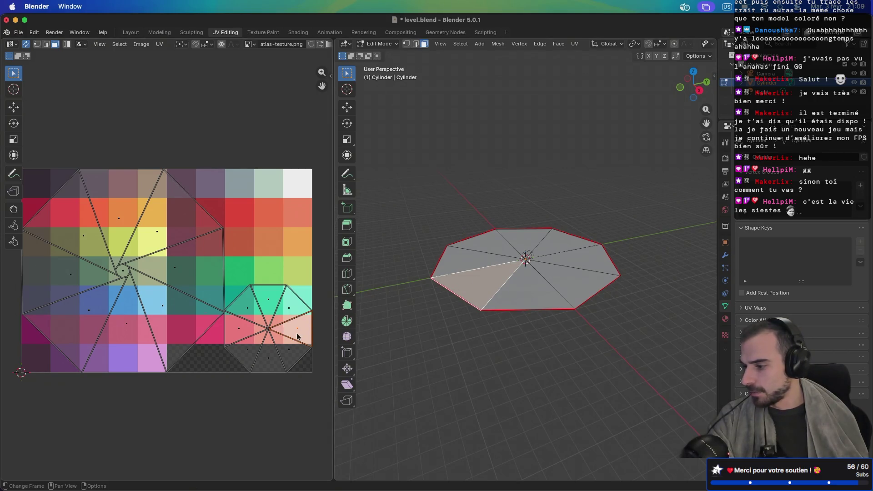
{"action": "scroll", "coordinate": [297, 336], "scroll_direction": "down", "scroll_amount": 1}
{"action": "scroll", "coordinate": [238, 310], "scroll_direction": "up", "scroll_amount": 2}
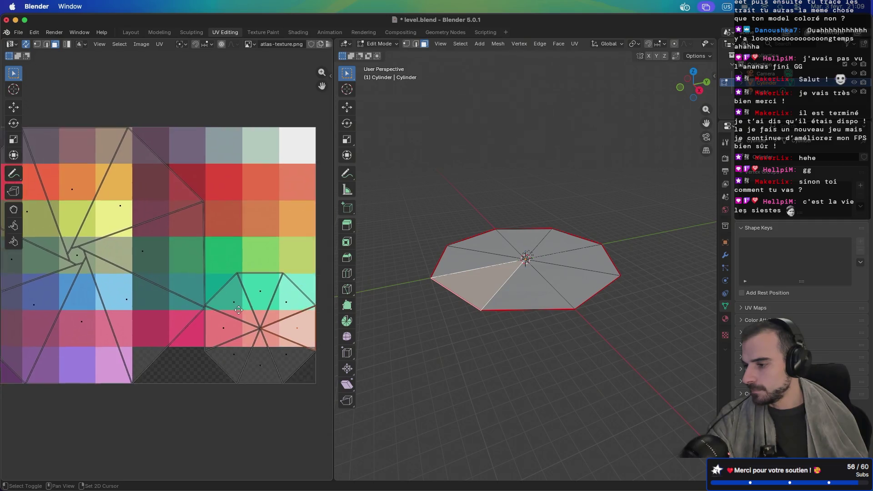
{"action": "scroll", "coordinate": [238, 311], "scroll_direction": "right", "scroll_amount": 5}
{"action": "key", "text": "g"}
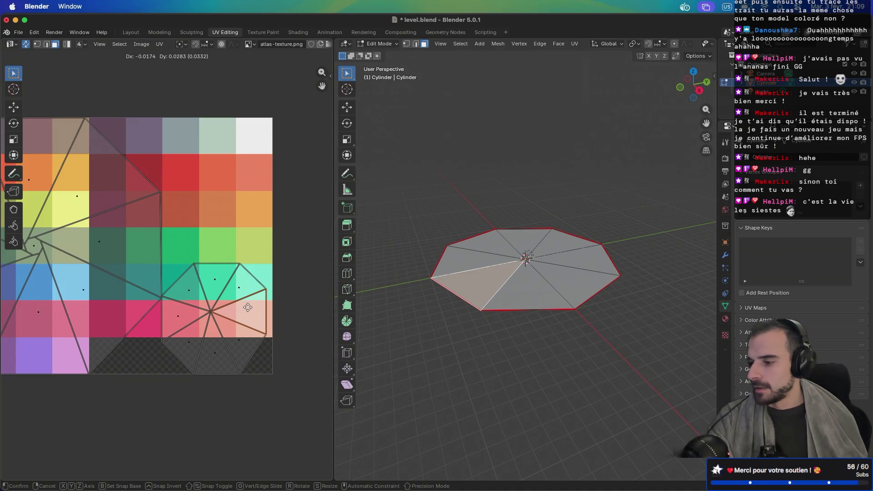
{"action": "left_click", "coordinate": [250, 311]}
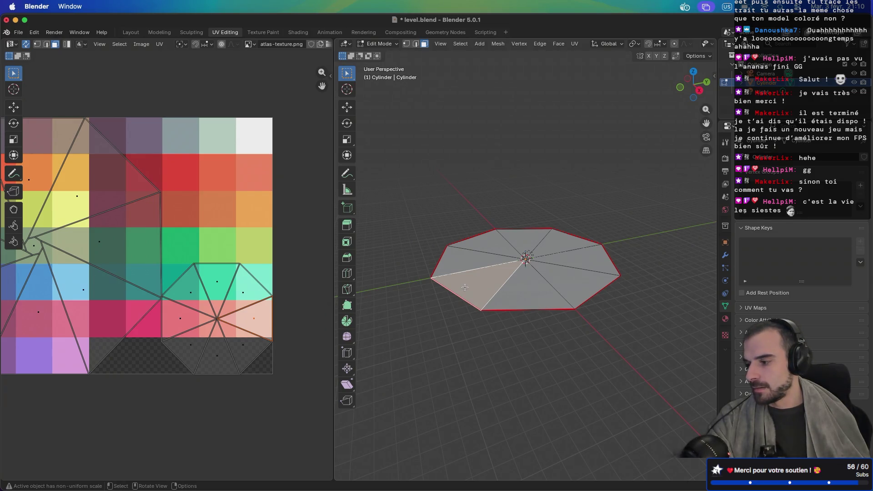
In edge mode, begin selecting the octagon's spoke edges: left, right and another spoke
{"action": "scroll", "coordinate": [465, 288], "scroll_direction": "up", "scroll_amount": 3}
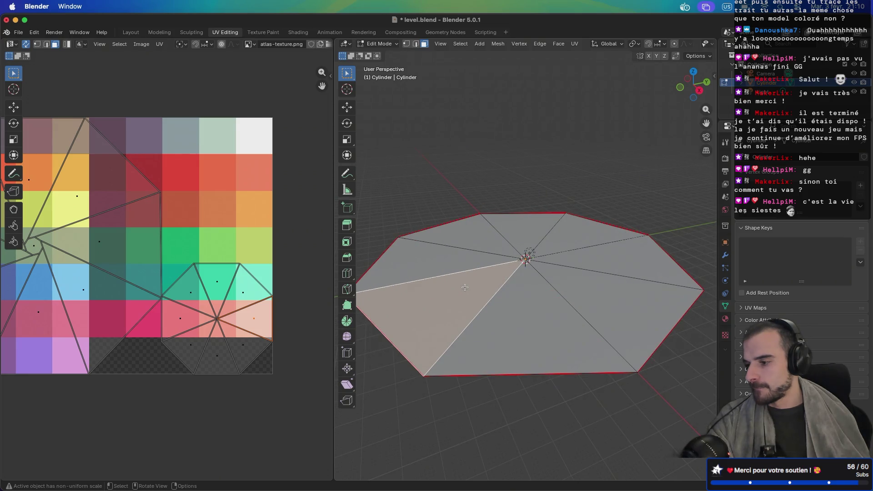
{"action": "left_click", "coordinate": [465, 269]}
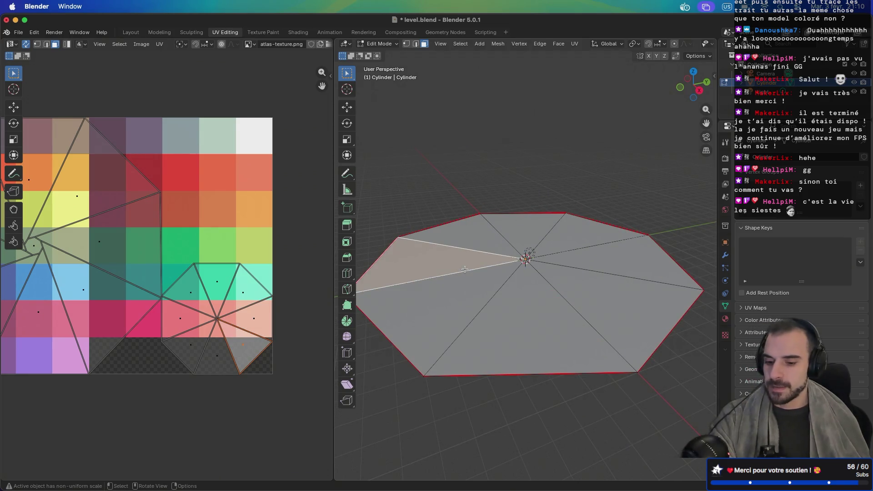
{"action": "key", "text": "2"}
{"action": "left_click", "coordinate": [464, 271]}
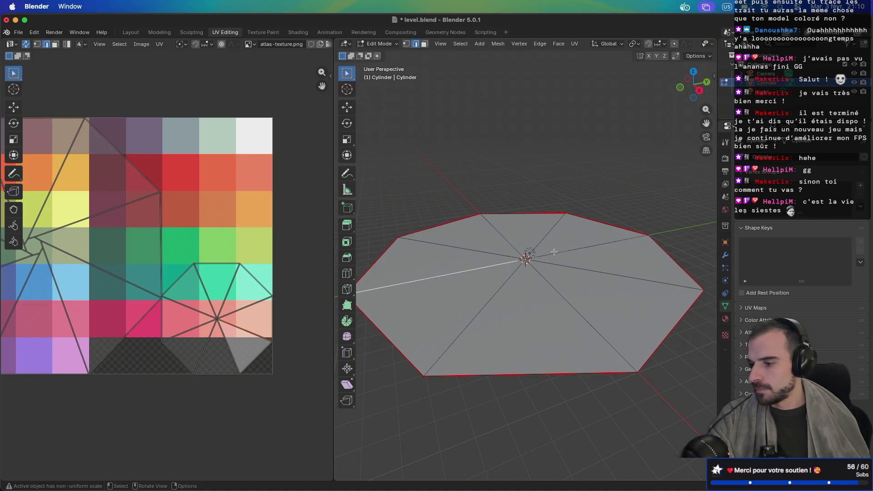
{"action": "left_click", "coordinate": [555, 253], "text": "shift"}
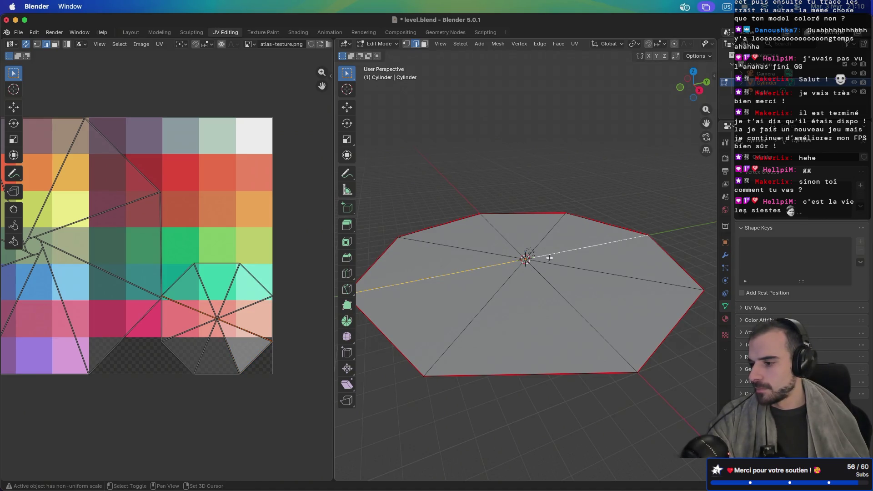
{"action": "left_click", "coordinate": [504, 285], "text": "shift"}
Add the remaining spoke edges to the selection and mark all eight as UV seams
{"action": "left_click", "coordinate": [551, 284], "text": "shift"}
{"action": "left_click", "coordinate": [569, 269], "text": "shift"}
{"action": "left_click", "coordinate": [545, 237], "text": "shift"}
{"action": "left_click", "coordinate": [509, 242], "text": "shift"}
{"action": "left_click", "coordinate": [493, 251], "text": "shift"}
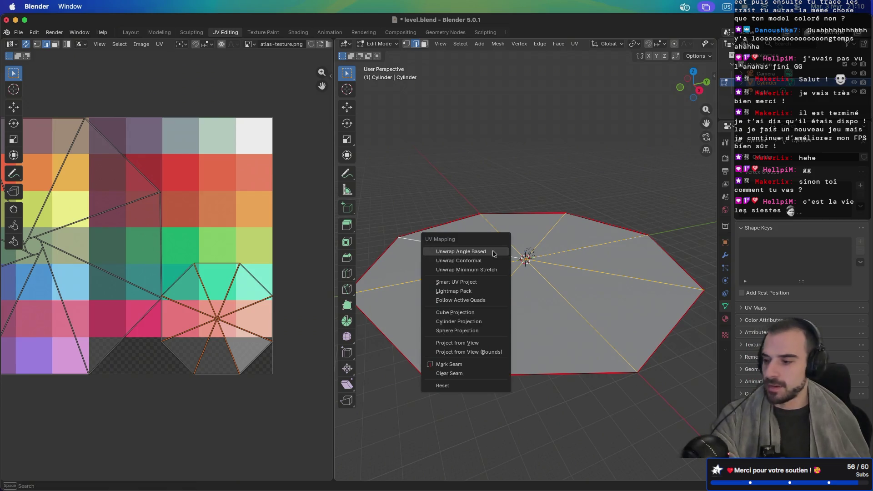
{"action": "key", "text": "u"}
{"action": "left_click", "coordinate": [468, 366]}
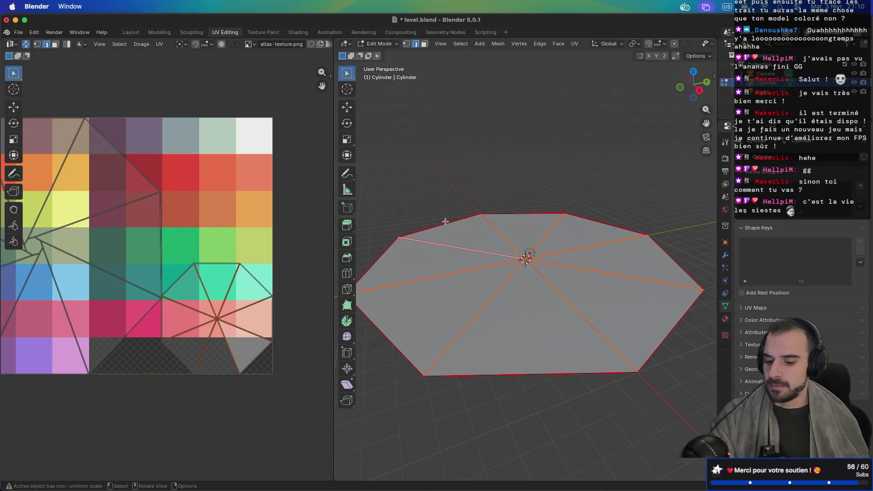
Clear the edge selection and run UV Unwrap on the mesh
{"action": "key", "text": "alt+a"}
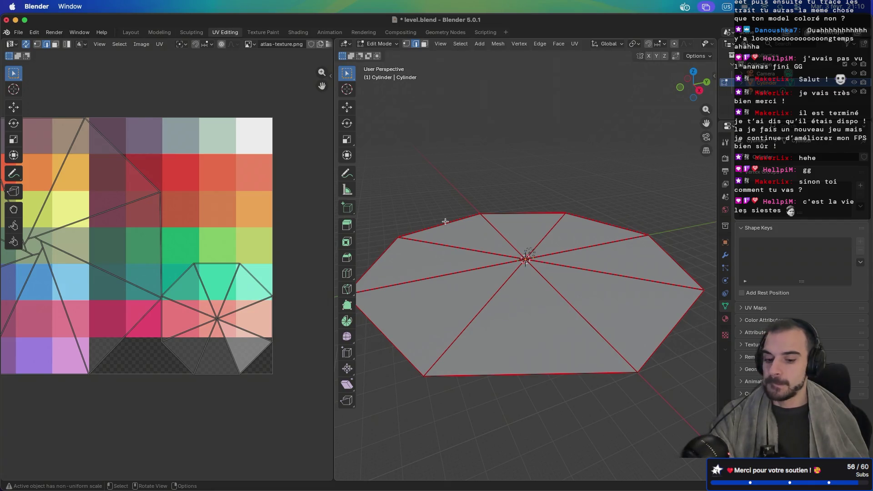
{"action": "key", "text": "u"}
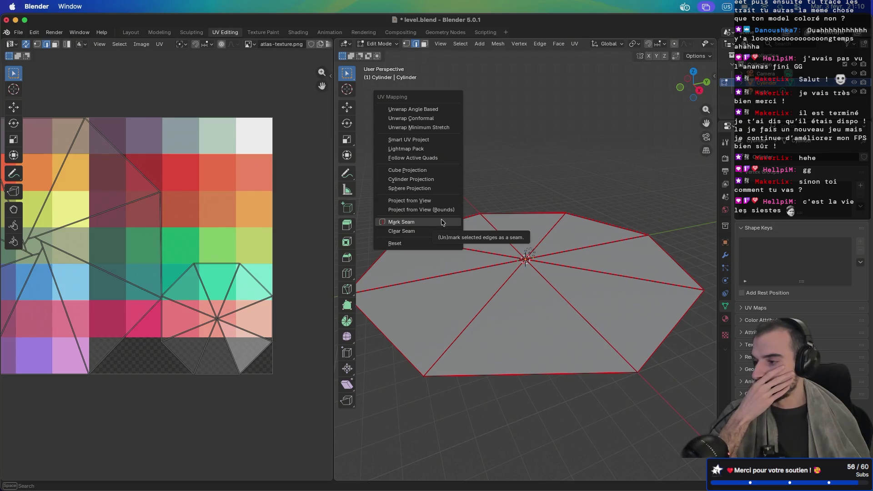
{"action": "left_click", "coordinate": [436, 110]}
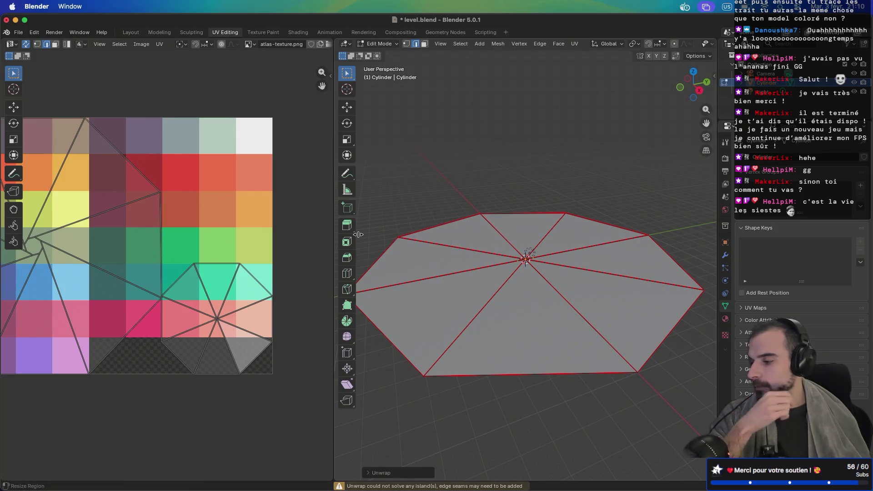
Switch to face mode and select the upper-left wedge face
{"action": "left_click", "coordinate": [397, 269]}
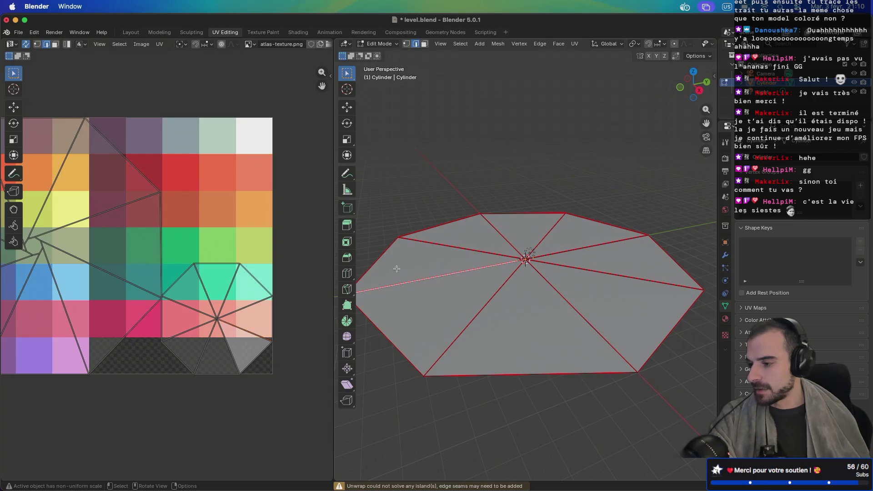
{"action": "key", "text": "3"}
{"action": "left_click", "coordinate": [387, 269]}
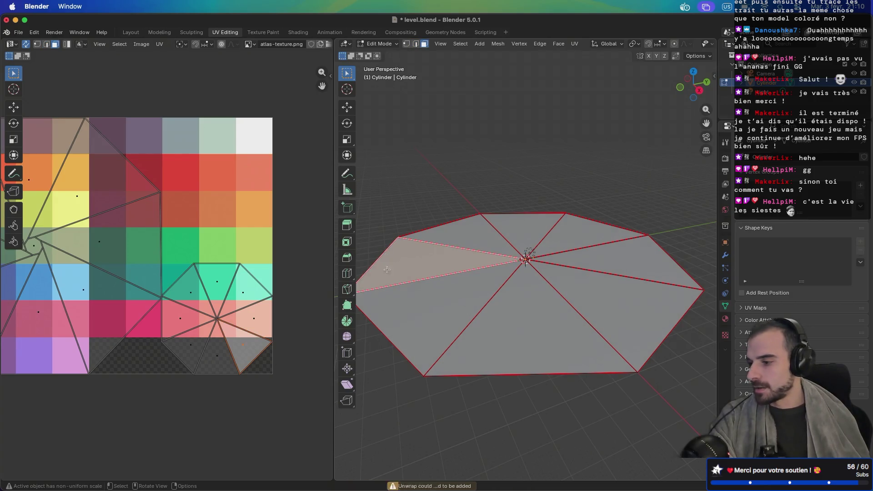
Move the upper-left wedge's UV triangle onto the pink and teal atlas cells, then pan the UV view
{"action": "key", "text": "g"}
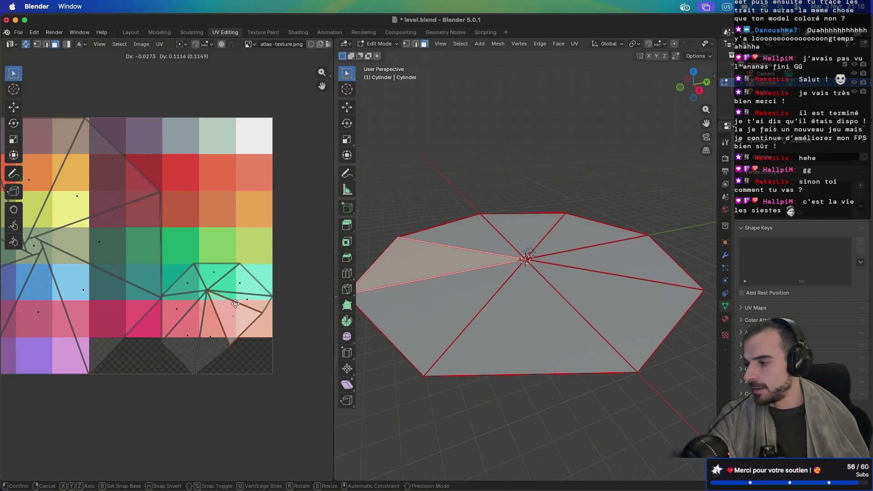
{"action": "left_click", "coordinate": [236, 302]}
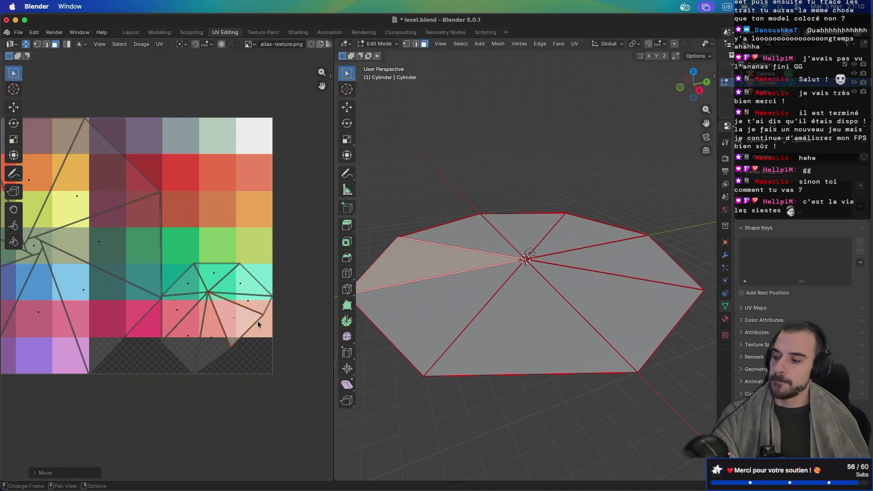
{"action": "scroll", "coordinate": [279, 287], "scroll_direction": "left", "scroll_amount": 5}
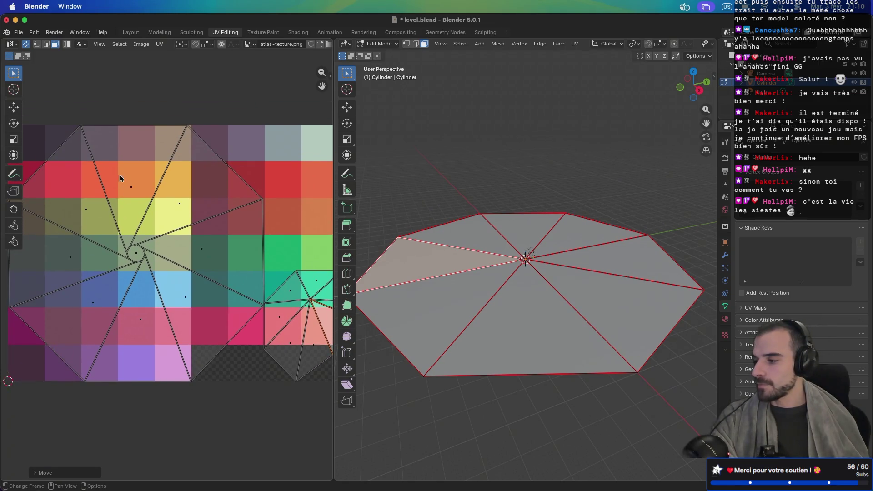
{"action": "scroll", "coordinate": [197, 306], "scroll_direction": "right", "scroll_amount": 5}
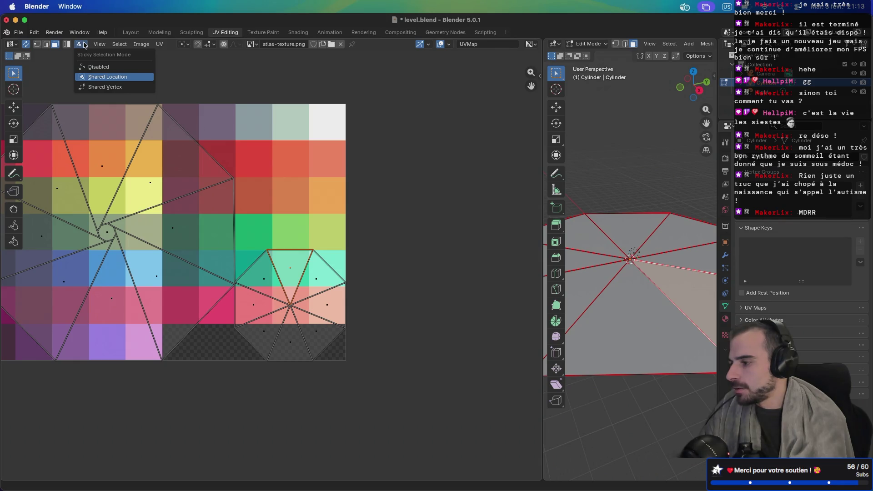
Try different sticky selection modes in the UV editor, test-moving the selected face each time
{"action": "left_click", "coordinate": [102, 68]}
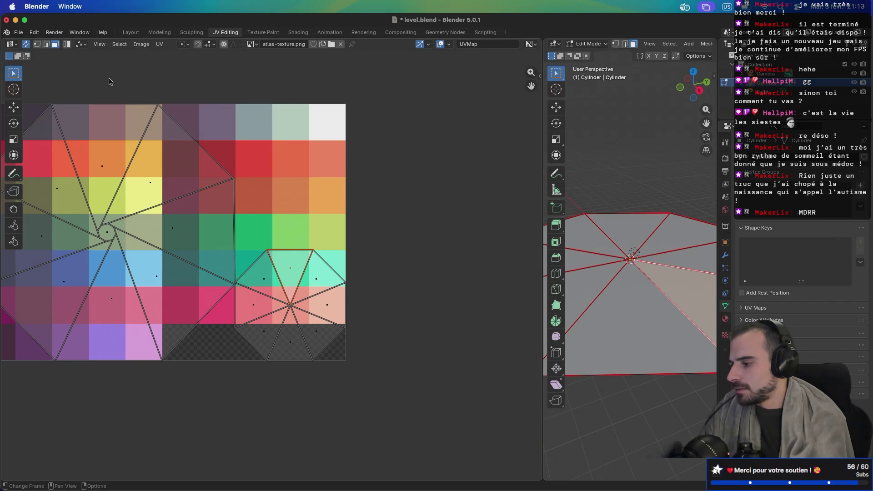
{"action": "key", "text": "g"}
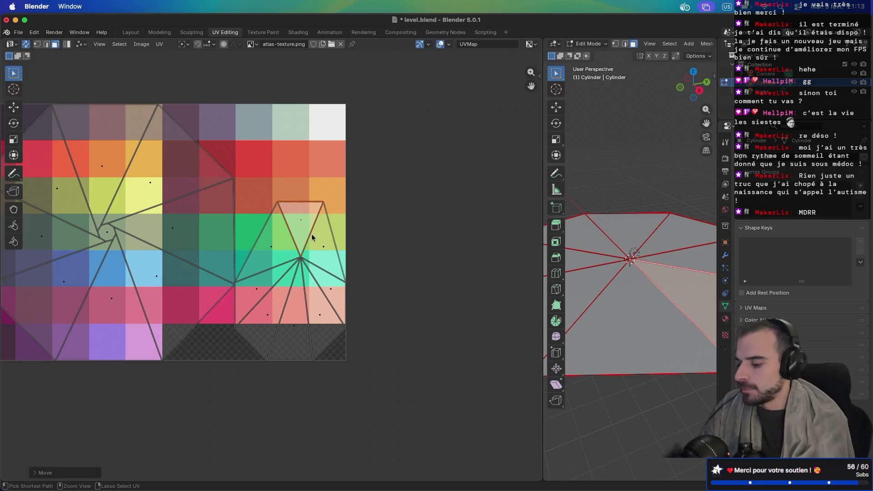
{"action": "key", "text": "Escape"}
{"action": "left_click", "coordinate": [81, 44]}
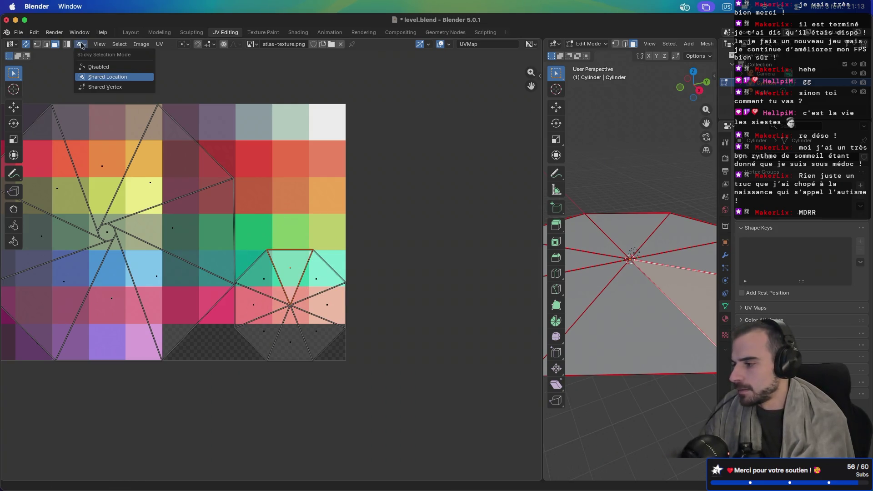
{"action": "left_click", "coordinate": [106, 91]}
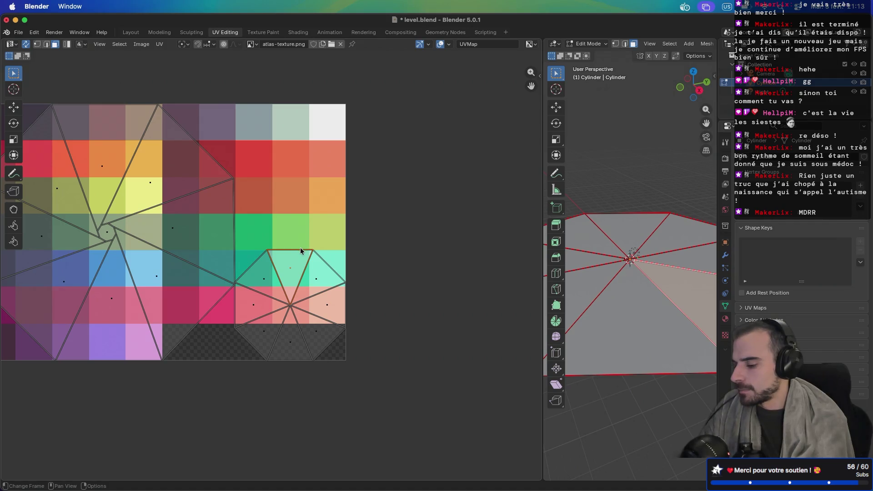
{"action": "key", "text": "g"}
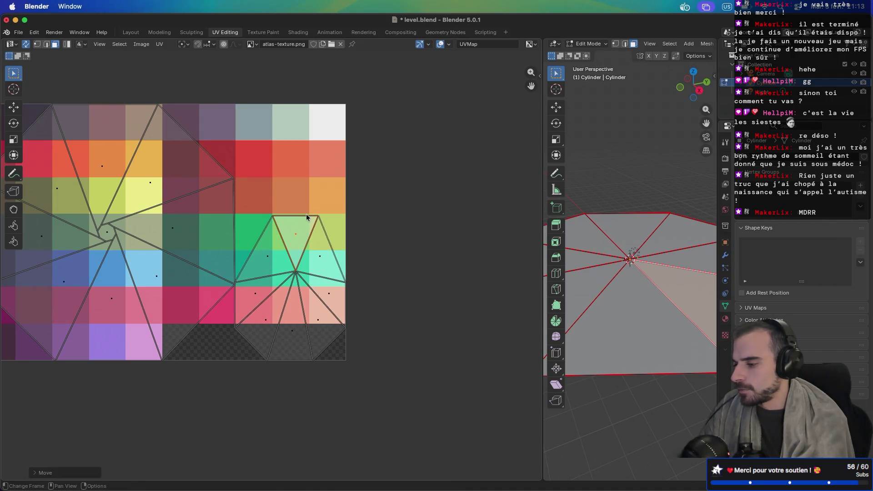
{"action": "key", "text": "Escape"}
Select individual fan faces in the UV editor and try moving the top triangle
{"action": "left_click", "coordinate": [324, 285]}
{"action": "left_click", "coordinate": [291, 266]}
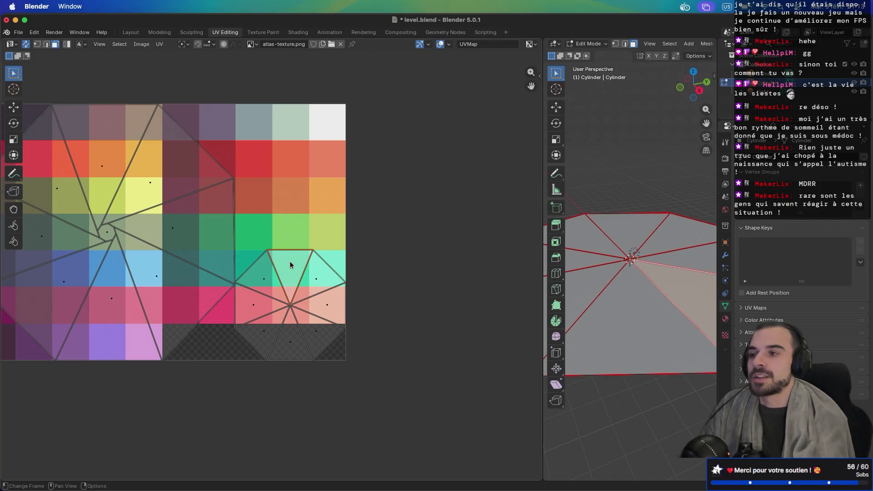
{"action": "left_click", "coordinate": [320, 282]}
{"action": "left_click", "coordinate": [296, 272]}
{"action": "left_click", "coordinate": [261, 275]}
{"action": "left_click", "coordinate": [257, 310]}
{"action": "left_click", "coordinate": [270, 335]}
{"action": "left_click", "coordinate": [290, 341]}
{"action": "left_click", "coordinate": [288, 271]}
{"action": "key", "text": "g"}
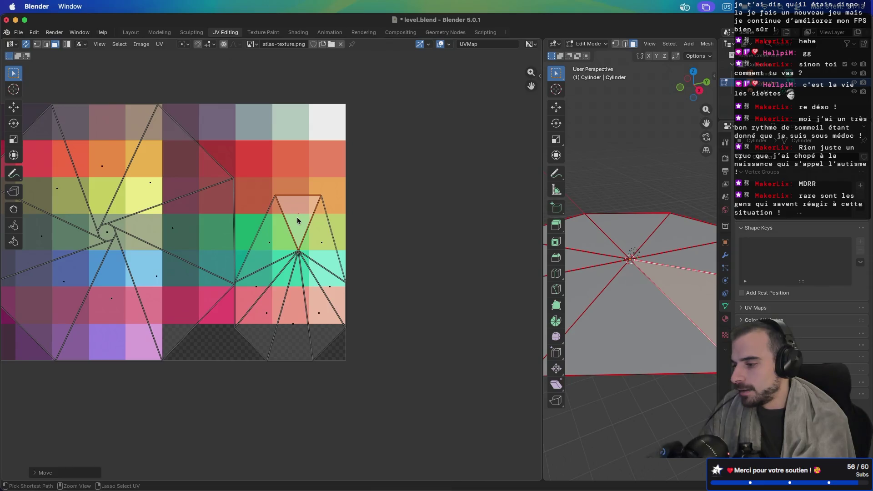
{"action": "key", "text": "Escape"}
With sticky selection disabled, drag the inverted fan triangle up onto the orange squares
{"action": "left_click", "coordinate": [81, 44]}
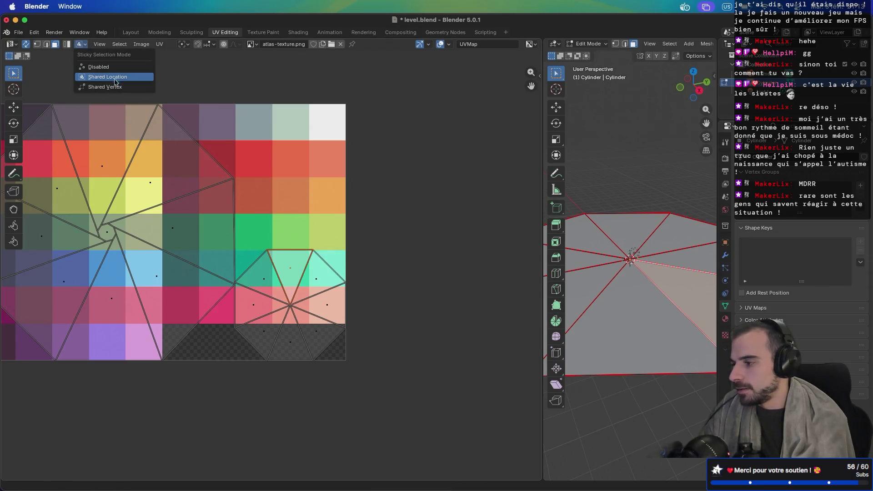
{"action": "left_click", "coordinate": [108, 67]}
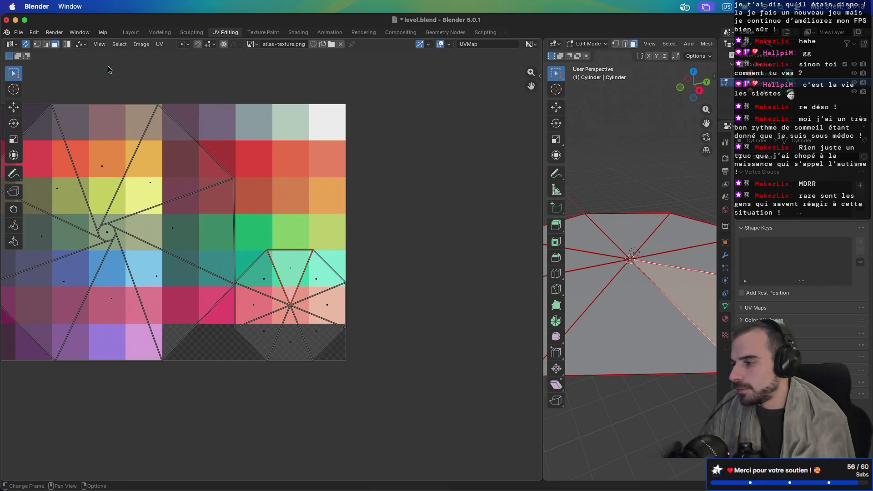
{"action": "left_click", "coordinate": [317, 278]}
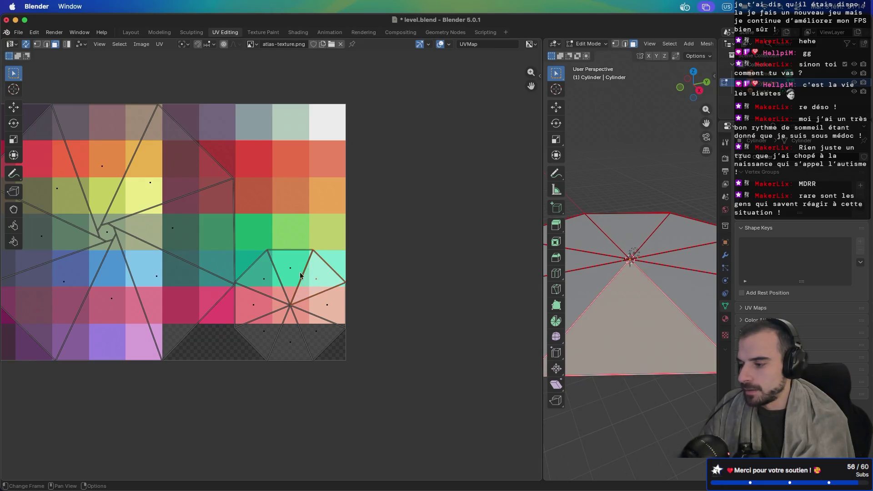
{"action": "left_click", "coordinate": [301, 276]}
{"action": "key", "text": "g"}
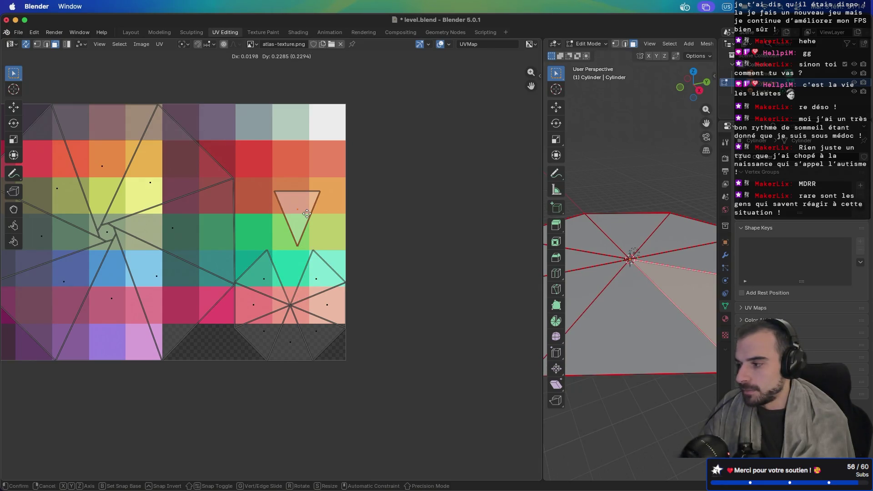
{"action": "key", "text": "Escape"}
{"action": "left_click", "coordinate": [313, 278]}
{"action": "left_click", "coordinate": [275, 280]}
{"action": "left_click_drag", "start_coordinate": [286, 278], "coordinate": [291, 192]}
Move the next fan triangle on its own onto the green squares
{"action": "left_click", "coordinate": [79, 45]}
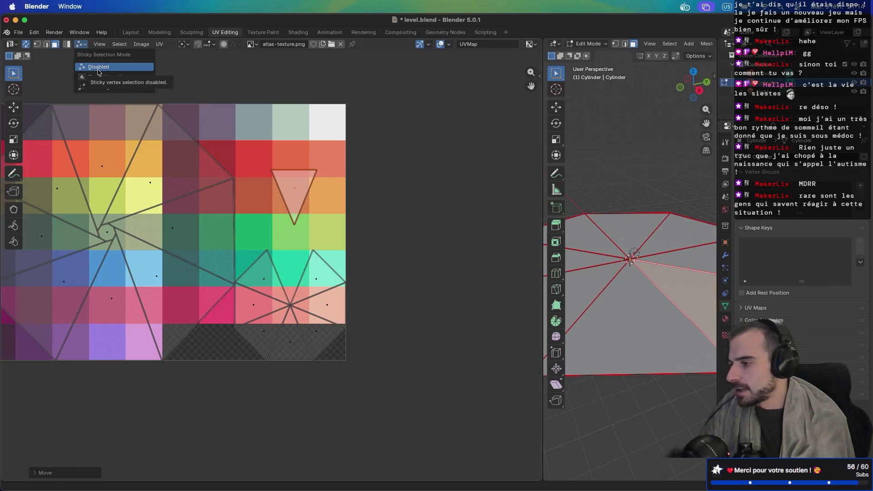
{"action": "left_click", "coordinate": [258, 286]}
{"action": "key", "text": "g"}
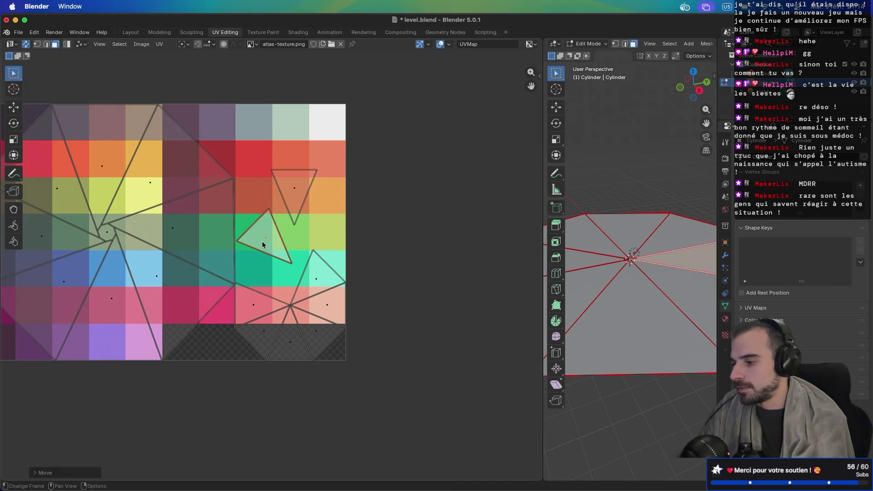
{"action": "left_click", "coordinate": [262, 244]}
Frame the UV layout, box-select the larger octagon UV island and hide it
{"action": "key", "text": "Home"}
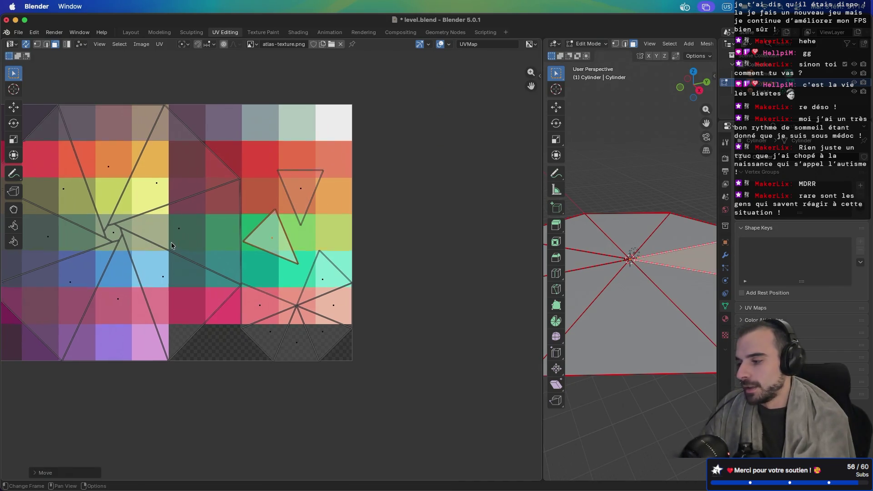
{"action": "scroll", "coordinate": [172, 245], "scroll_direction": "down", "scroll_amount": 1}
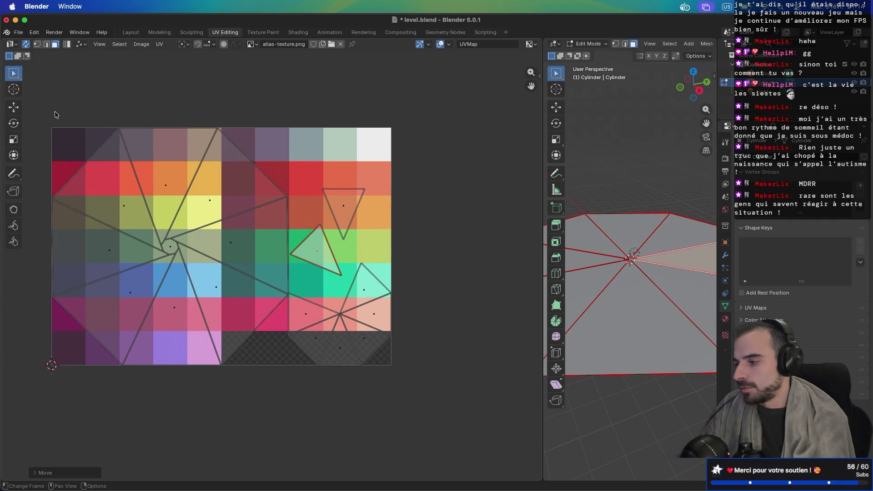
{"action": "mouse_move", "coordinate": [38, 106]}
{"action": "left_mouse_down"}
{"action": "mouse_move", "coordinate": [164, 324]}
{"action": "mouse_move", "coordinate": [247, 364]}
{"action": "left_mouse_up"}
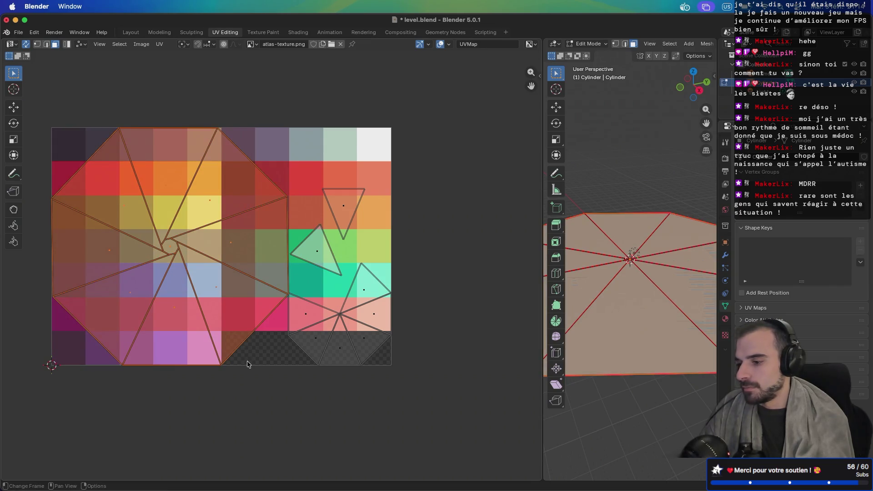
{"action": "scroll", "coordinate": [631, 298], "scroll_direction": "up", "scroll_amount": 5}
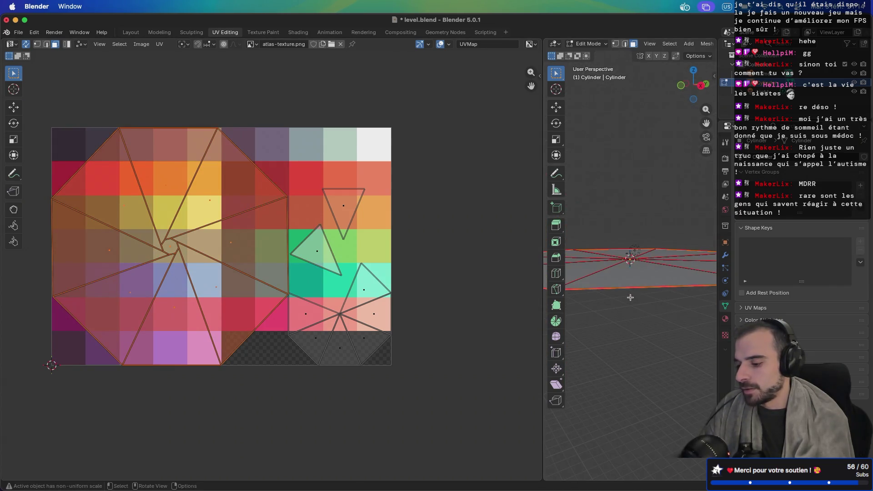
{"action": "key", "text": "g"}
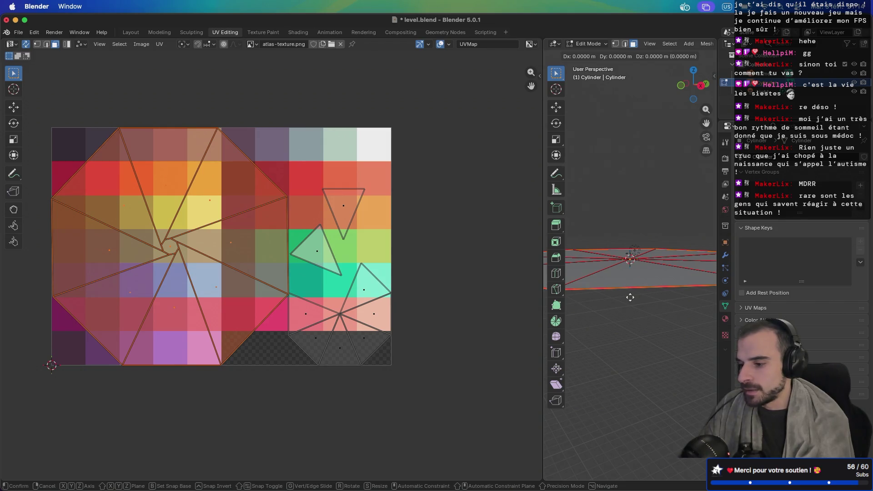
{"action": "left_click", "coordinate": [630, 322]}
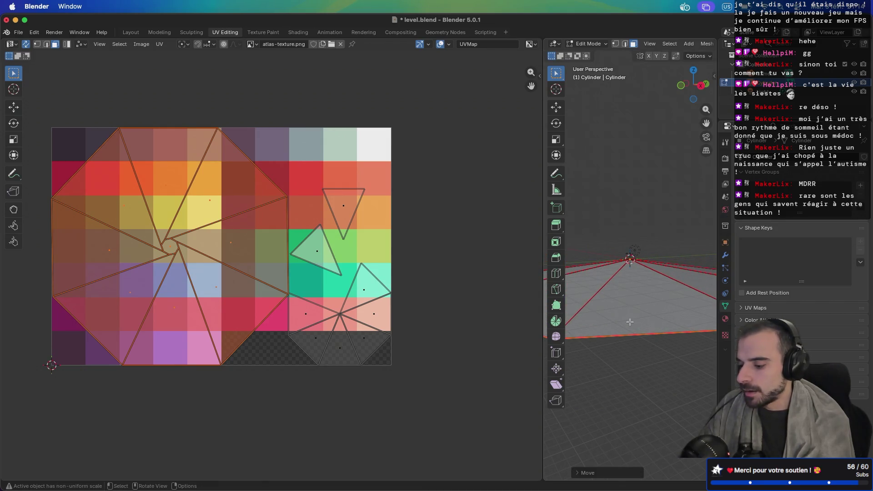
{"action": "key", "text": "ctrl+z"}
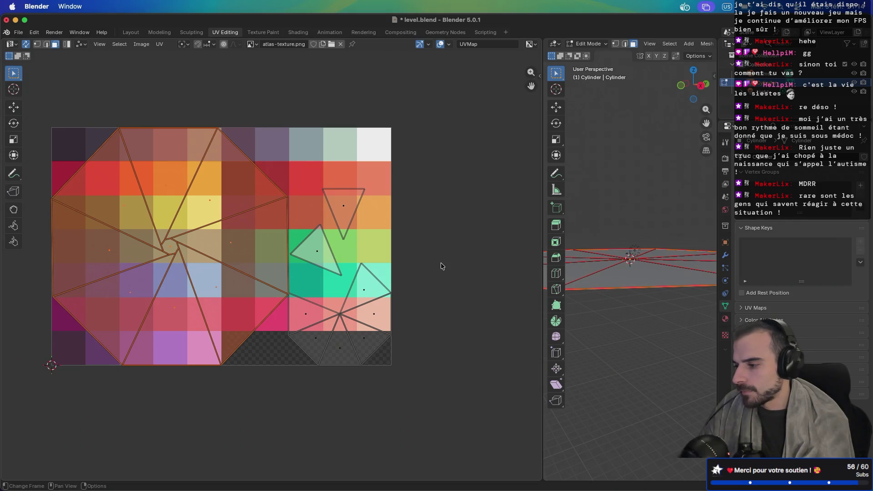
{"action": "scroll", "coordinate": [441, 264], "scroll_direction": "down", "scroll_amount": 2}
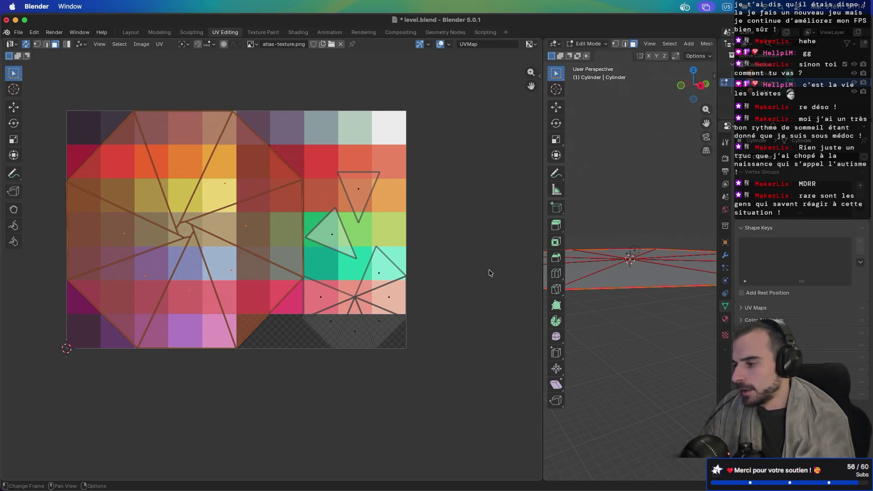
{"action": "key", "text": "h"}
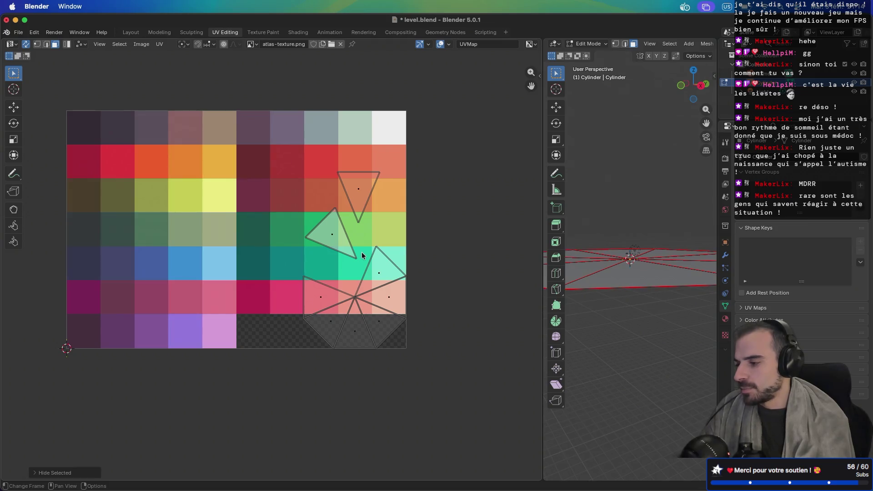
Widen the 3D viewport by dragging the editor divider left
{"action": "scroll", "coordinate": [597, 237], "scroll_direction": "up", "scroll_amount": 5}
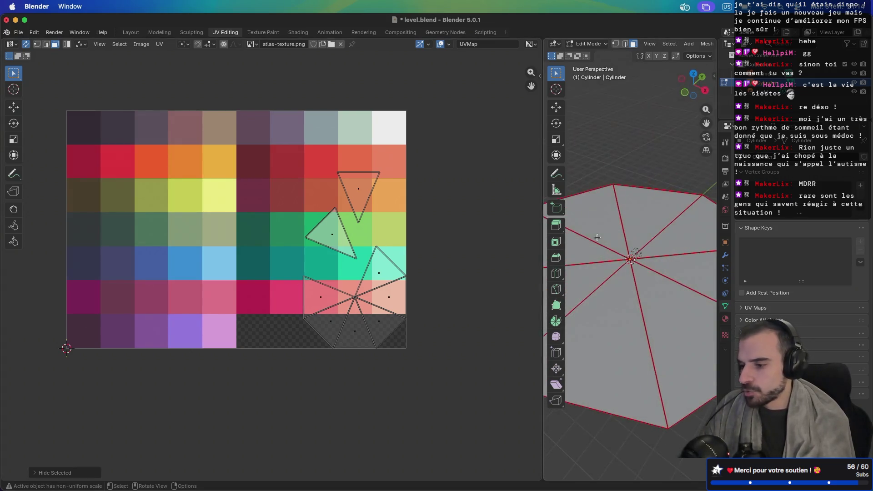
{"action": "scroll", "coordinate": [597, 236], "scroll_direction": "left", "scroll_amount": 5}
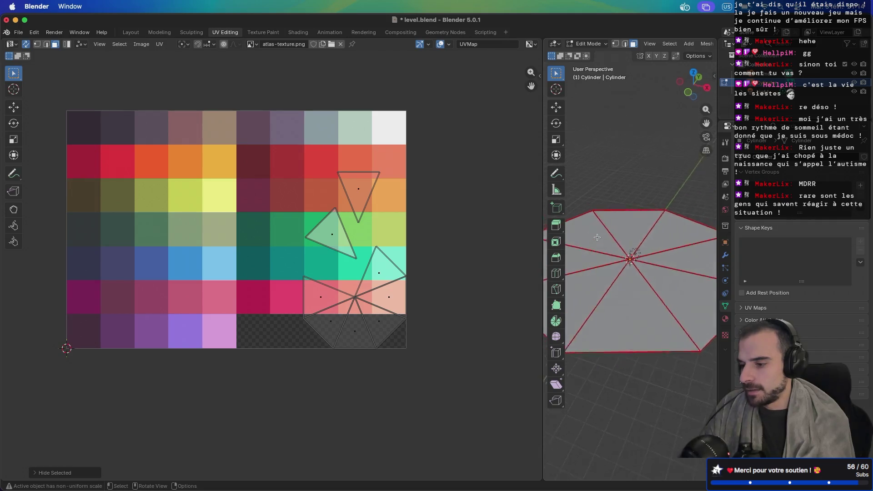
{"action": "left_click_drag", "start_coordinate": [543, 221], "coordinate": [347, 221]}
{"action": "scroll", "coordinate": [654, 43], "scroll_direction": "down", "scroll_amount": 5}
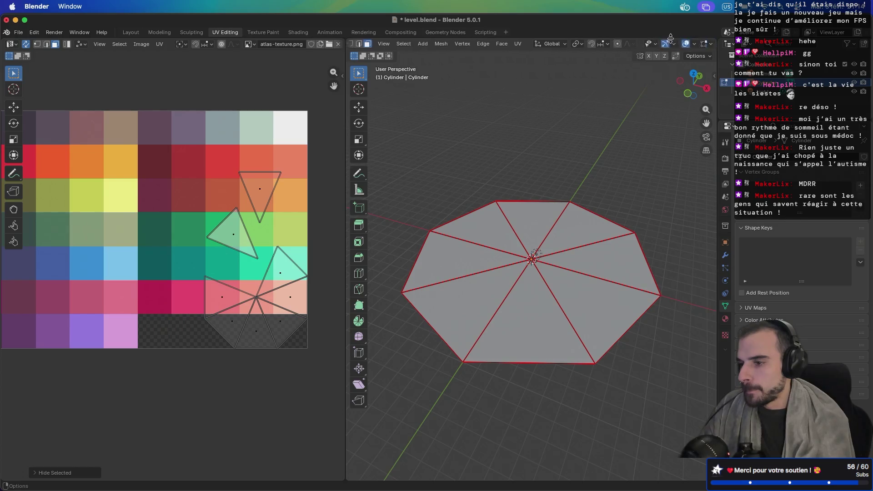
Show the atlas texture on the mesh and collapse the green triangle's UVs onto a green square
{"action": "left_click", "coordinate": [691, 45]}
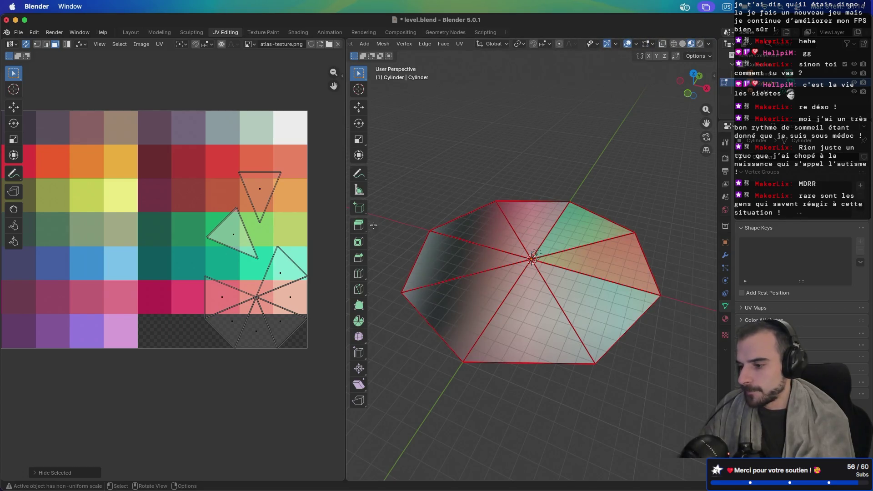
{"action": "left_click", "coordinate": [233, 238]}
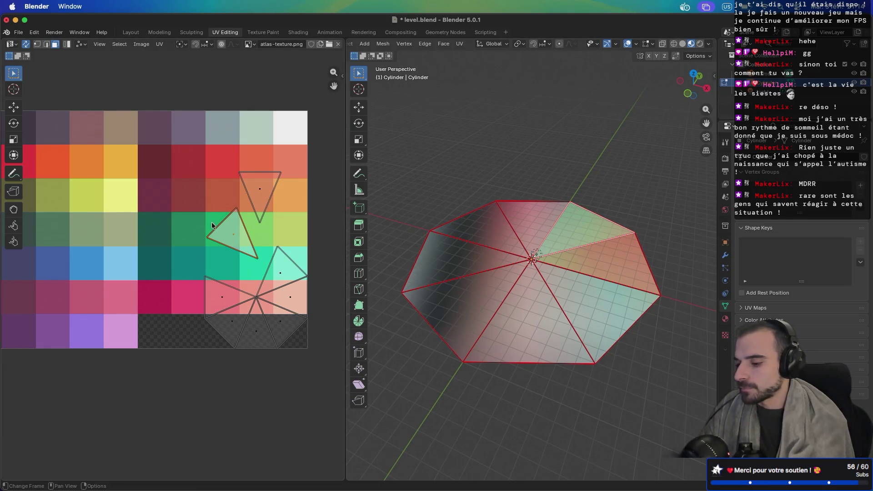
{"action": "type", "text": "s"}
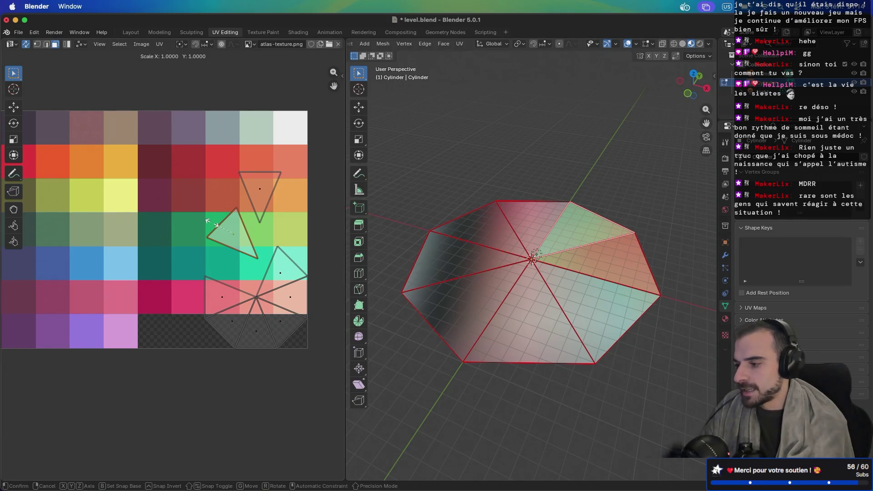
{"action": "type", "text": "0"}
{"action": "key", "text": "Return"}
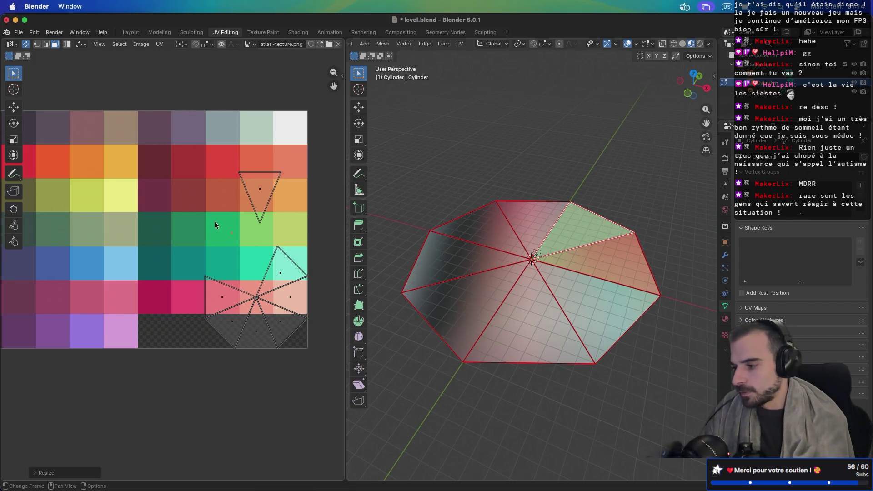
{"action": "key", "text": "g"}
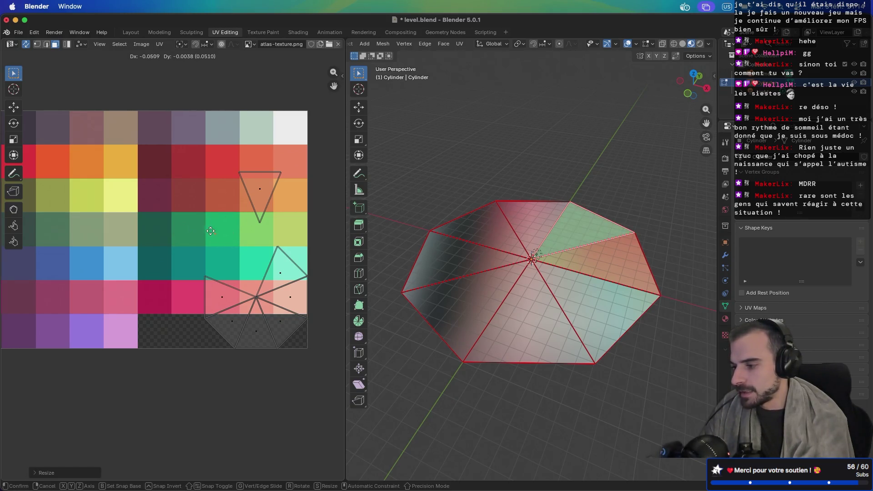
{"action": "left_click", "coordinate": [213, 231]}
{"action": "scroll", "coordinate": [582, 242], "scroll_direction": "up", "scroll_amount": 2}
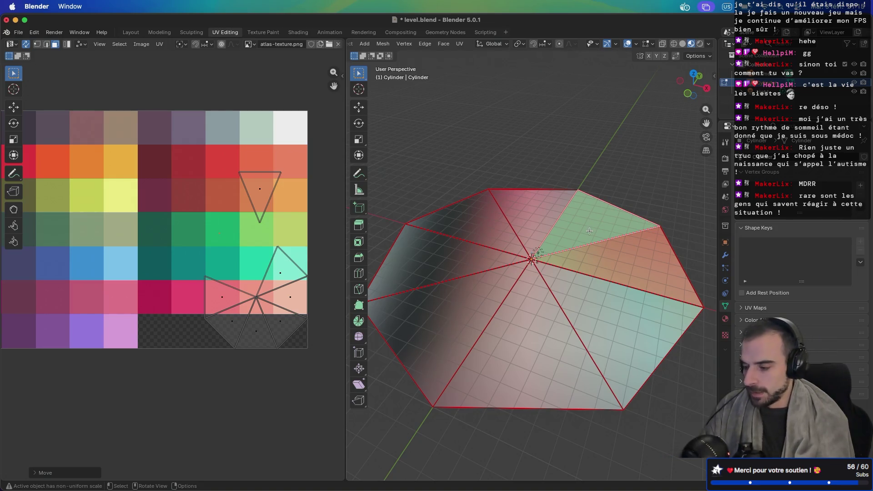
Collapse the adjacent orange face's UVs to a point and place them on an orange cell
{"action": "left_click", "coordinate": [629, 265]}
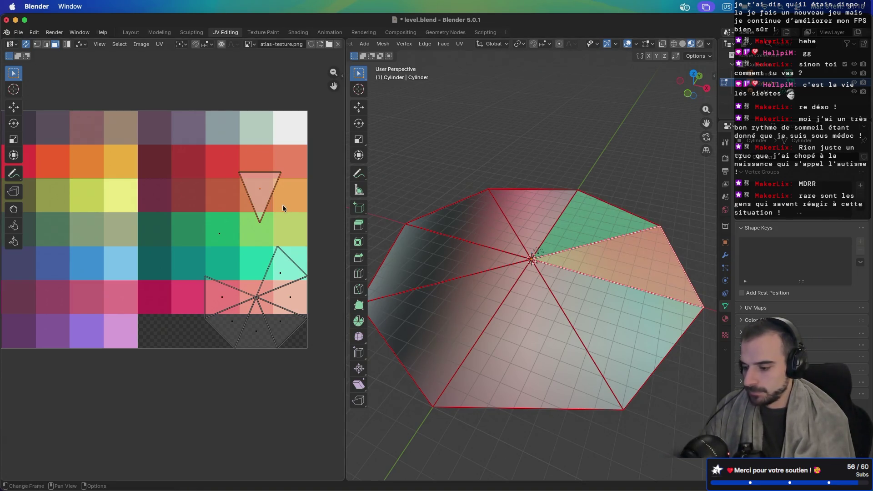
{"action": "key", "text": "s"}
{"action": "key", "text": "0"}
{"action": "key", "text": "Return"}
{"action": "key", "text": "g"}
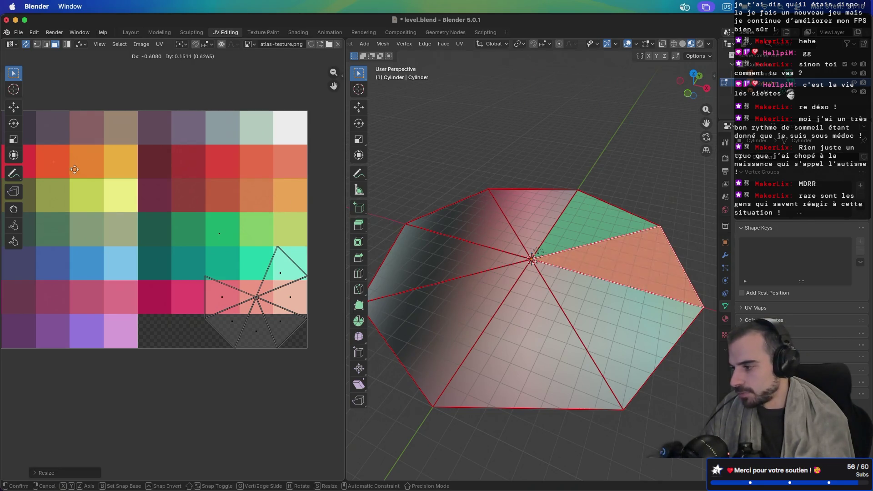
{"action": "left_click", "coordinate": [63, 169]}
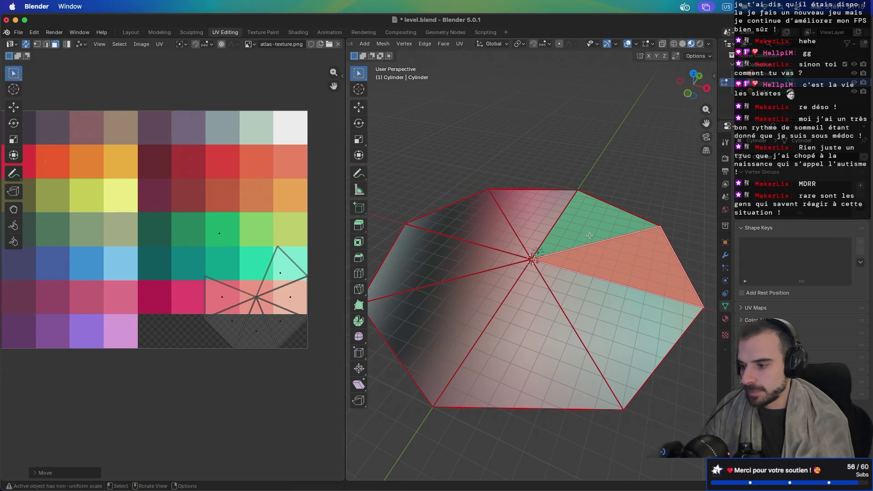
{"action": "scroll", "coordinate": [162, 186], "scroll_direction": "left", "scroll_amount": 3}
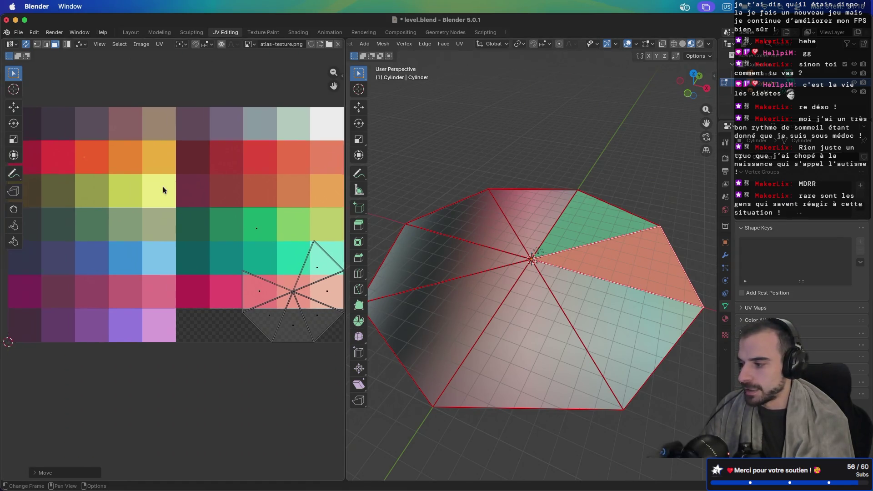
{"action": "scroll", "coordinate": [163, 186], "scroll_direction": "left", "scroll_amount": 1}
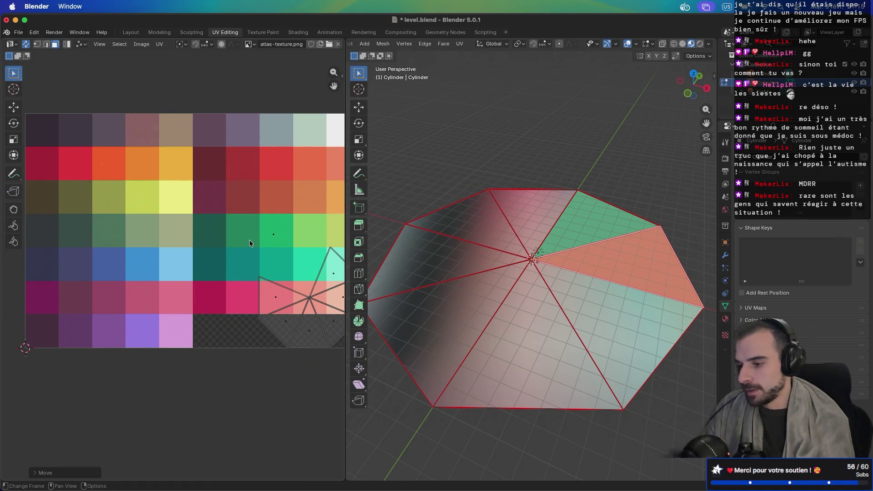
Collapse the lower-right wedge's UVs and place them on the light-blue cell
{"action": "left_click", "coordinate": [623, 327]}
{"action": "key", "text": "g"}
{"action": "left_click", "coordinate": [227, 263]}
{"action": "key", "text": "g"}
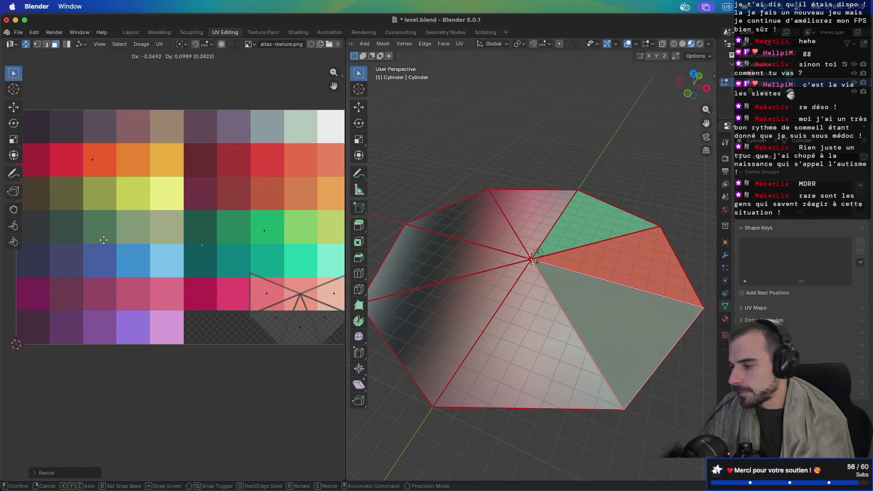
{"action": "left_click", "coordinate": [40, 255]}
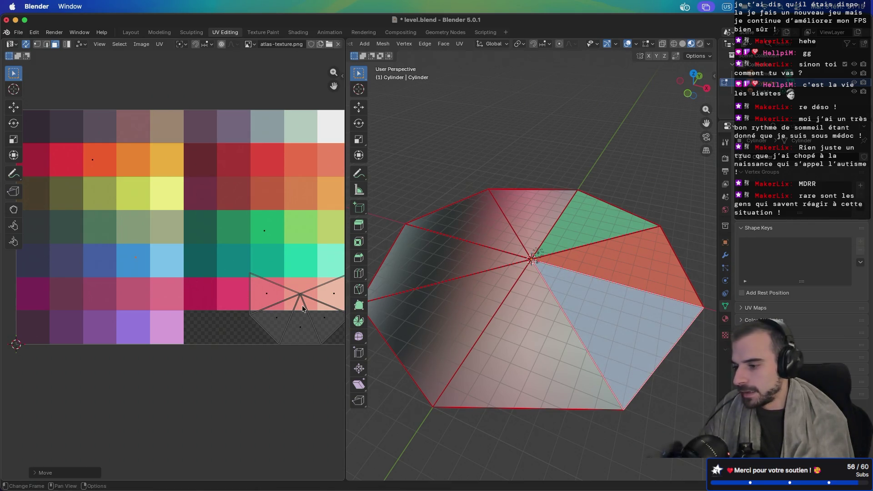
Collapse the bottom wedge's UVs to zero and place them on the pale yellow cell
{"action": "left_click", "coordinate": [498, 371]}
{"action": "key", "text": "s"}
{"action": "key", "text": "0"}
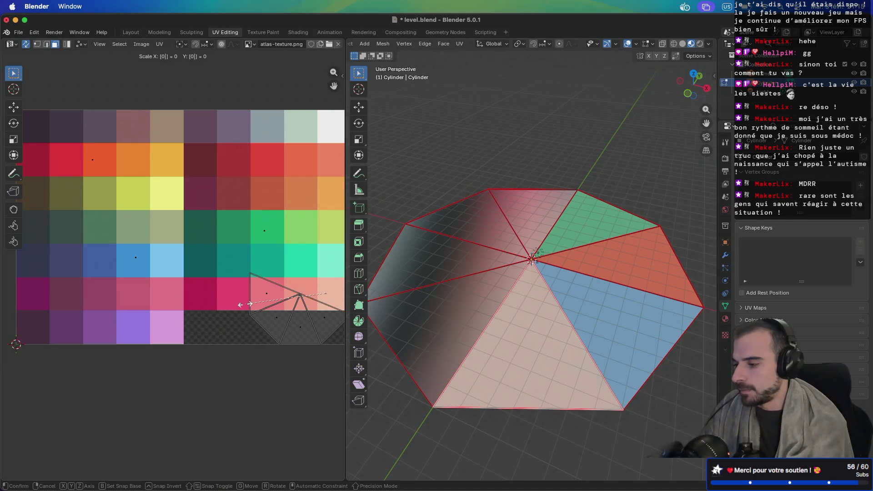
{"action": "left_click", "coordinate": [245, 304]}
{"action": "key", "text": "g"}
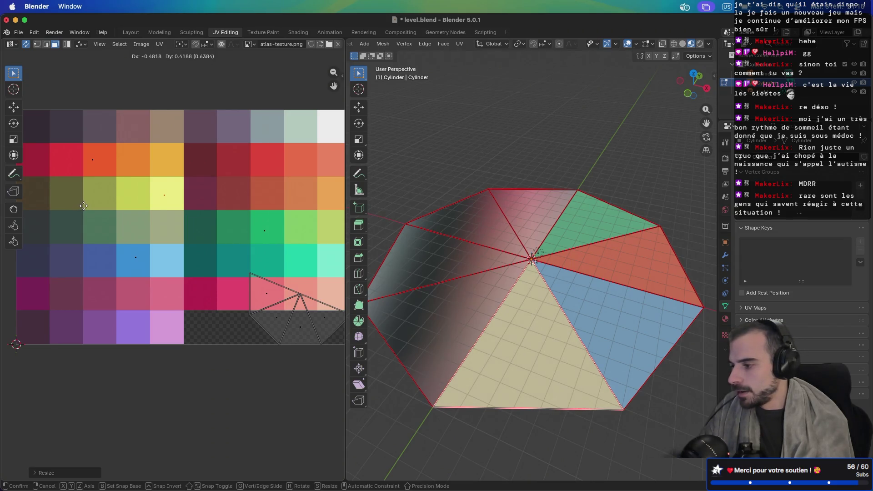
{"action": "left_click", "coordinate": [88, 210]}
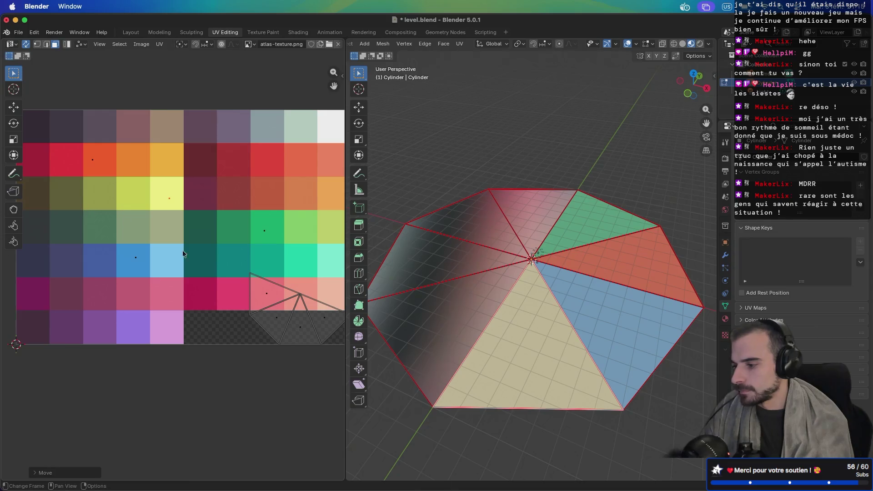
Collapse the lower-left wedge's UVs with S 0 and place them on a pink cell
{"action": "left_click", "coordinate": [308, 317]}
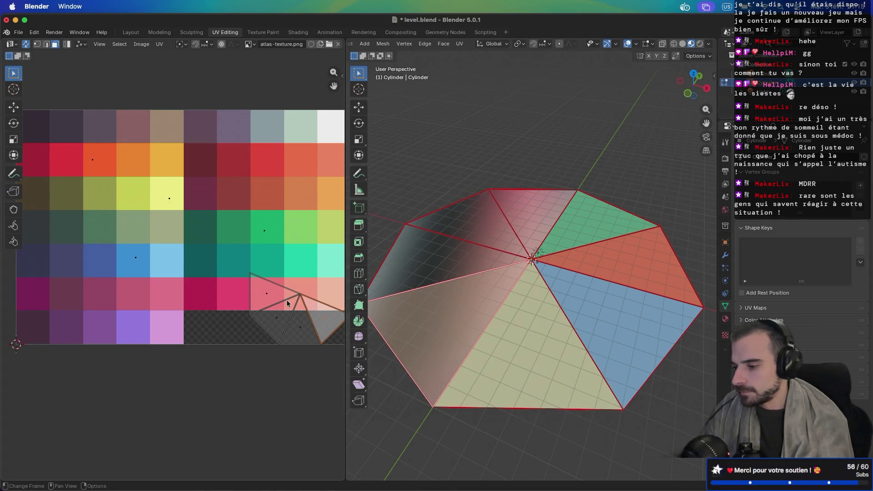
{"action": "type", "text": "s0"}
{"action": "key", "text": "Return"}
{"action": "key", "text": "g"}
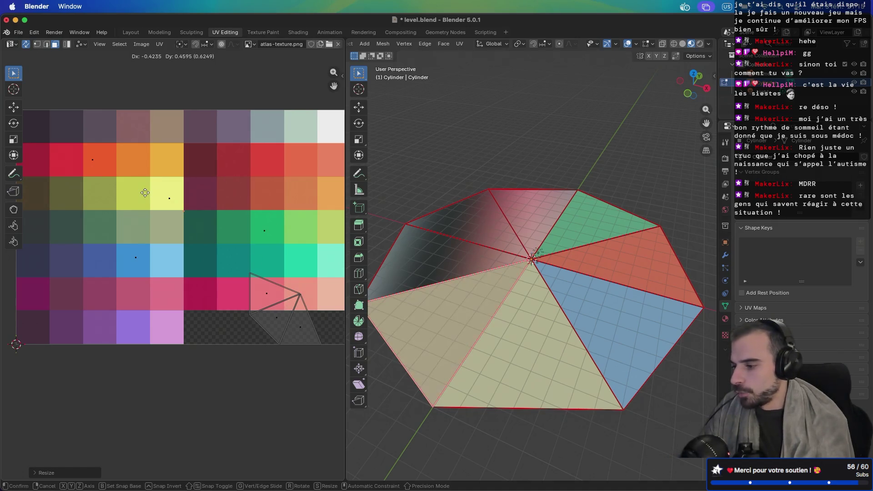
{"action": "left_click", "coordinate": [28, 292]}
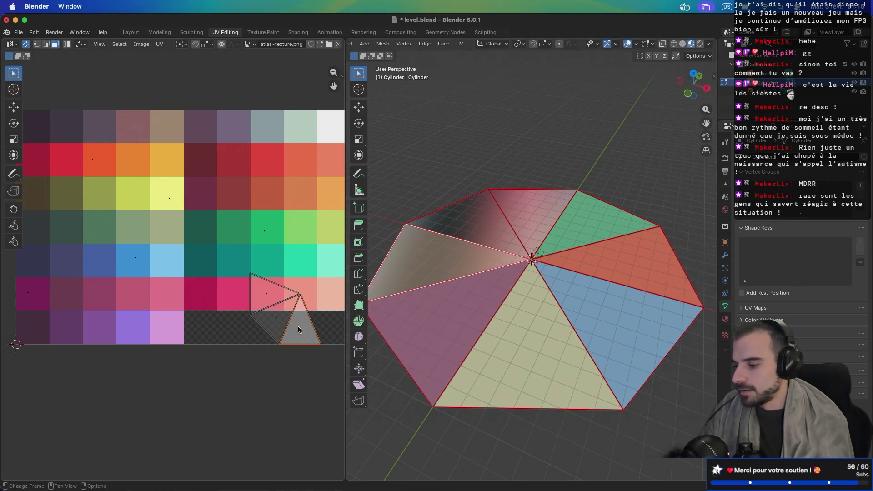
Collapse the next wedge's UVs to a point and start moving them across the atlas
{"action": "type", "text": "s0"}
{"action": "key", "text": "Return"}
{"action": "key", "text": "g"}
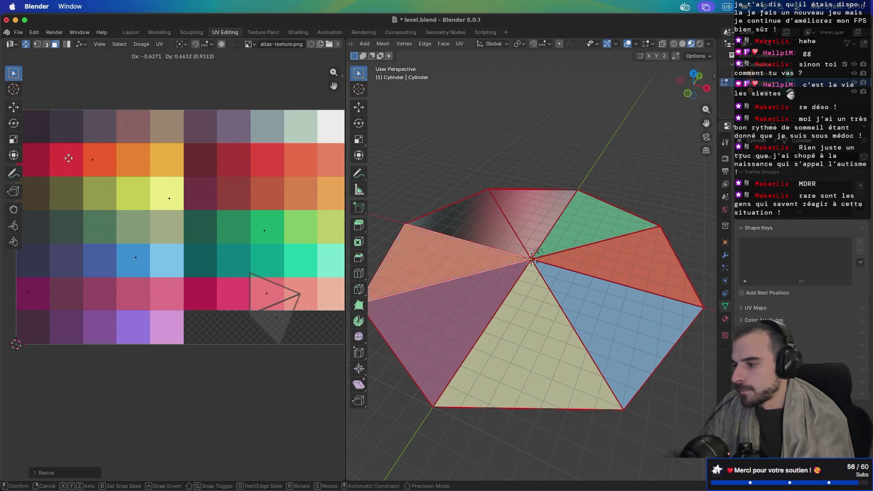
Place the left wedge on a dark cell and collapse the upper-left wedge onto the white cell
{"action": "left_click", "coordinate": [32, 135]}
{"action": "left_click", "coordinate": [281, 330]}
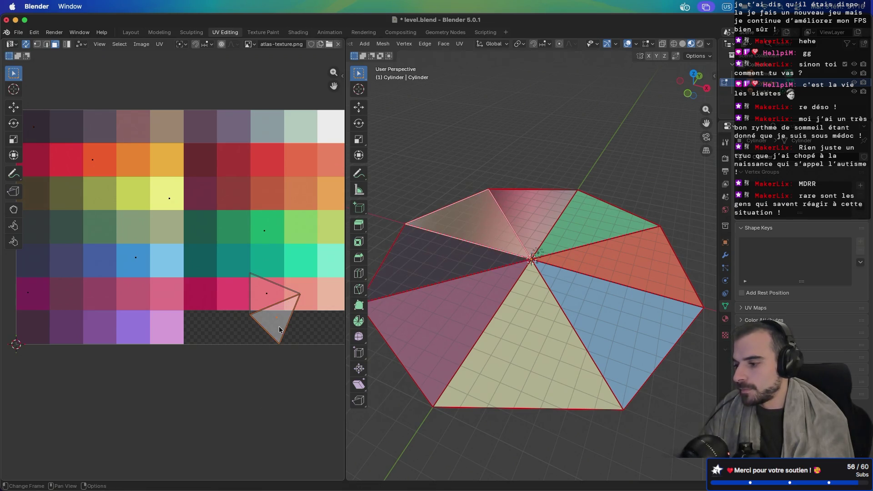
{"action": "key", "text": "s"}
{"action": "key", "text": "0"}
{"action": "key", "text": "Return"}
{"action": "key", "text": "g"}
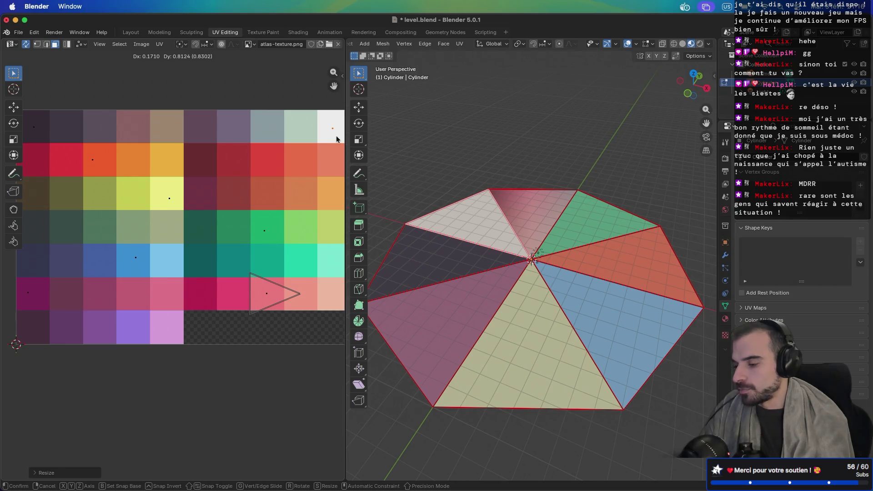
{"action": "left_click", "coordinate": [337, 138]}
Collapse the top wedge's UVs onto a pink cell and pan around to check the result
{"action": "left_click", "coordinate": [263, 294]}
{"action": "key", "text": "s"}
{"action": "key", "text": "0"}
{"action": "key", "text": "Return"}
{"action": "key", "text": "g"}
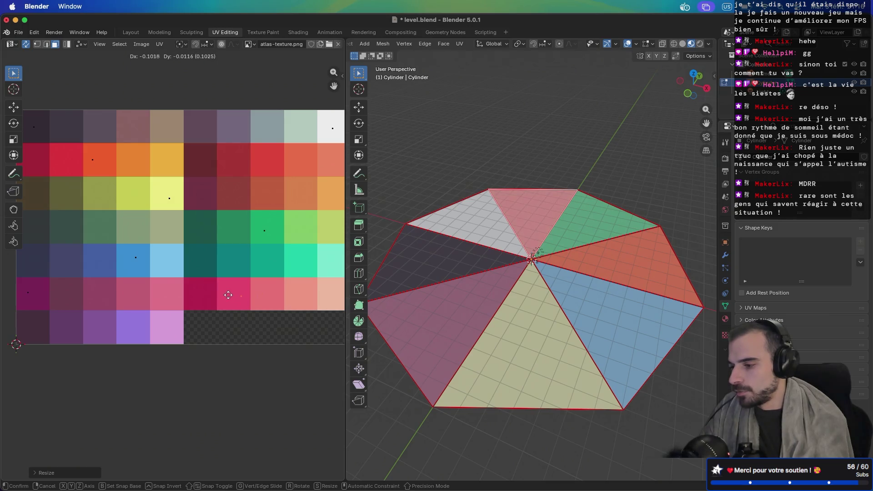
{"action": "left_click", "coordinate": [228, 295]}
{"action": "scroll", "coordinate": [443, 274], "scroll_direction": "right", "scroll_amount": 10}
{"action": "scroll", "coordinate": [443, 275], "scroll_direction": "down", "scroll_amount": 15}
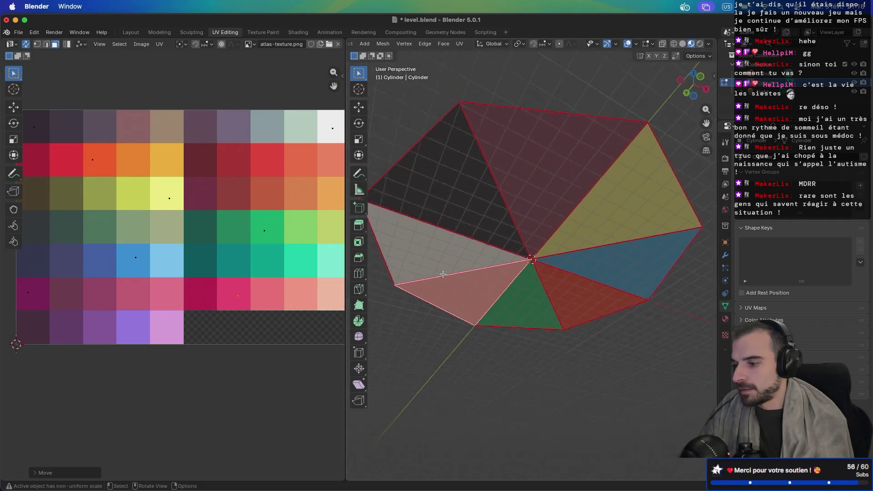
{"action": "scroll", "coordinate": [442, 274], "scroll_direction": "up", "scroll_amount": 15}
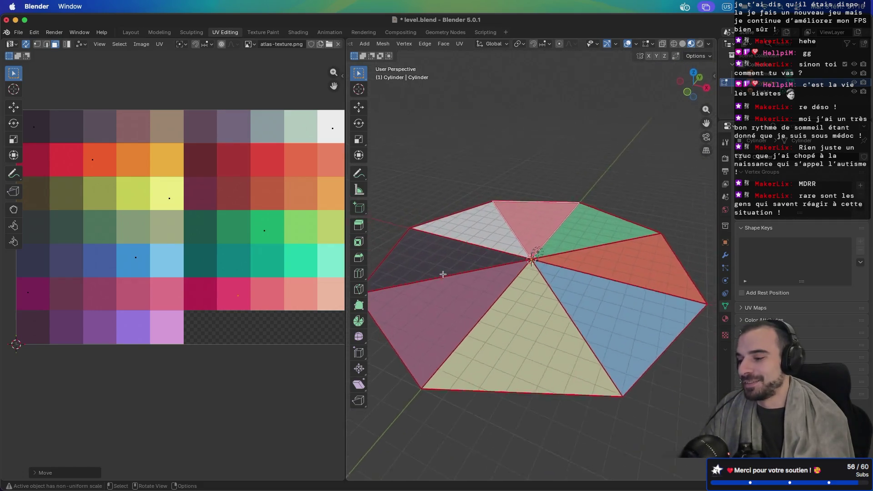
{"action": "scroll", "coordinate": [443, 274], "scroll_direction": "right", "scroll_amount": 10}
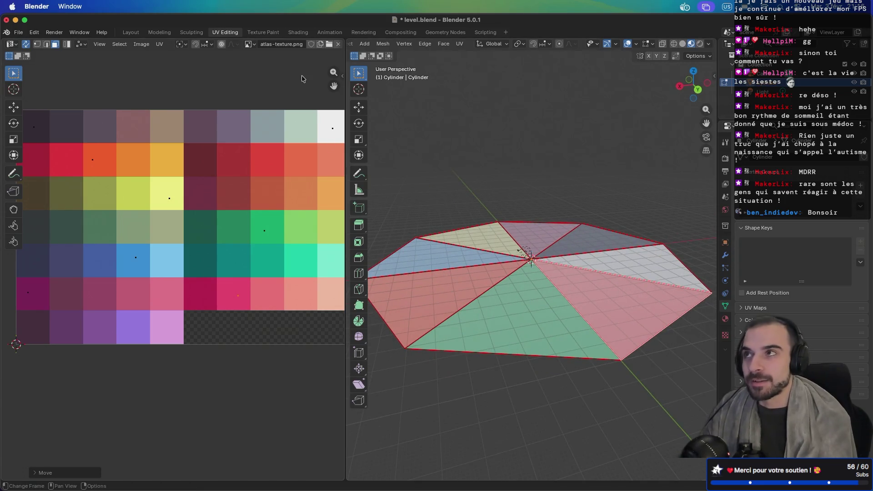
Return to the Layout workspace and save level.blend
{"action": "left_click", "coordinate": [131, 33]}
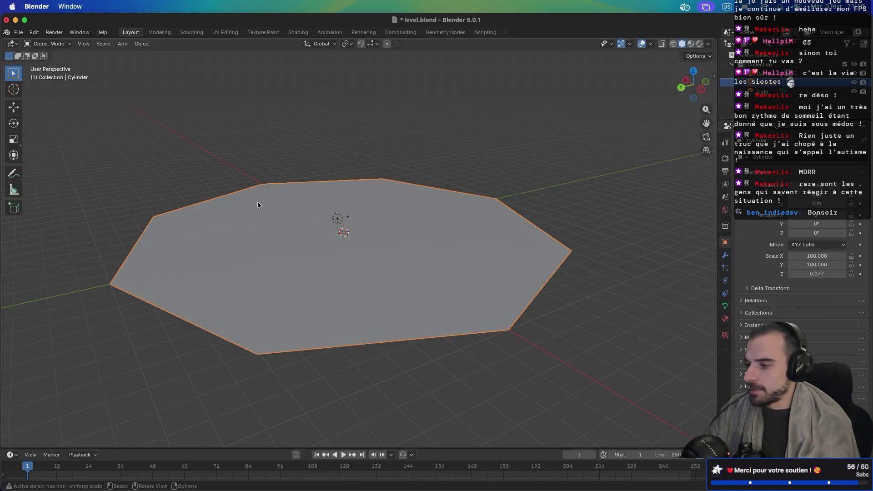
{"action": "scroll", "coordinate": [257, 201], "scroll_direction": "down", "scroll_amount": 5}
{"action": "key", "text": "super+h"}
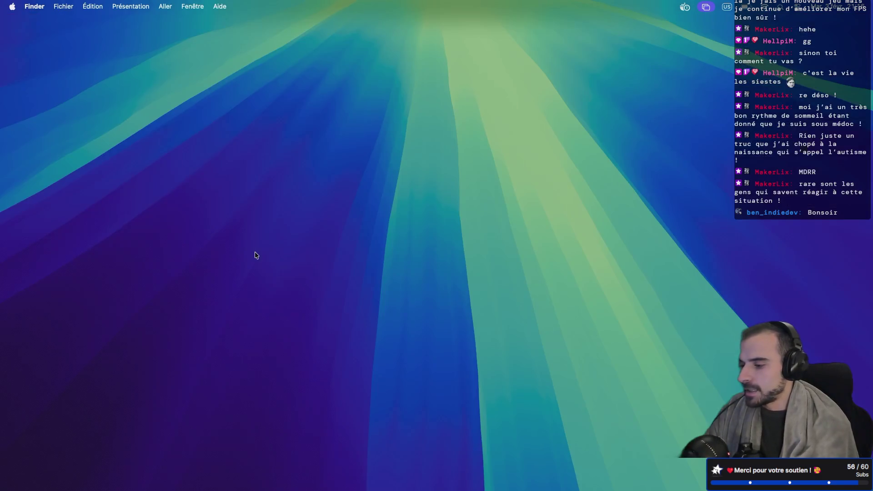
{"action": "key", "text": "super+Tab"}
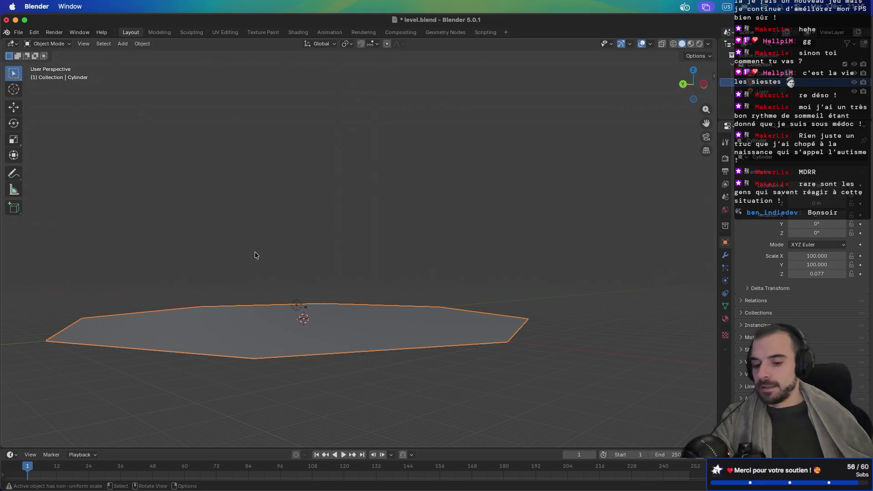
{"action": "key", "text": "super+s"}
Preview the octagon's coloured wedges in Material Preview shading and enter Edit Mode
{"action": "mouse_move", "coordinate": [368, 290]}
{"action": "left_mouse_down"}
{"action": "mouse_move", "coordinate": [372, 276]}
{"action": "mouse_move", "coordinate": [355, 305]}
{"action": "mouse_move", "coordinate": [371, 255]}
{"action": "mouse_move", "coordinate": [364, 315]}
{"action": "left_mouse_up"}
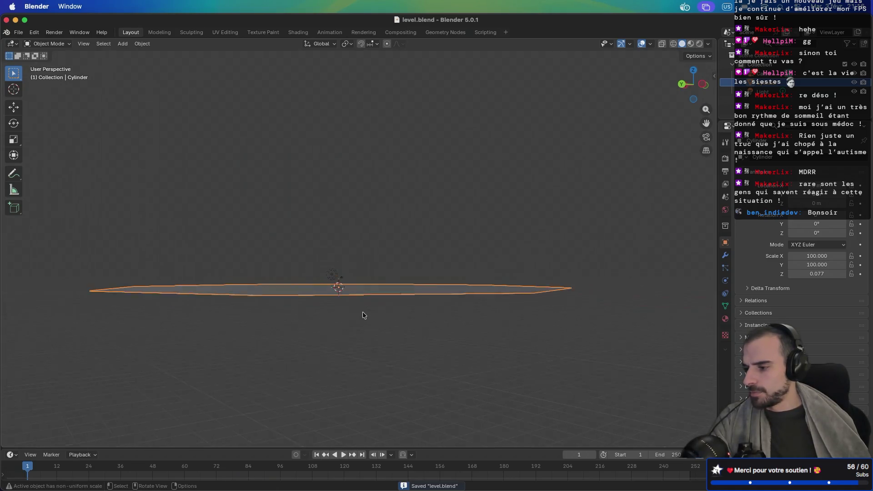
{"action": "scroll", "coordinate": [363, 314], "scroll_direction": "down", "scroll_amount": 5}
{"action": "left_click", "coordinate": [691, 43]}
{"action": "mouse_move", "coordinate": [582, 121]}
{"action": "left_mouse_down"}
{"action": "mouse_move", "coordinate": [534, 166]}
{"action": "mouse_move", "coordinate": [530, 150]}
{"action": "mouse_move", "coordinate": [528, 163]}
{"action": "left_mouse_up"}
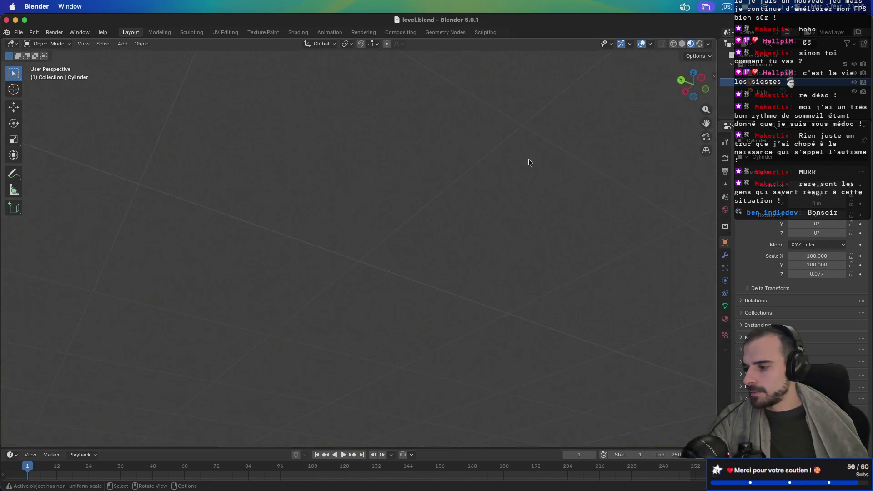
{"action": "mouse_move", "coordinate": [512, 207]}
{"action": "left_mouse_down"}
{"action": "mouse_move", "coordinate": [512, 197]}
{"action": "mouse_move", "coordinate": [501, 230]}
{"action": "mouse_move", "coordinate": [509, 255]}
{"action": "mouse_move", "coordinate": [530, 167]}
{"action": "mouse_move", "coordinate": [447, 251]}
{"action": "left_mouse_up"}
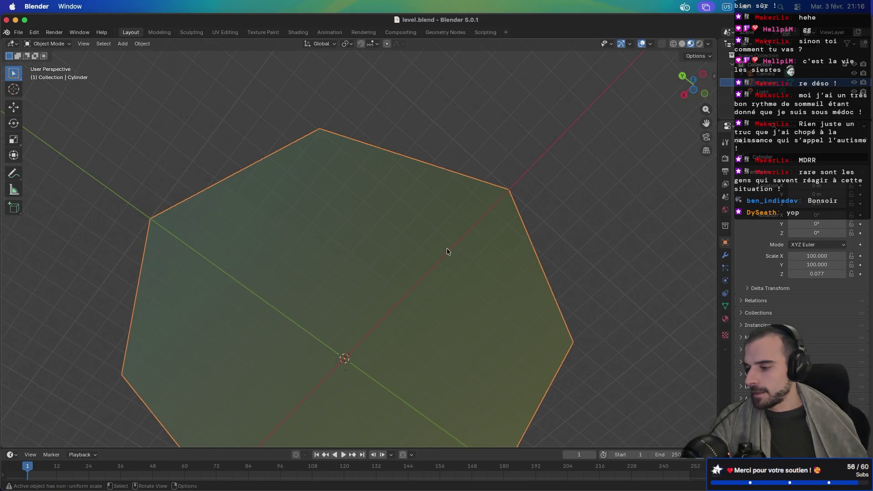
{"action": "key", "text": "Tab"}
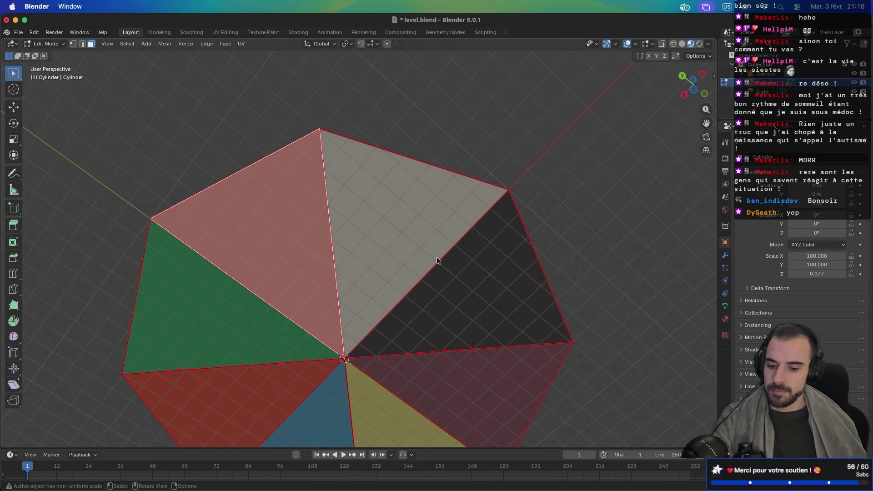
{"action": "key", "text": "super+h"}
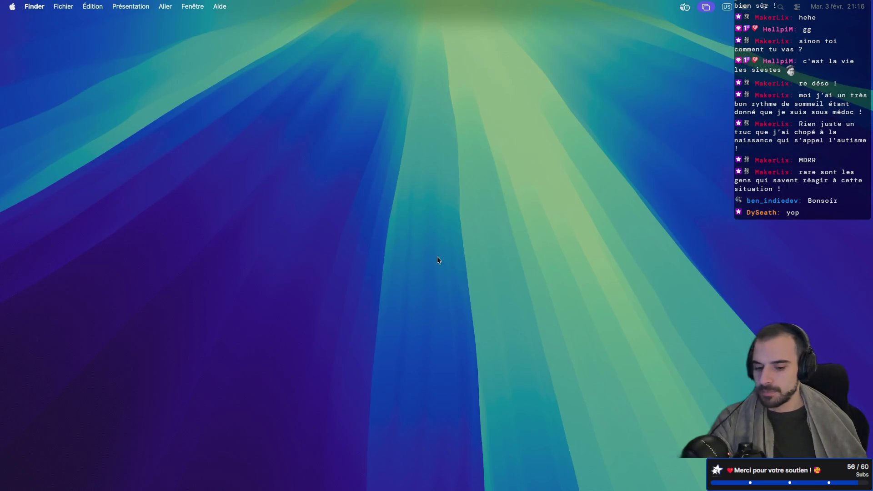
{"action": "key", "text": "super+Tab"}
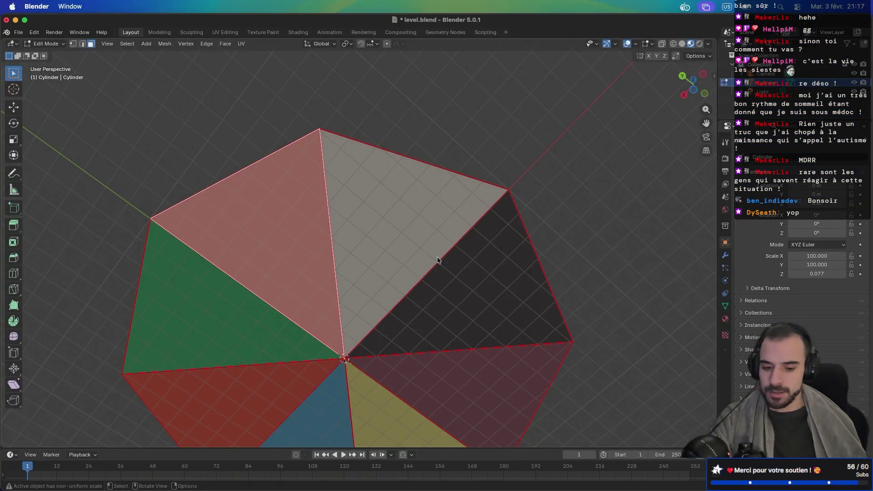
{"action": "key", "text": "alt+h"}
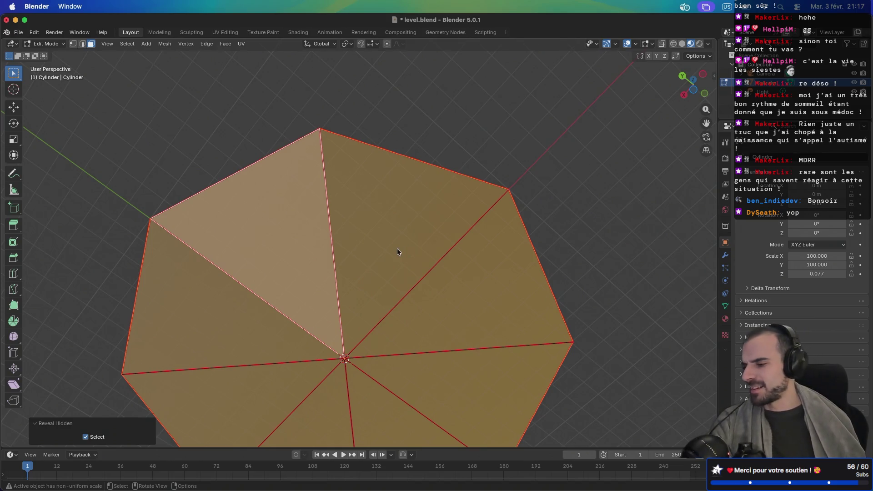
{"action": "key", "text": "alt+a"}
{"action": "mouse_move", "coordinate": [394, 265]}
{"action": "left_mouse_down"}
{"action": "mouse_move", "coordinate": [416, 277]}
{"action": "mouse_move", "coordinate": [389, 337]}
{"action": "mouse_move", "coordinate": [420, 354]}
{"action": "mouse_move", "coordinate": [427, 280]}
{"action": "mouse_move", "coordinate": [401, 271]}
{"action": "left_mouse_up"}
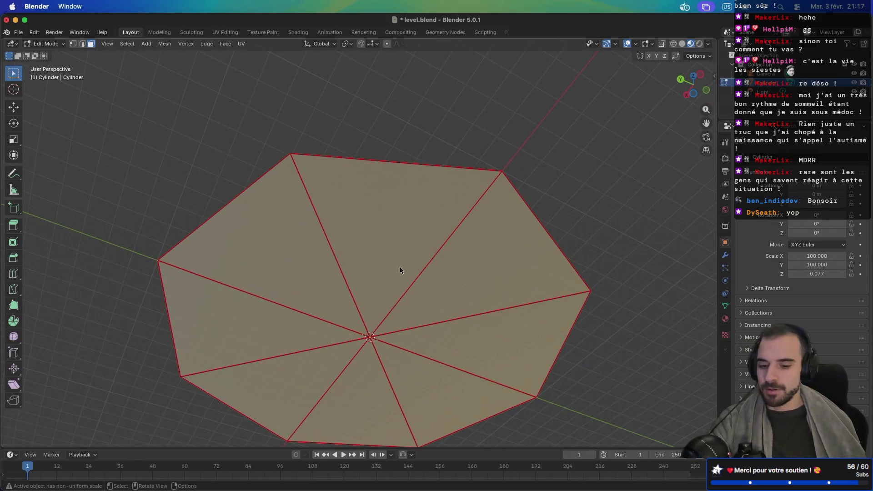
{"action": "left_click", "coordinate": [399, 268]}
{"action": "left_click", "coordinate": [312, 312], "text": "shift"}
{"action": "left_click", "coordinate": [310, 348], "text": "shift"}
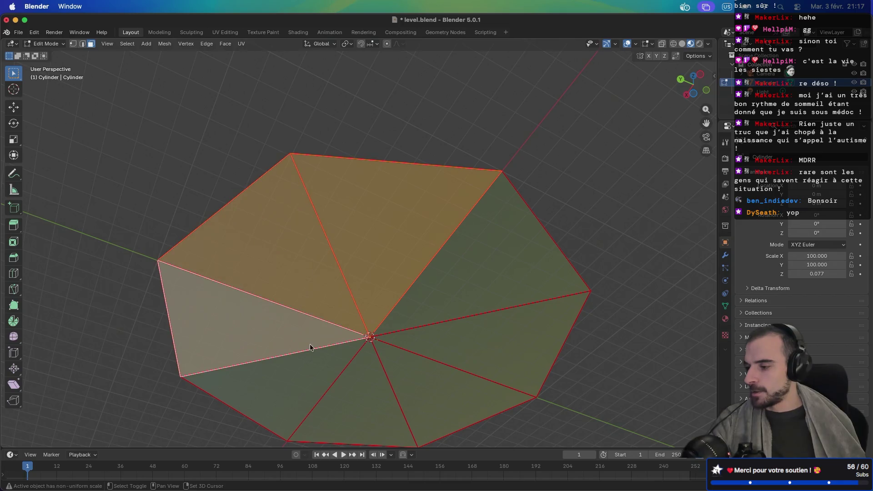
{"action": "key", "text": "a"}
{"action": "left_click", "coordinate": [381, 385], "text": "shift"}
{"action": "left_click", "coordinate": [318, 346]}
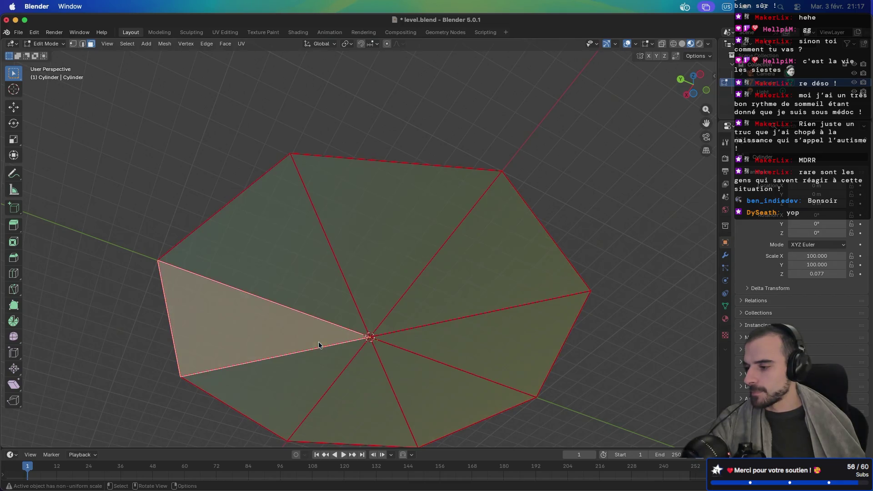
{"action": "left_click", "coordinate": [325, 306], "text": "shift"}
{"action": "left_click", "coordinate": [395, 282], "text": "shift"}
{"action": "left_click", "coordinate": [428, 309], "text": "shift"}
{"action": "left_click", "coordinate": [444, 341], "text": "shift"}
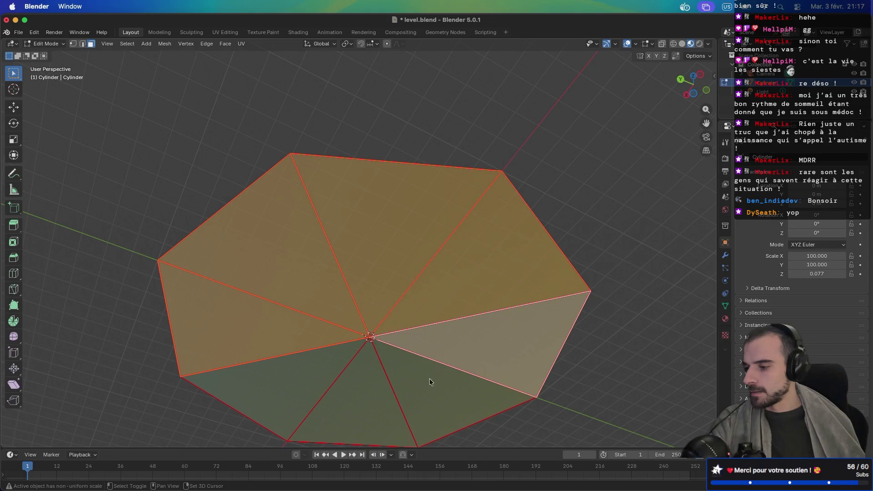
{"action": "left_click", "coordinate": [429, 381], "text": "shift"}
{"action": "left_click", "coordinate": [370, 400], "text": "shift"}
{"action": "left_click", "coordinate": [318, 386], "text": "shift"}
{"action": "mouse_move", "coordinate": [518, 250]}
{"action": "left_mouse_down"}
{"action": "mouse_move", "coordinate": [420, 321]}
{"action": "mouse_move", "coordinate": [440, 311]}
{"action": "left_mouse_up"}
{"action": "key", "text": "g"}
{"action": "key", "text": "z"}
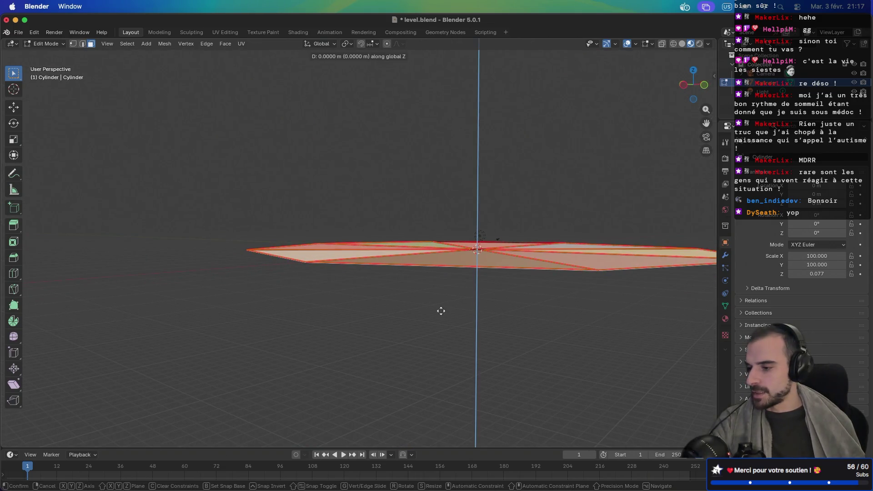
{"action": "left_click", "coordinate": [443, 329]}
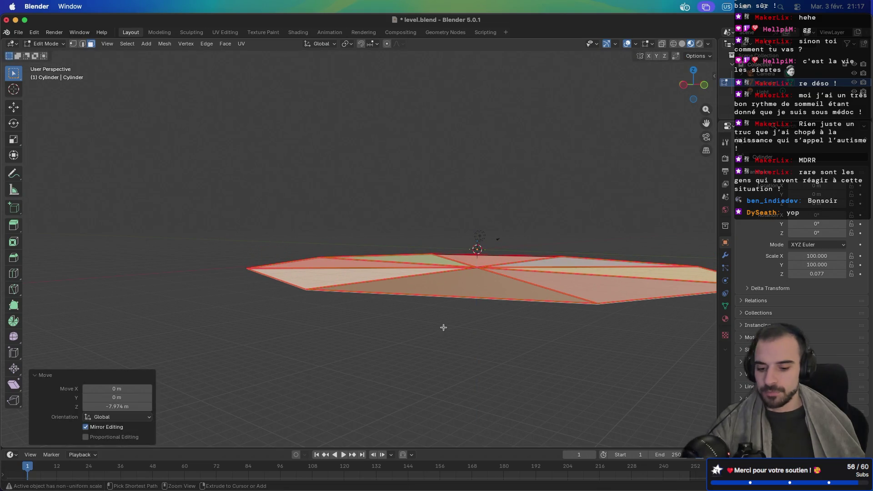
{"action": "key", "text": "ctrl+z"}
{"action": "left_click_drag", "start_coordinate": [467, 306], "coordinate": [472, 303]}
{"action": "scroll", "coordinate": [471, 304], "scroll_direction": "down", "scroll_amount": 2}
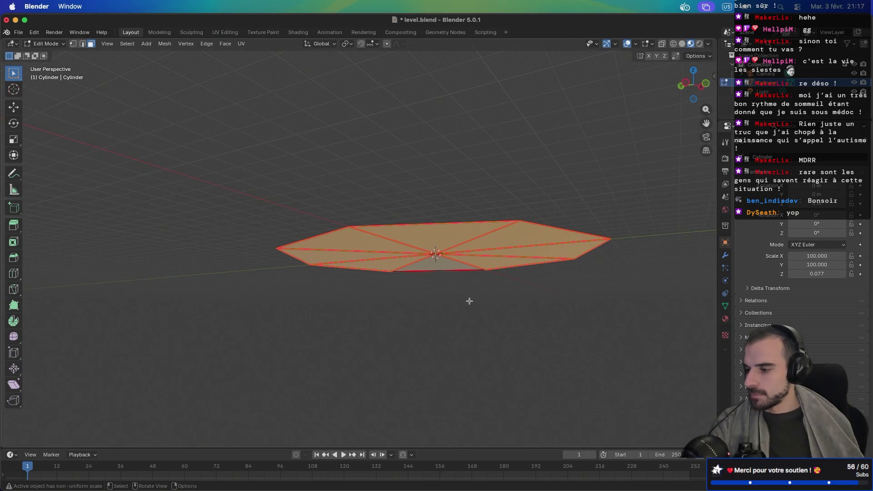
{"action": "left_click", "coordinate": [451, 276]}
{"action": "key", "text": "a"}
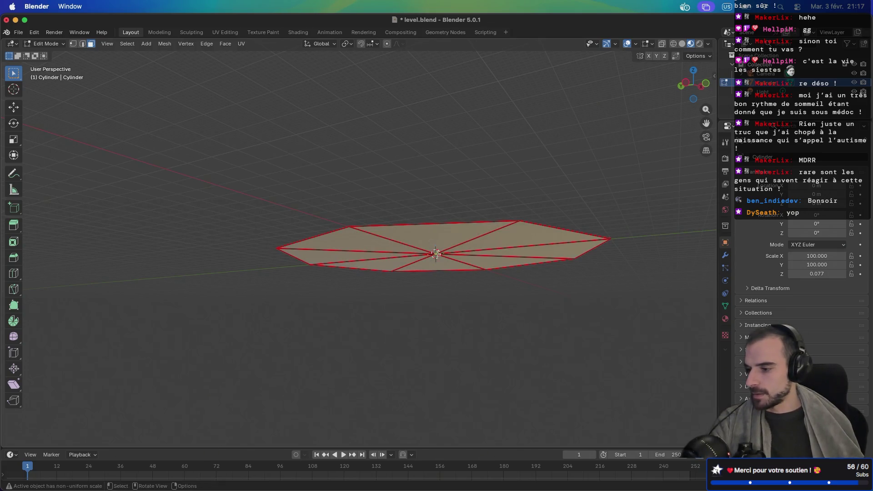
{"action": "mouse_move", "coordinate": [444, 285]}
{"action": "left_mouse_down"}
{"action": "mouse_move", "coordinate": [452, 234]}
{"action": "mouse_move", "coordinate": [410, 335]}
{"action": "mouse_move", "coordinate": [432, 282]}
{"action": "mouse_move", "coordinate": [432, 225]}
{"action": "left_mouse_up"}
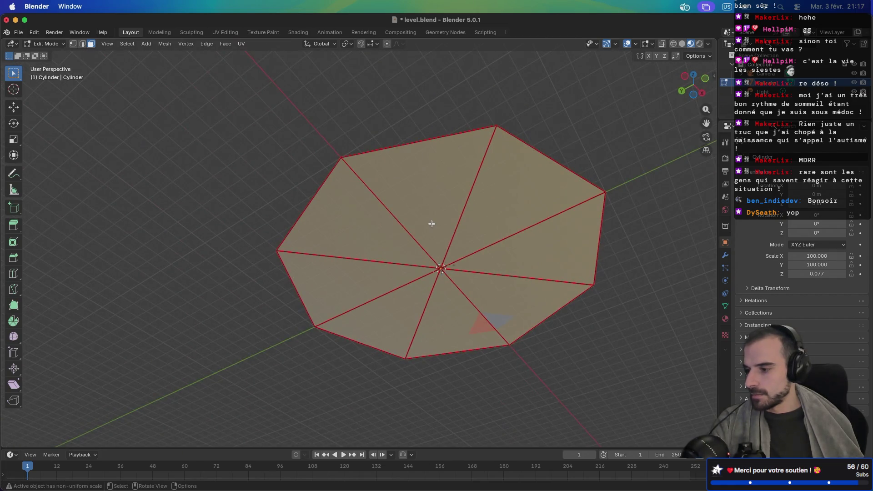
{"action": "mouse_move", "coordinate": [378, 272]}
{"action": "left_mouse_down"}
{"action": "mouse_move", "coordinate": [403, 349]}
{"action": "mouse_move", "coordinate": [419, 361]}
{"action": "mouse_move", "coordinate": [441, 304]}
{"action": "mouse_move", "coordinate": [432, 271]}
{"action": "left_mouse_up"}
{"action": "scroll", "coordinate": [424, 331], "scroll_direction": "up", "scroll_amount": 5}
{"action": "scroll", "coordinate": [432, 271], "scroll_direction": "up", "scroll_amount": 4}
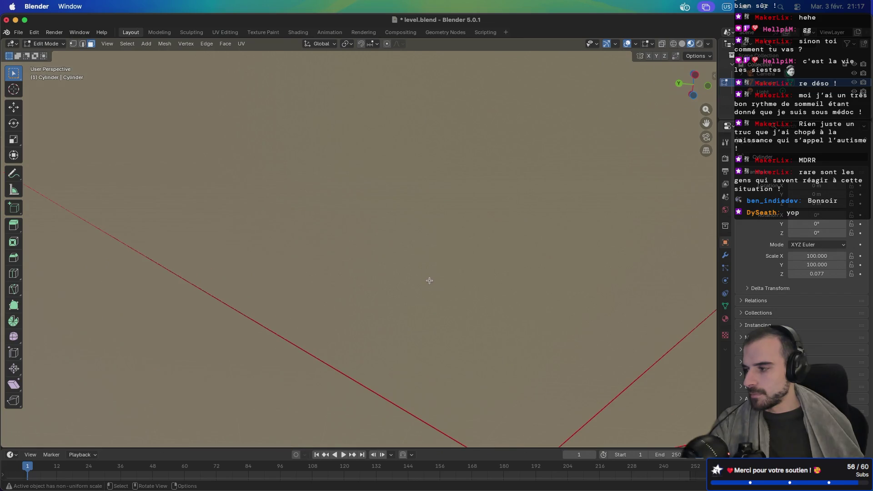
{"action": "scroll", "coordinate": [429, 281], "scroll_direction": "down", "scroll_amount": 8}
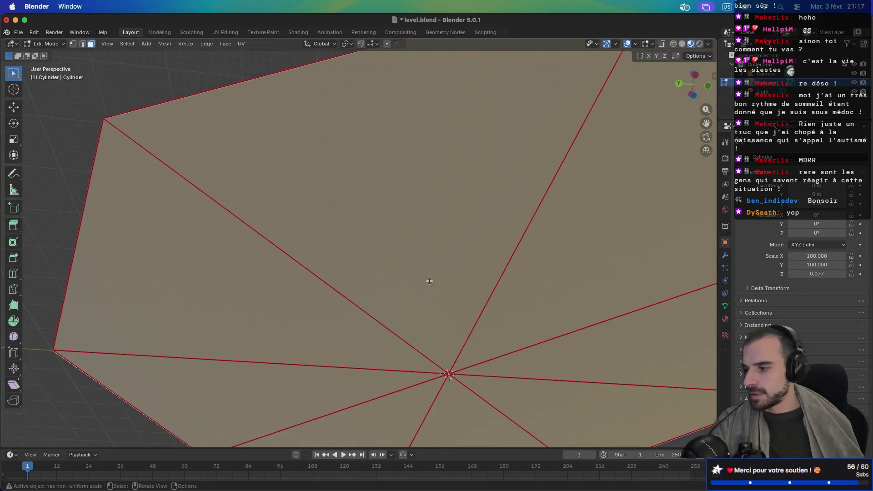
{"action": "left_click_drag", "start_coordinate": [430, 309], "coordinate": [436, 288]}
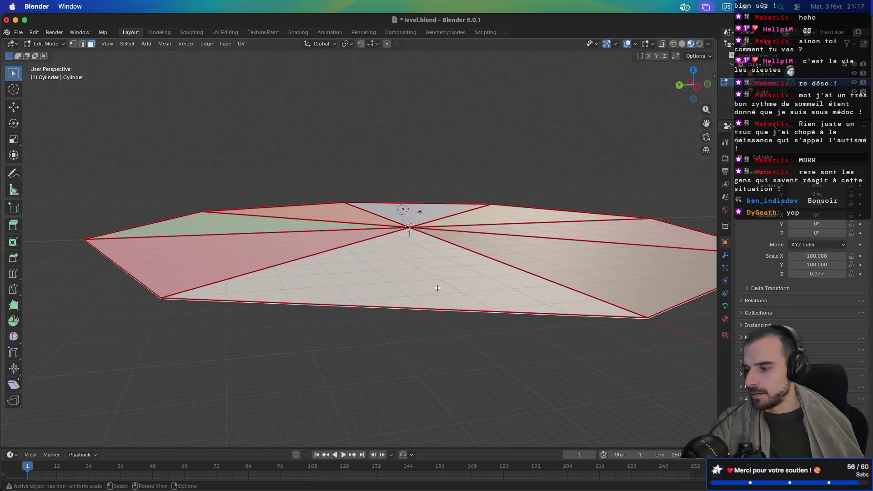
{"action": "left_click_drag", "start_coordinate": [427, 320], "coordinate": [427, 278]}
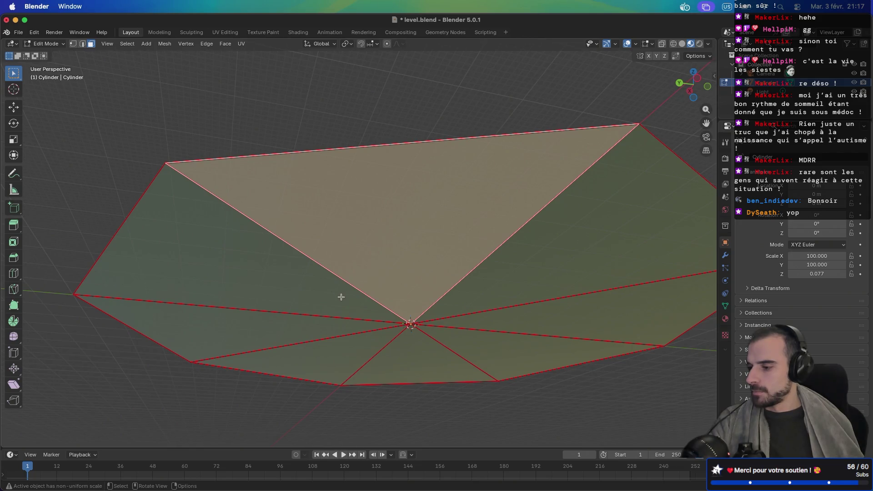
{"action": "key", "text": "a"}
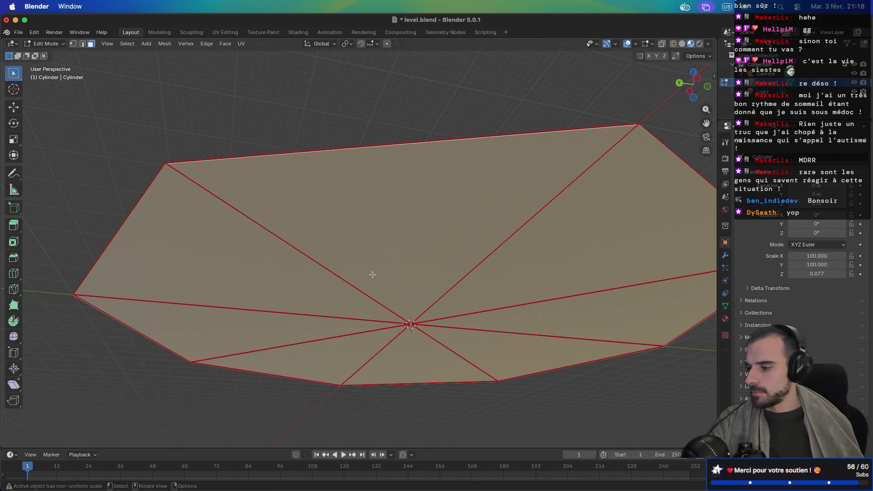
{"action": "key", "text": "alt+a"}
{"action": "key", "text": "a"}
{"action": "key", "text": "alt"}
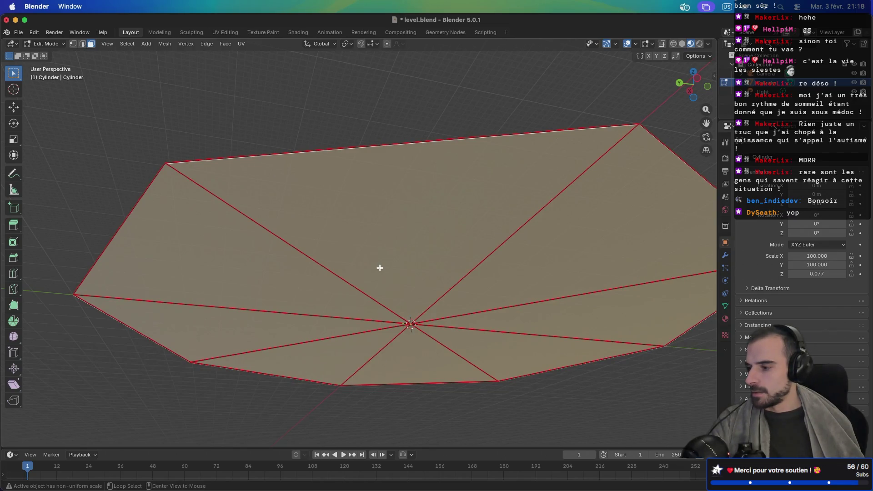
{"action": "mouse_move", "coordinate": [380, 268]}
{"action": "left_mouse_down"}
{"action": "mouse_move", "coordinate": [376, 296]}
{"action": "mouse_move", "coordinate": [378, 281]}
{"action": "left_mouse_up"}
Lower the selected top faces 3.1167 m along Z to thicken the platform
{"action": "key", "text": "g"}
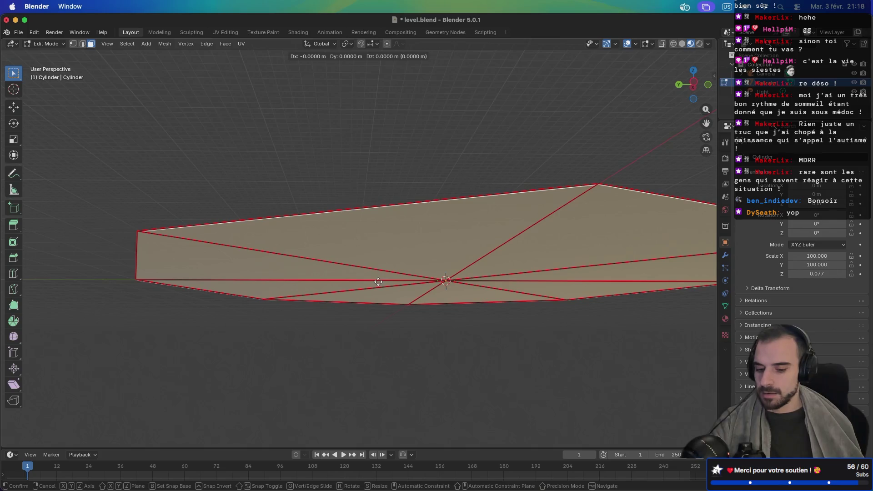
{"action": "key", "text": "z"}
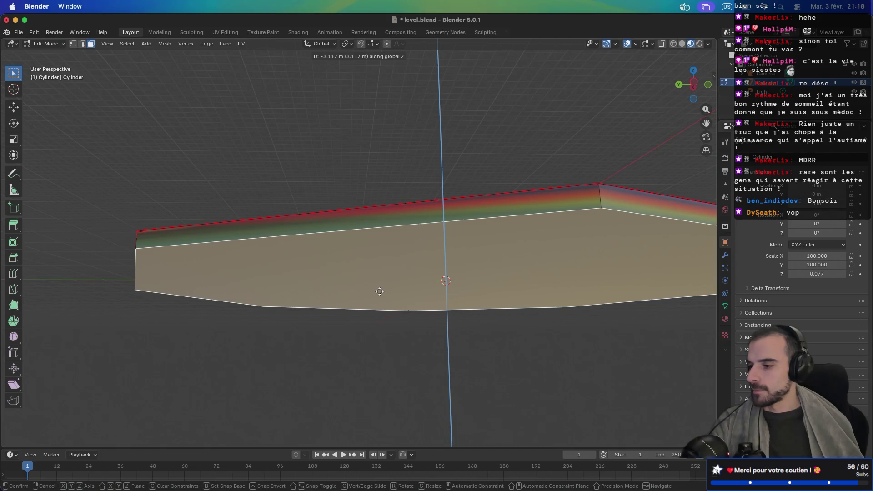
{"action": "left_click", "coordinate": [379, 291]}
{"action": "scroll", "coordinate": [331, 257], "scroll_direction": "up", "scroll_amount": 10}
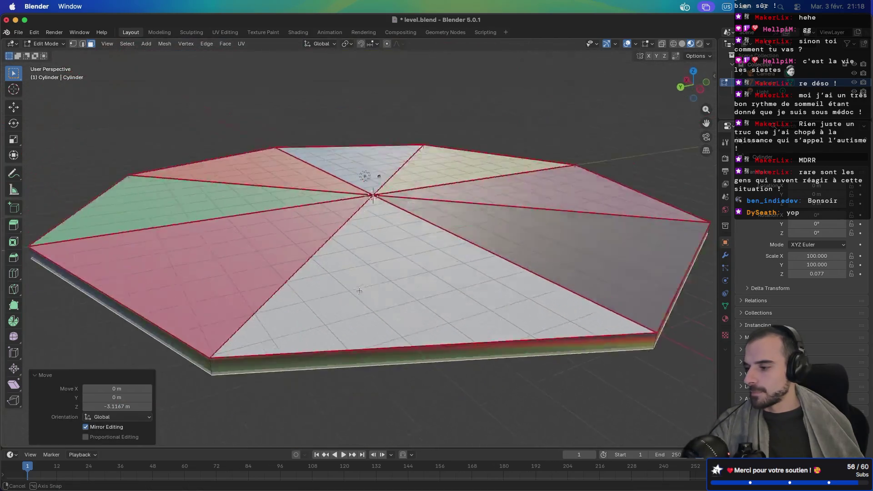
{"action": "scroll", "coordinate": [348, 273], "scroll_direction": "down", "scroll_amount": 10}
{"action": "scroll", "coordinate": [341, 246], "scroll_direction": "up", "scroll_amount": 10}
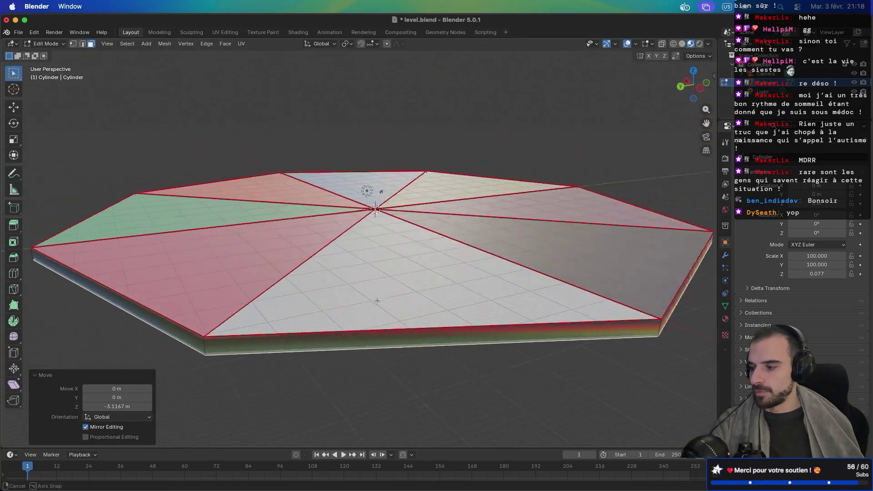
{"action": "scroll", "coordinate": [377, 300], "scroll_direction": "right", "scroll_amount": 10}
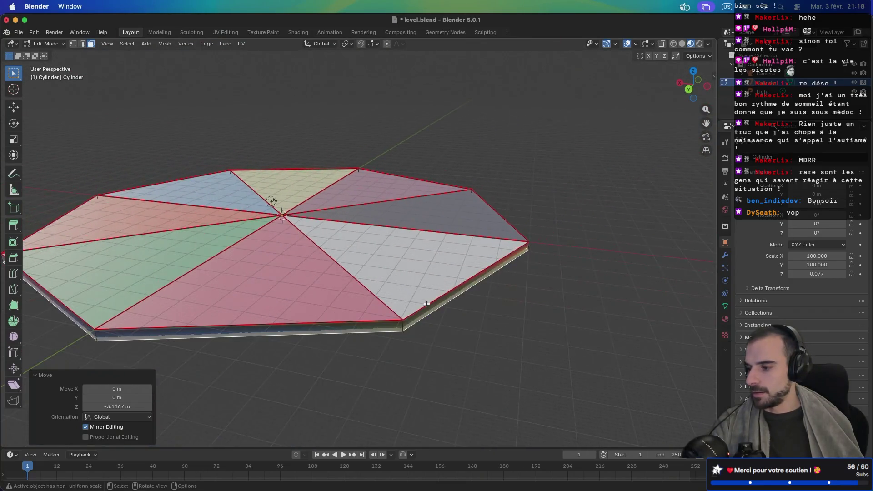
{"action": "scroll", "coordinate": [427, 304], "scroll_direction": "right", "scroll_amount": 10}
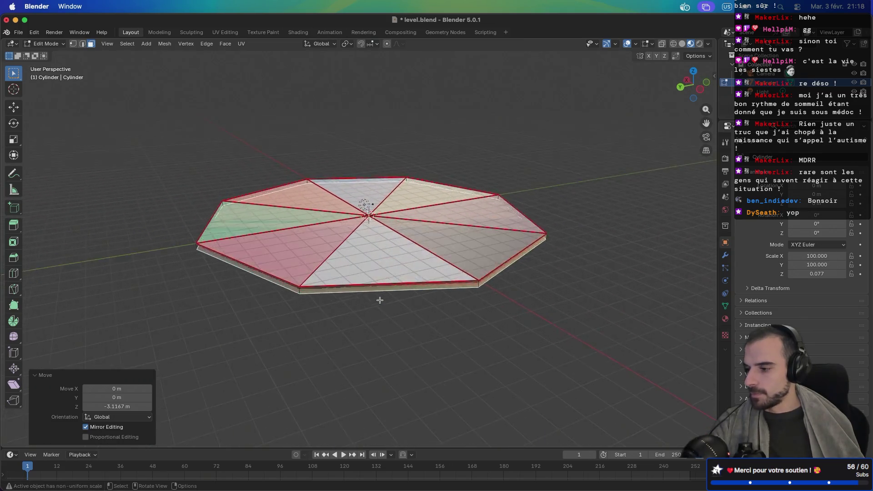
{"action": "scroll", "coordinate": [380, 300], "scroll_direction": "up", "scroll_amount": 5}
Save level.blend with the thickened platform
{"action": "key", "text": "super+s"}
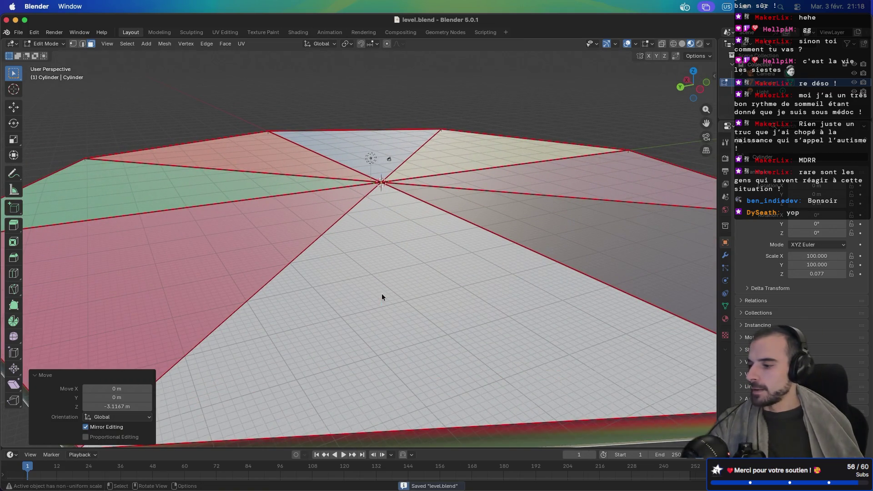
{"action": "scroll", "coordinate": [398, 289], "scroll_direction": "down", "scroll_amount": 10}
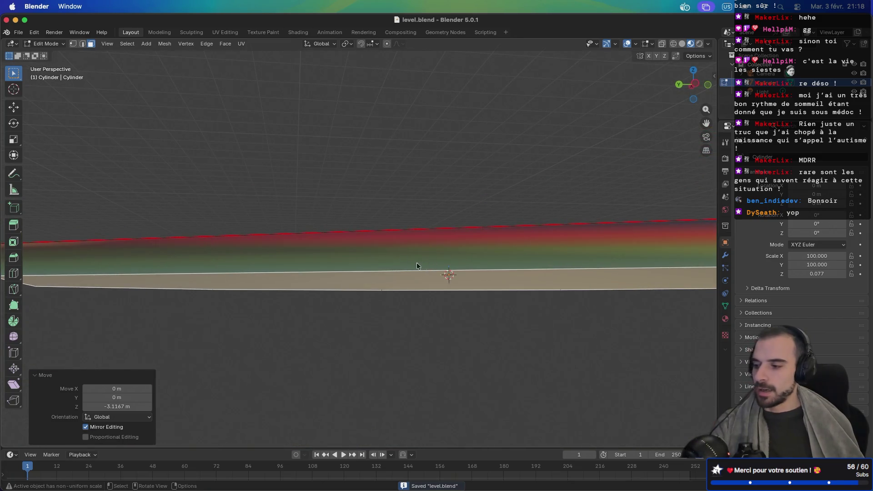
{"action": "scroll", "coordinate": [417, 266], "scroll_direction": "up", "scroll_amount": 10}
{"action": "scroll", "coordinate": [494, 276], "scroll_direction": "down", "scroll_amount": 5}
{"action": "scroll", "coordinate": [410, 281], "scroll_direction": "up", "scroll_amount": 2}
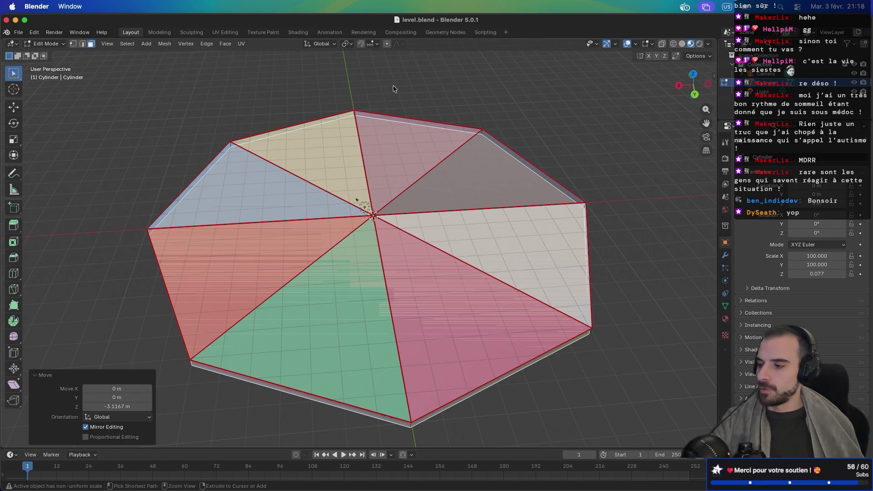
{"action": "key", "text": "ctrl+s"}
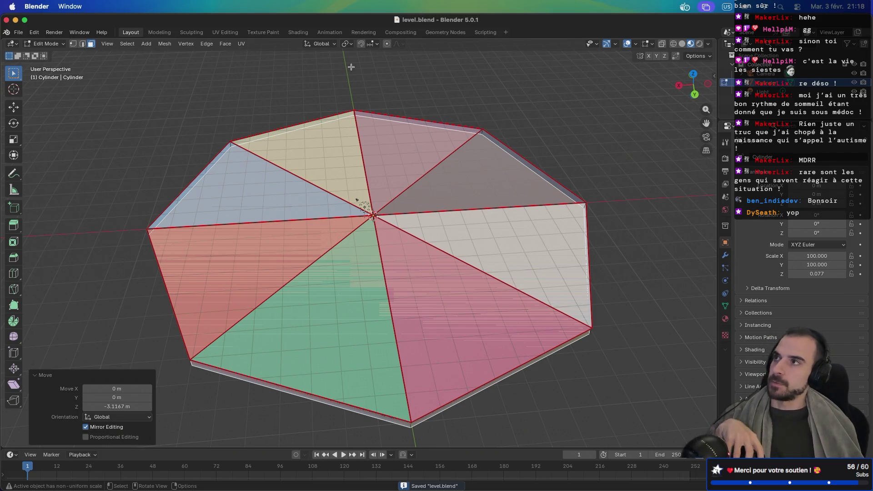
Start a glTF 2.0 export and create a new folder named mesh one level up
{"action": "left_click", "coordinate": [19, 32]}
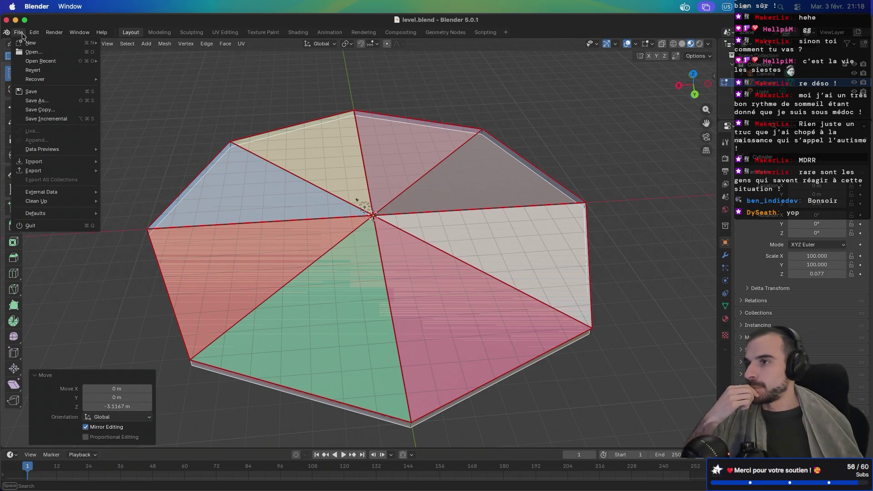
{"action": "mouse_move", "coordinate": [47, 175]}
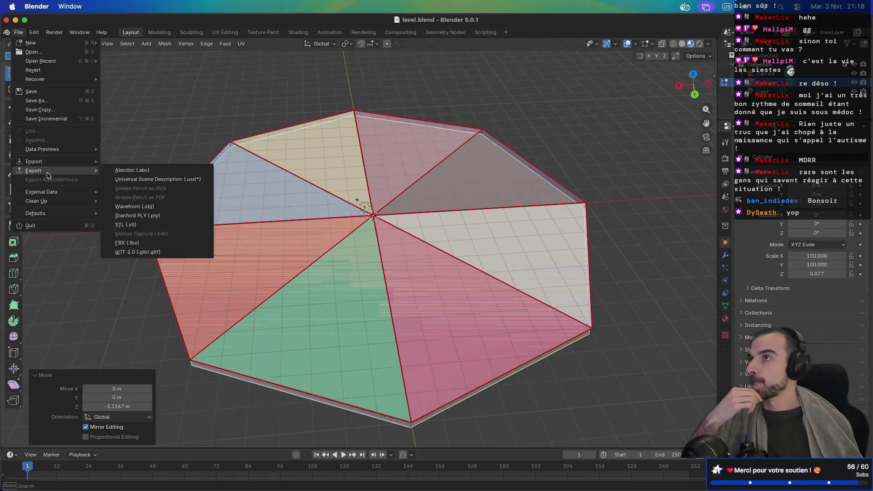
{"action": "left_click", "coordinate": [148, 253]}
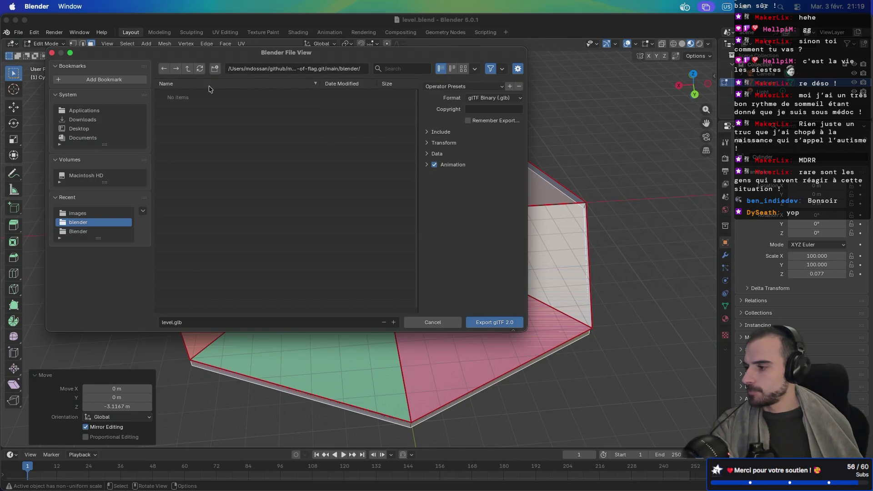
{"action": "left_click", "coordinate": [188, 68]}
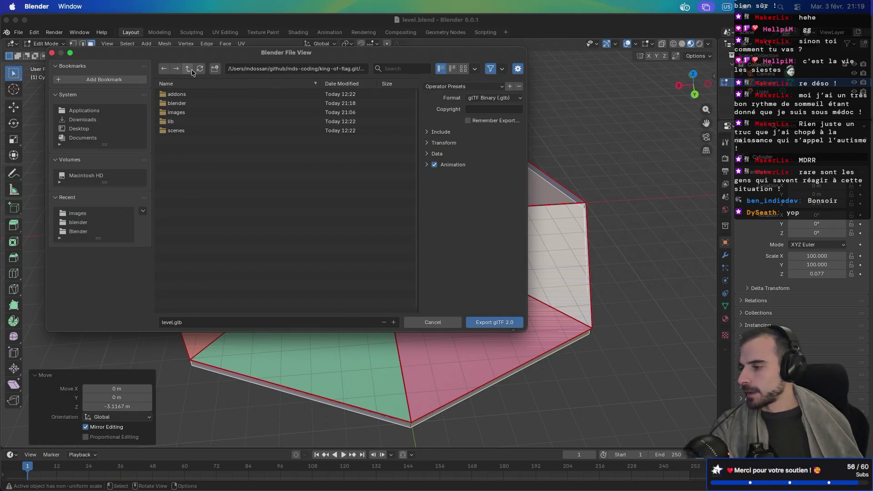
{"action": "left_click", "coordinate": [215, 69]}
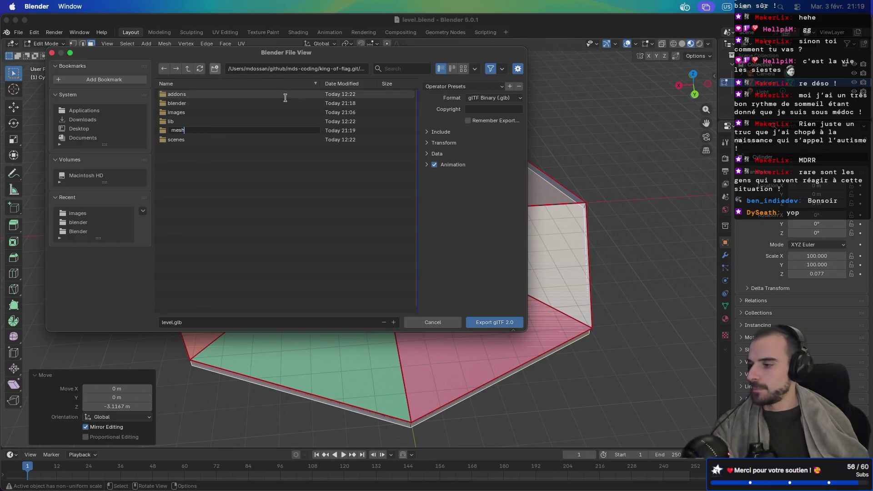
{"action": "type", "text": "mesh"}
{"action": "key", "text": "Return"}
Export the platform as level.glb into the mesh folder, then close Blender
{"action": "double_click", "coordinate": [212, 131]}
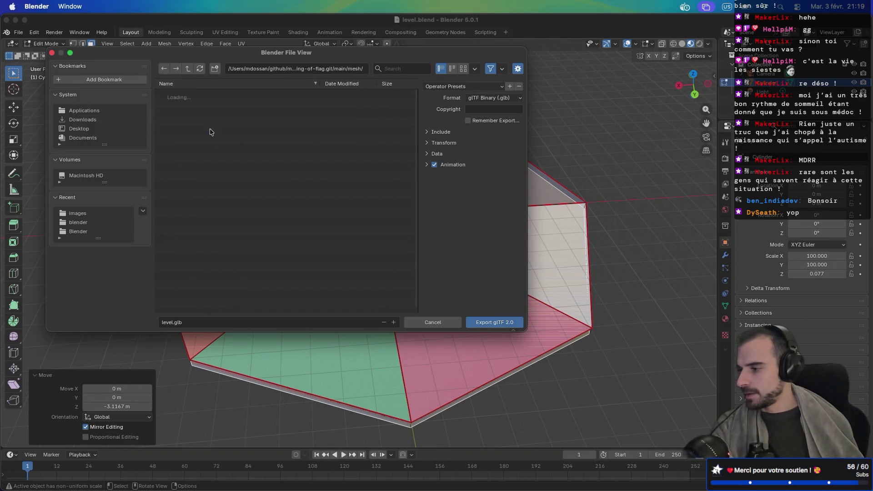
{"action": "left_click", "coordinate": [484, 322]}
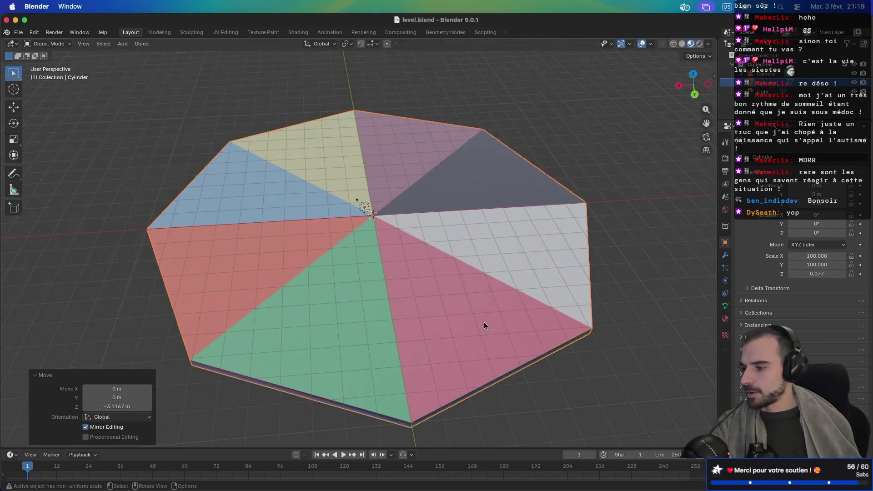
{"action": "scroll", "coordinate": [482, 264], "scroll_direction": "left", "scroll_amount": 5}
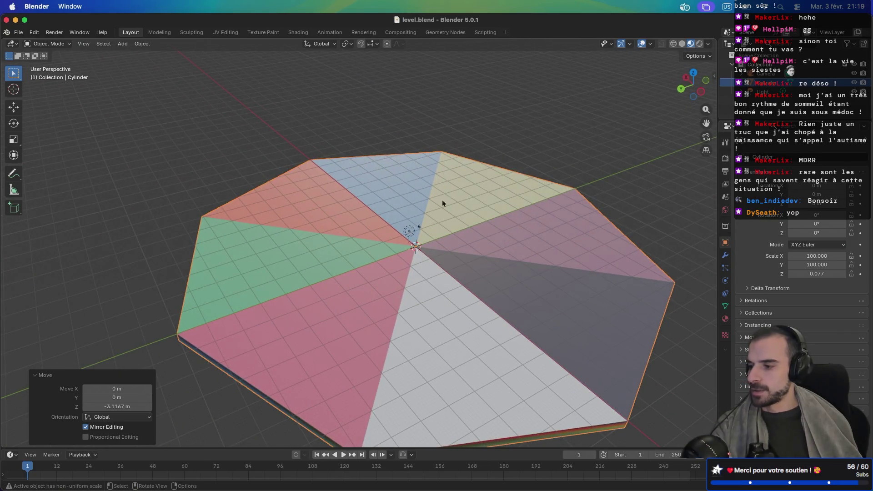
{"action": "scroll", "coordinate": [309, 136], "scroll_direction": "left", "scroll_amount": 5}
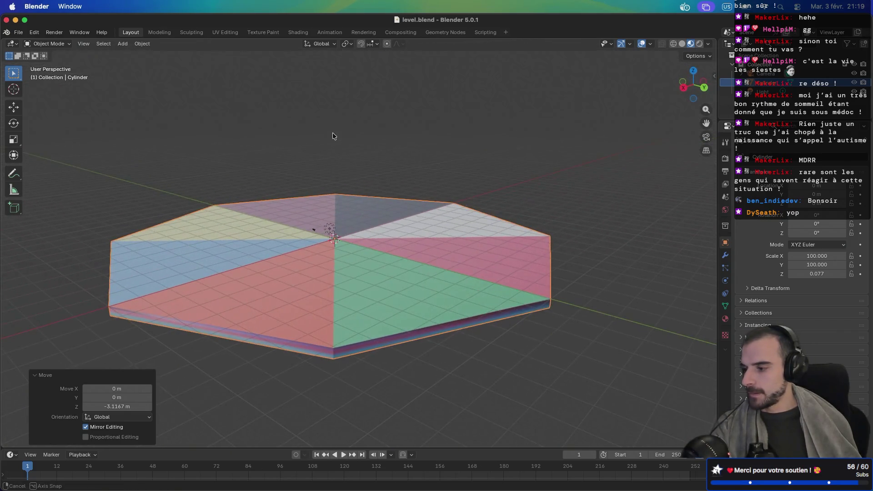
{"action": "left_click", "coordinate": [6, 20]}
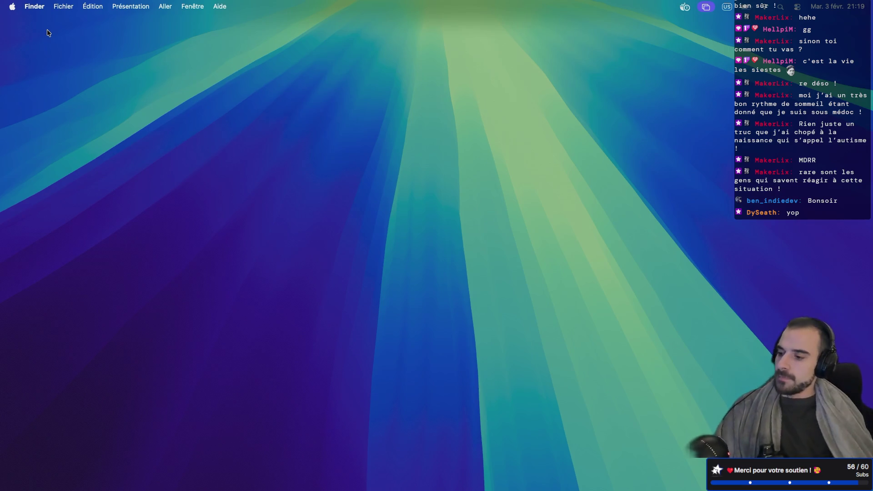
In Godot, confirm the Blender executable path, restore the side docks and widen them
{"action": "key", "text": "ctrl+Right"}
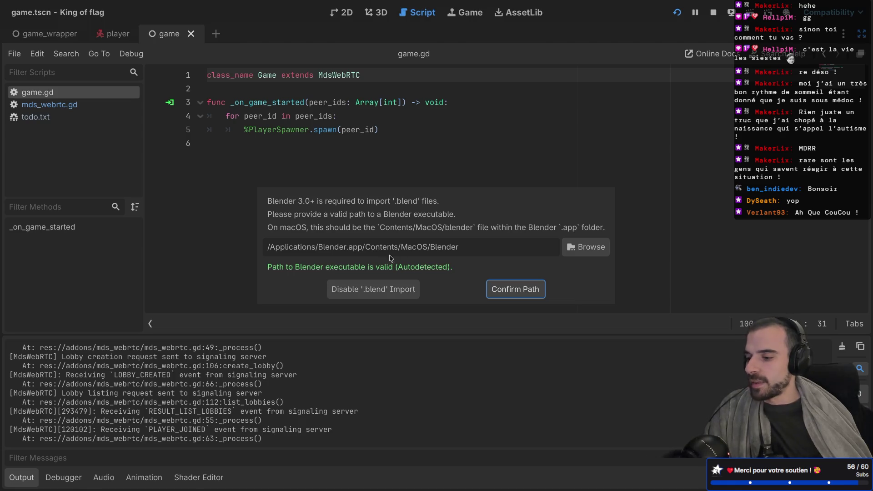
{"action": "left_click", "coordinate": [513, 297]}
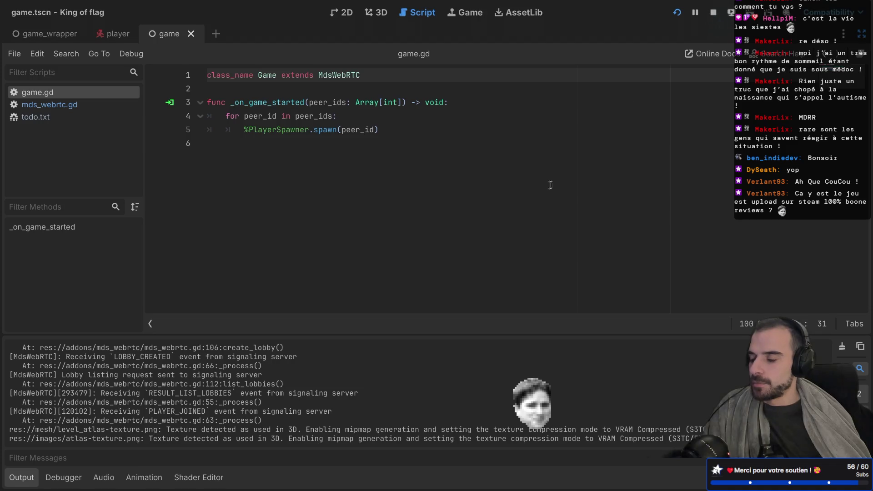
{"action": "key", "text": "ctrl+super+d"}
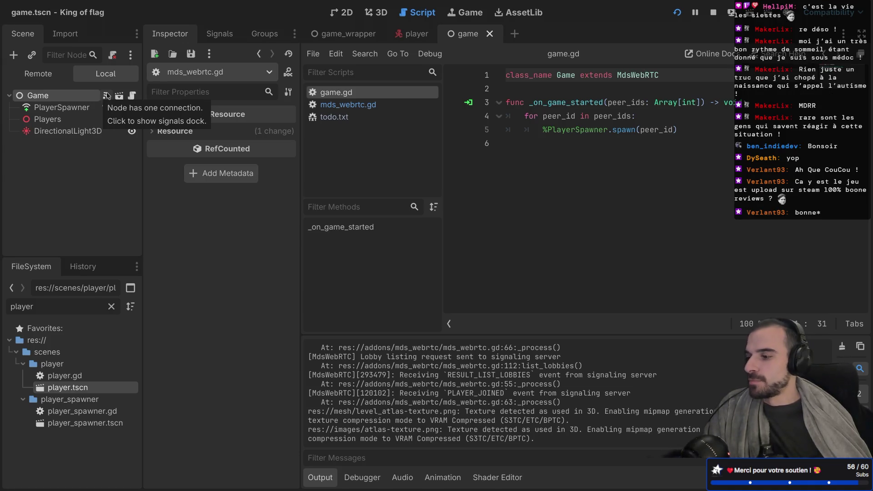
{"action": "left_click_drag", "start_coordinate": [143, 177], "coordinate": [162, 178]}
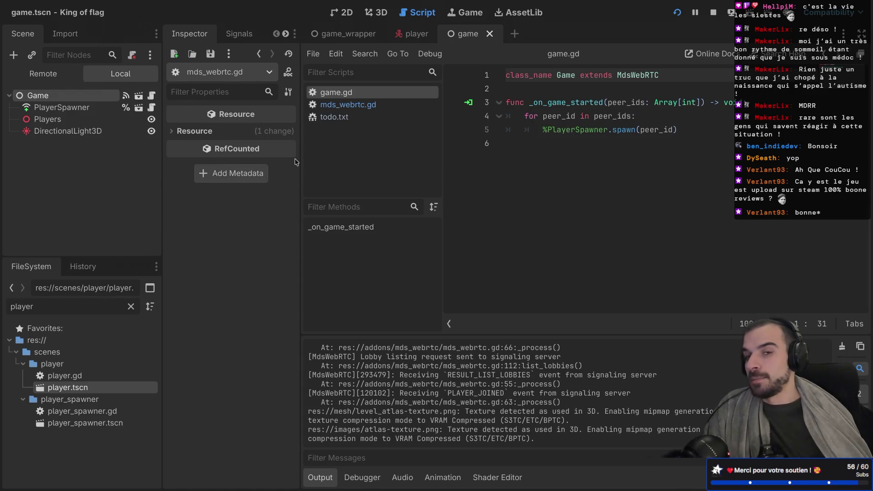
{"action": "left_click_drag", "start_coordinate": [300, 159], "coordinate": [321, 159]}
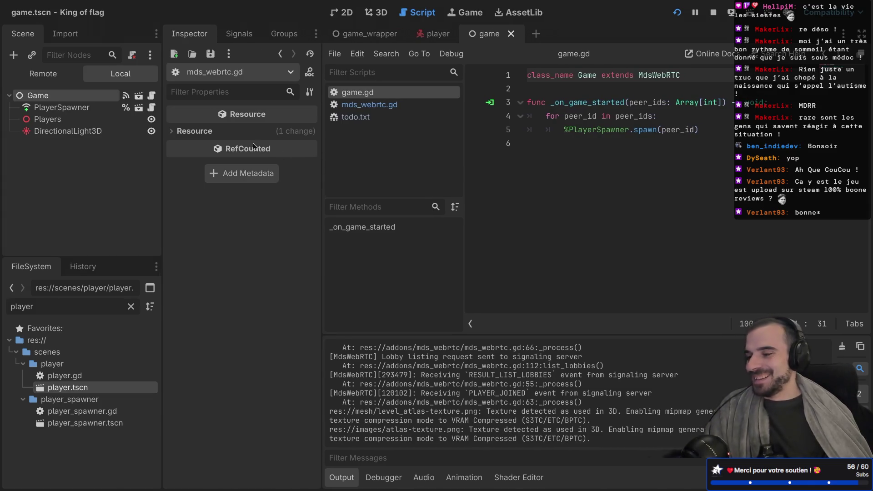
{"action": "key", "text": "super+Tab"}
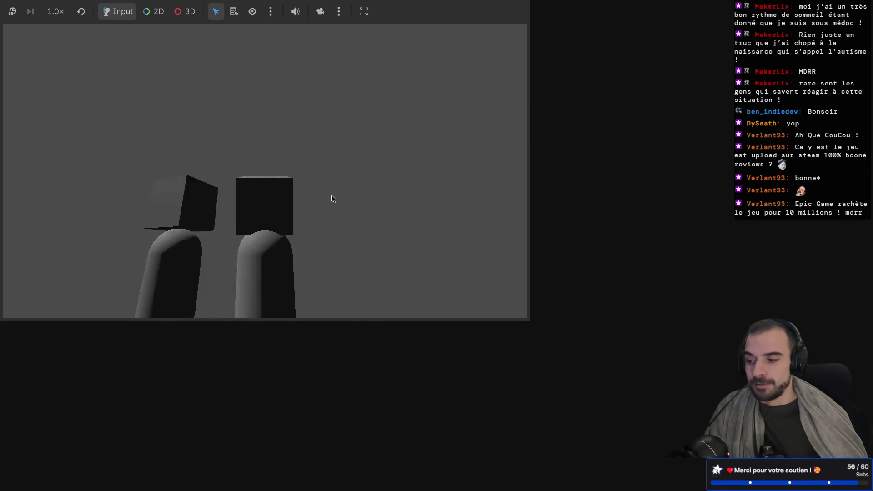
{"action": "key", "text": "alt+Tab"}
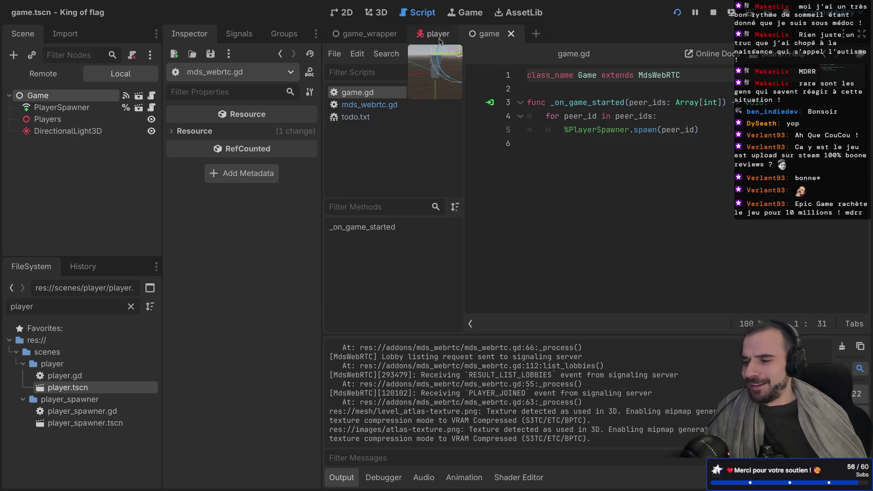
{"action": "left_click", "coordinate": [365, 33]}
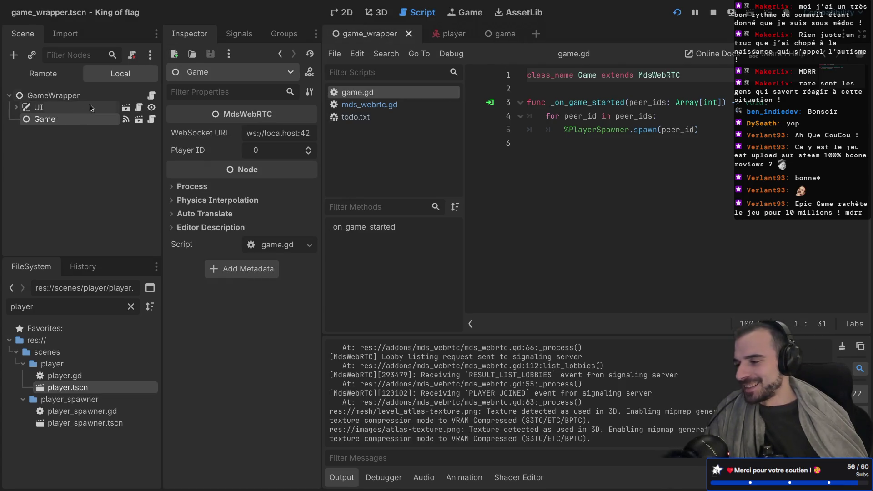
Switch to the game scene tab, widen the docks, and select the Players node
{"action": "left_click", "coordinate": [139, 119]}
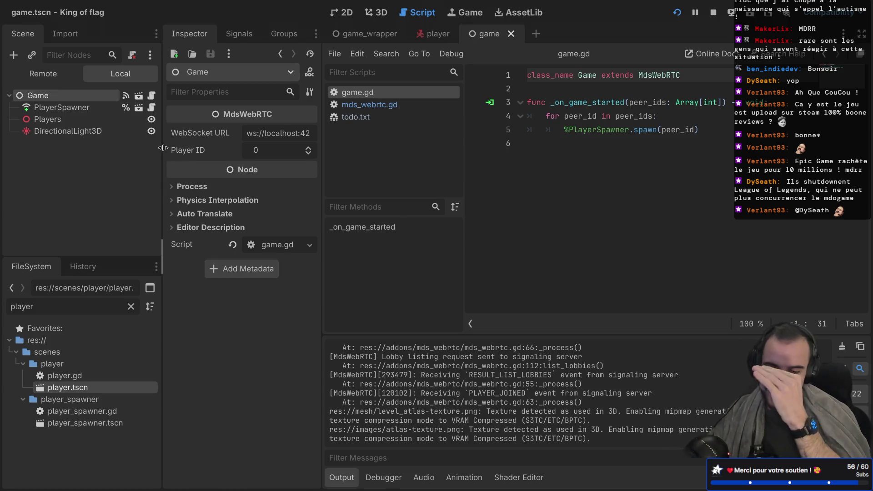
{"action": "left_click_drag", "start_coordinate": [163, 148], "coordinate": [196, 147]}
{"action": "left_click_drag", "start_coordinate": [328, 131], "coordinate": [375, 126]}
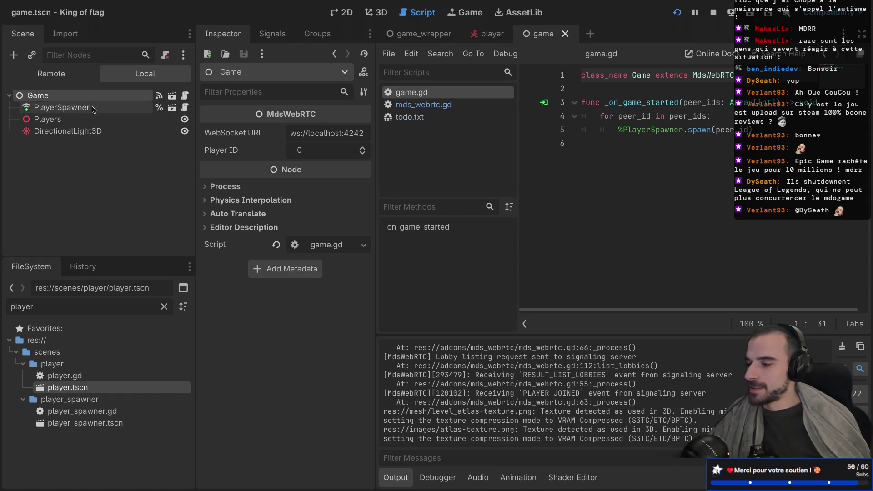
{"action": "left_click", "coordinate": [63, 107]}
{"action": "left_click", "coordinate": [65, 119]}
{"action": "left_click", "coordinate": [65, 119]}
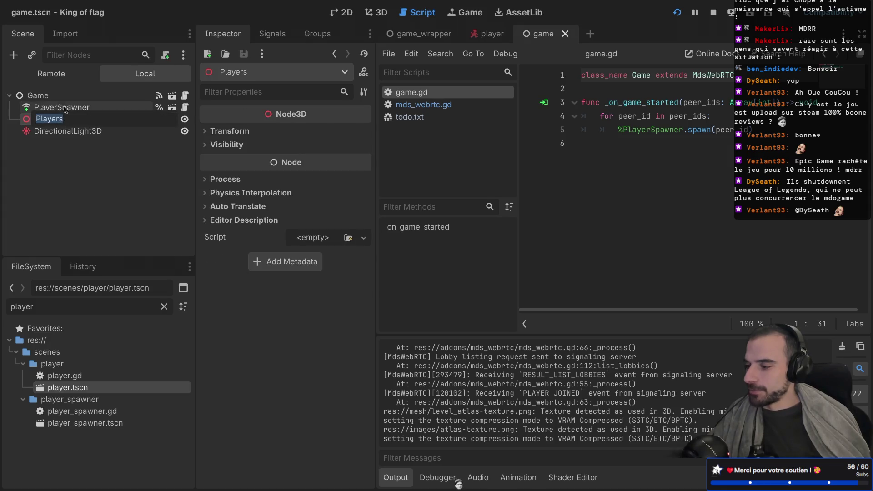
{"action": "key", "text": "Escape"}
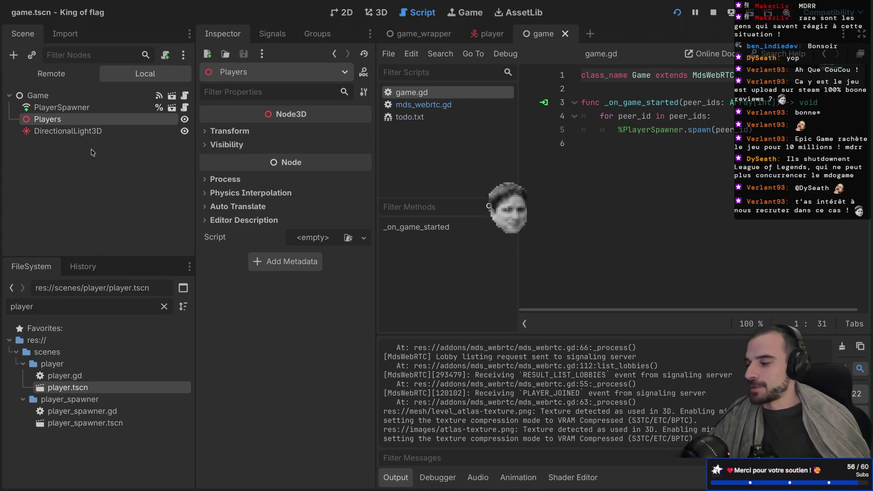
Clear the FileSystem 'player' filter, enlarge the file panel, collapse player, and select scenes
{"action": "mouse_move", "coordinate": [85, 255]}
{"action": "left_mouse_down"}
{"action": "mouse_move", "coordinate": [85, 233]}
{"action": "mouse_move", "coordinate": [86, 256]}
{"action": "left_mouse_up"}
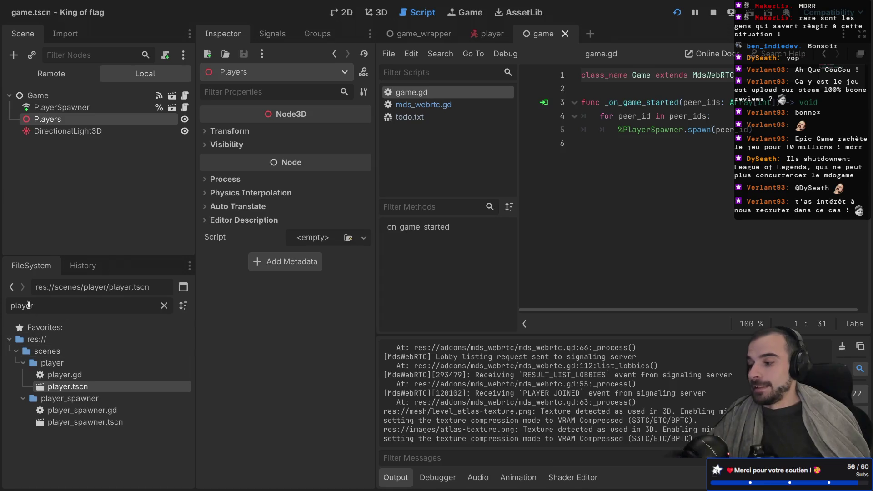
{"action": "key", "text": "BackSpace"}
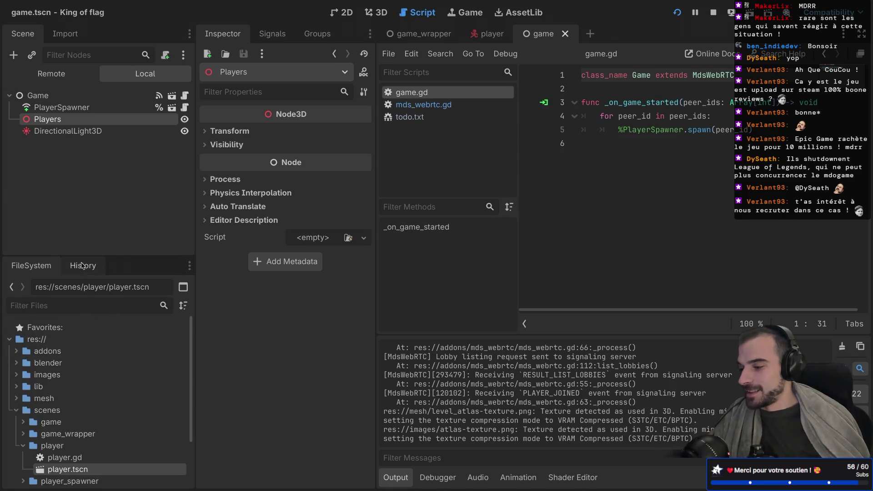
{"action": "left_click_drag", "start_coordinate": [95, 256], "coordinate": [94, 208]}
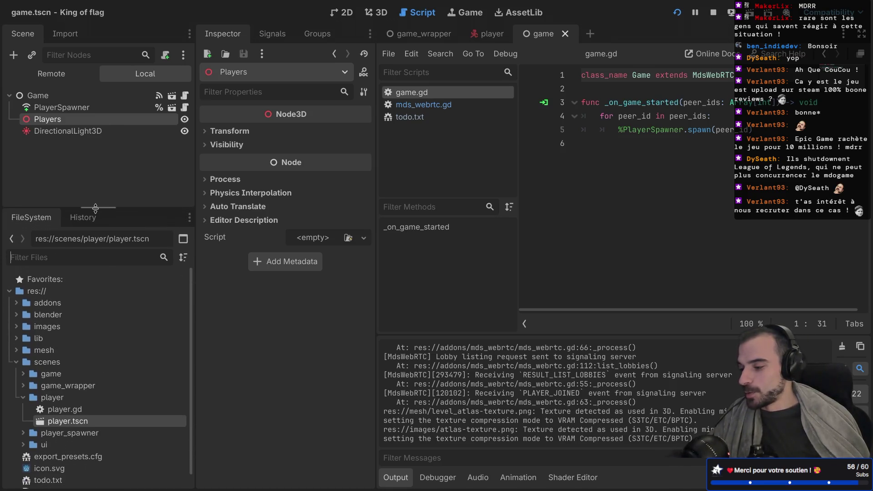
{"action": "left_click", "coordinate": [23, 398]}
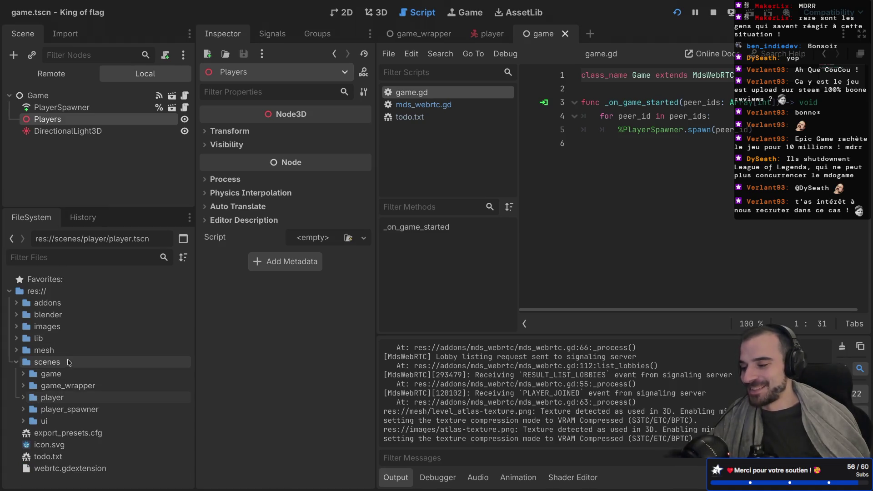
{"action": "left_click", "coordinate": [44, 363]}
{"action": "right_click", "coordinate": [45, 363]}
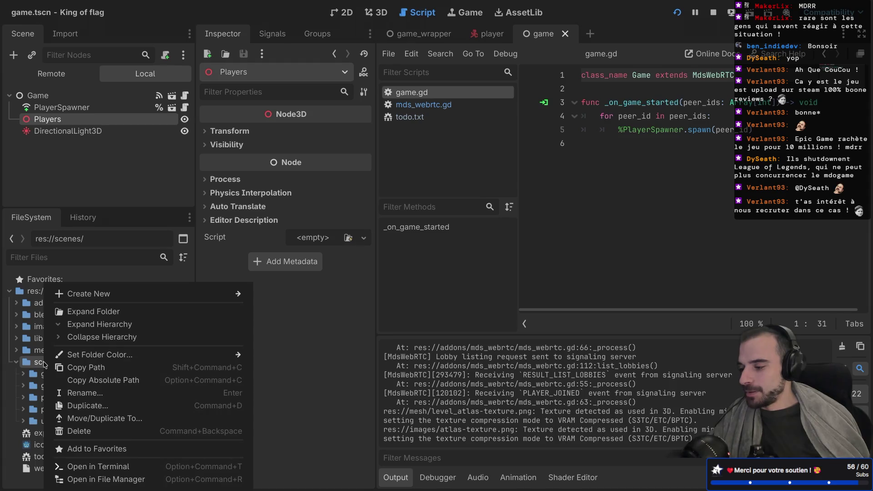
Create a new folder named level inside the scenes folder
{"action": "left_click", "coordinate": [204, 311]}
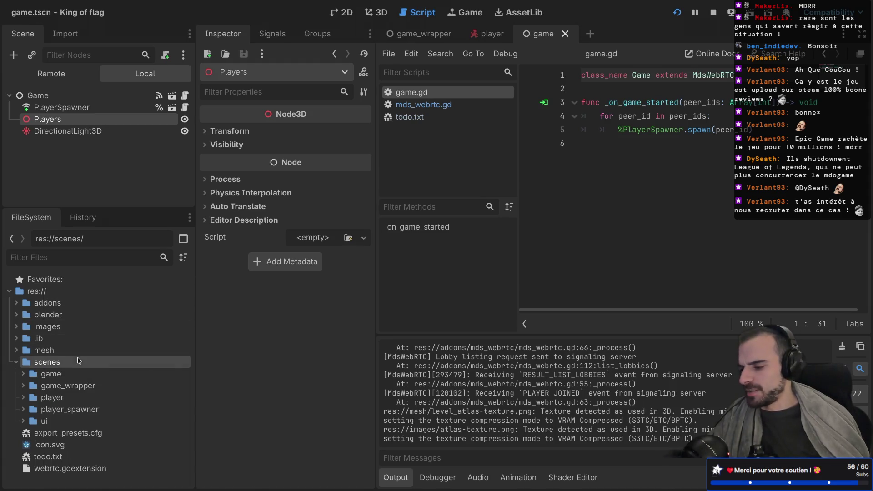
{"action": "right_click", "coordinate": [77, 360]}
{"action": "mouse_move", "coordinate": [179, 293]}
{"action": "left_click", "coordinate": [310, 295]}
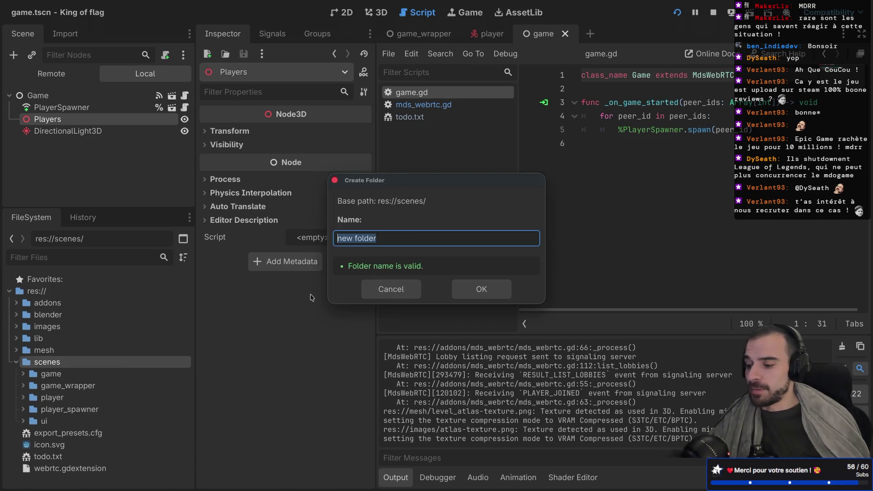
{"action": "key", "text": "Return"}
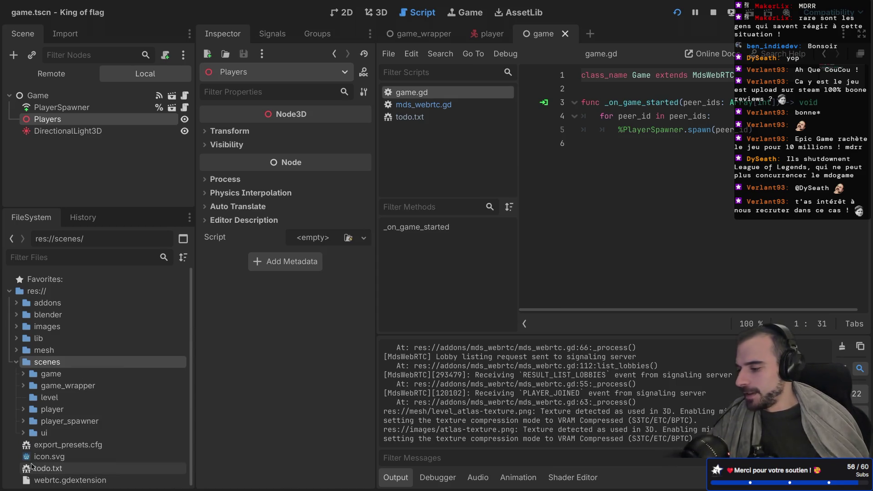
Create a 3D scene named level in that folder and select its Level root node
{"action": "right_click", "coordinate": [45, 395]}
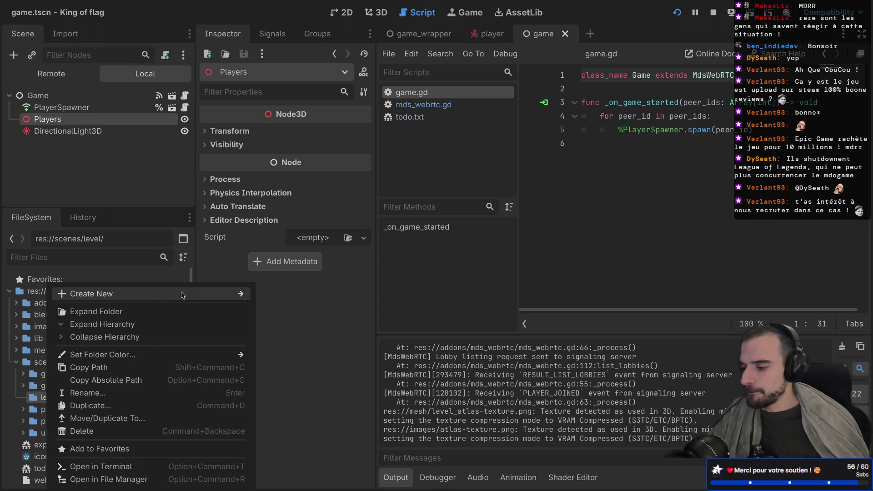
{"action": "mouse_move", "coordinate": [232, 296]}
{"action": "left_click", "coordinate": [280, 308]}
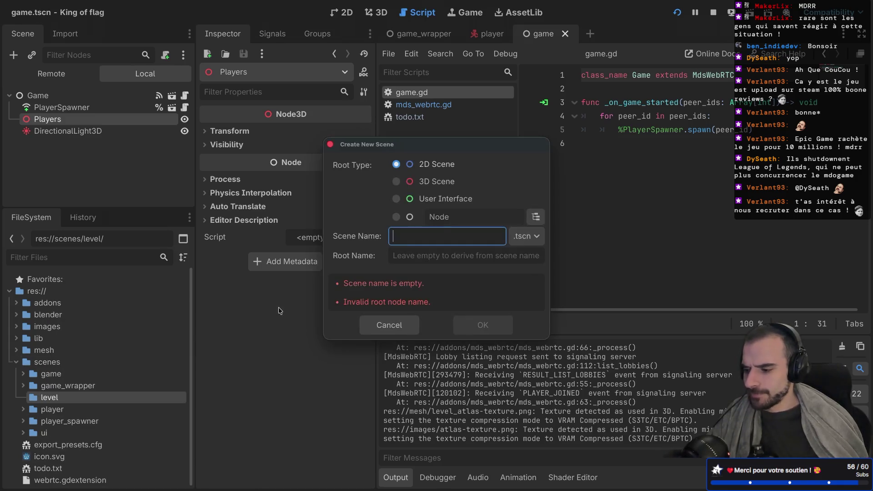
{"action": "left_click", "coordinate": [396, 181]}
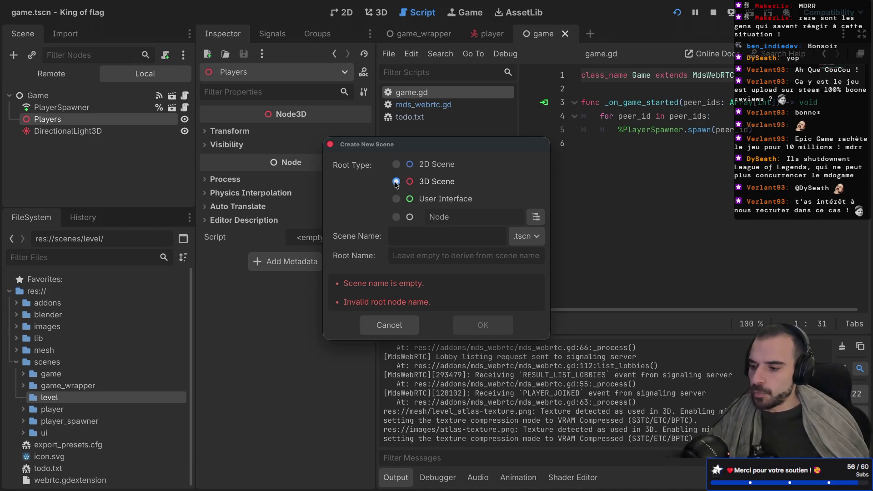
{"action": "type", "text": "level"}
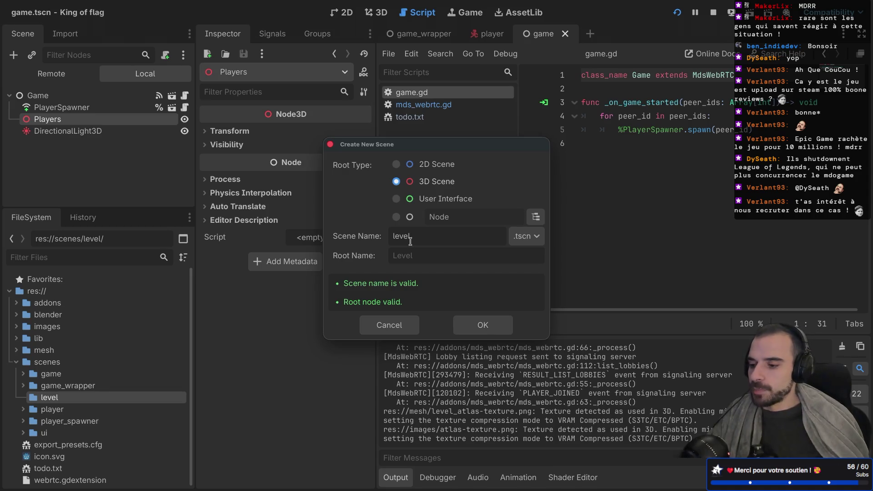
{"action": "left_click", "coordinate": [483, 323]}
{"action": "left_click", "coordinate": [51, 94]}
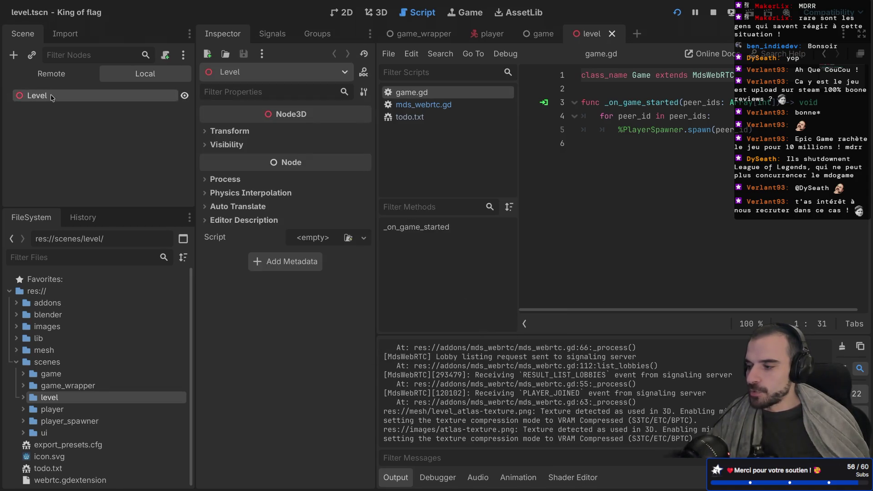
Switch to the 3D view and change the Level node's type to MeshInstance3D
{"action": "right_click", "coordinate": [51, 94]}
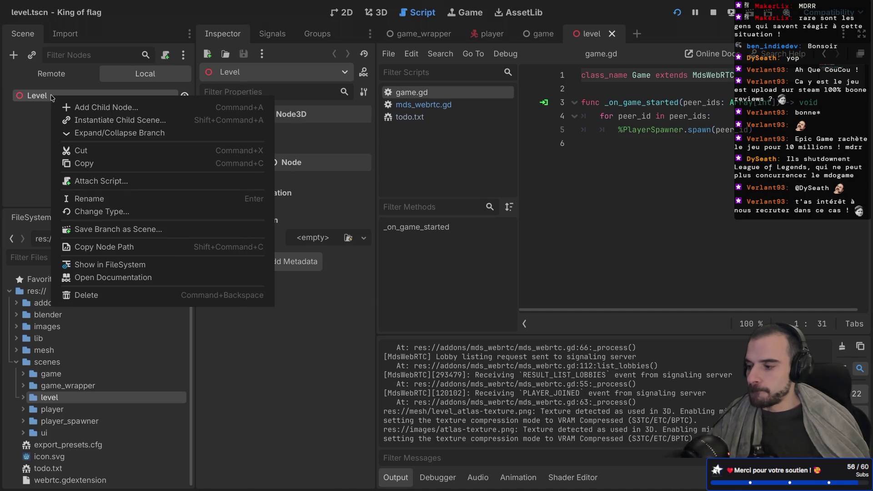
{"action": "left_click", "coordinate": [30, 142]}
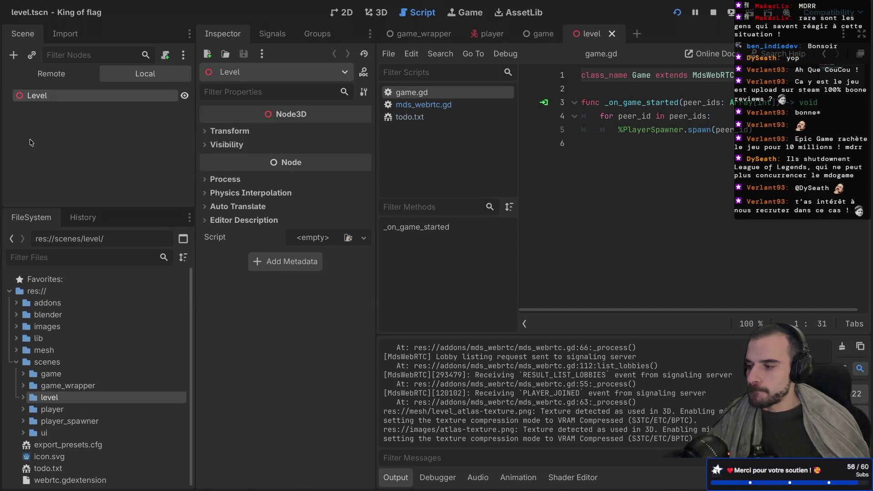
{"action": "right_click", "coordinate": [36, 101]}
{"action": "left_click", "coordinate": [36, 101]}
{"action": "right_click", "coordinate": [36, 101]}
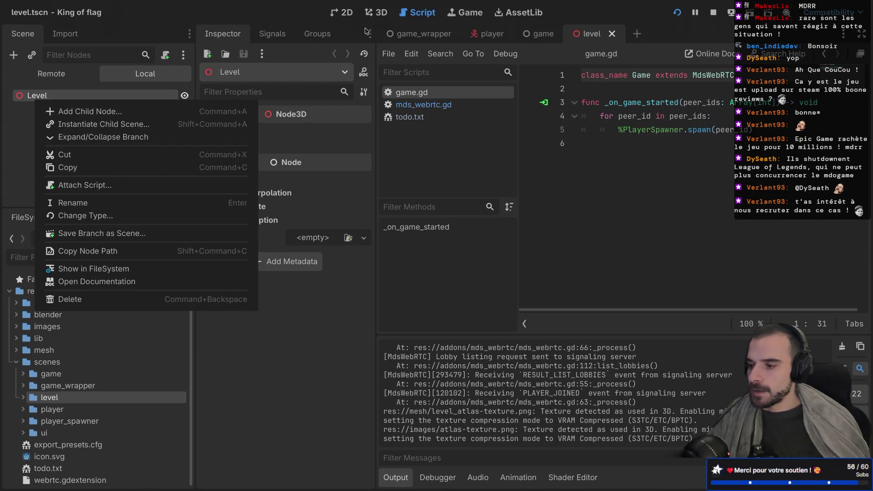
{"action": "left_click", "coordinate": [365, 31]}
{"action": "left_click", "coordinate": [387, 14]}
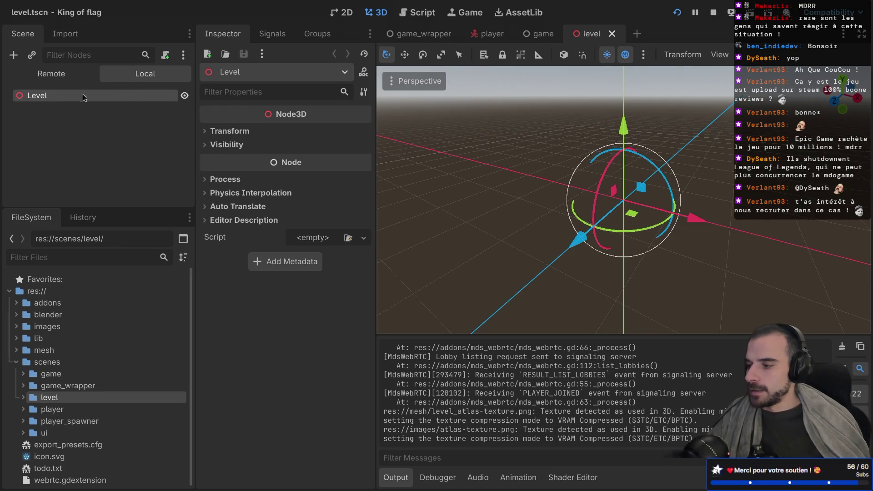
{"action": "right_click", "coordinate": [83, 97]}
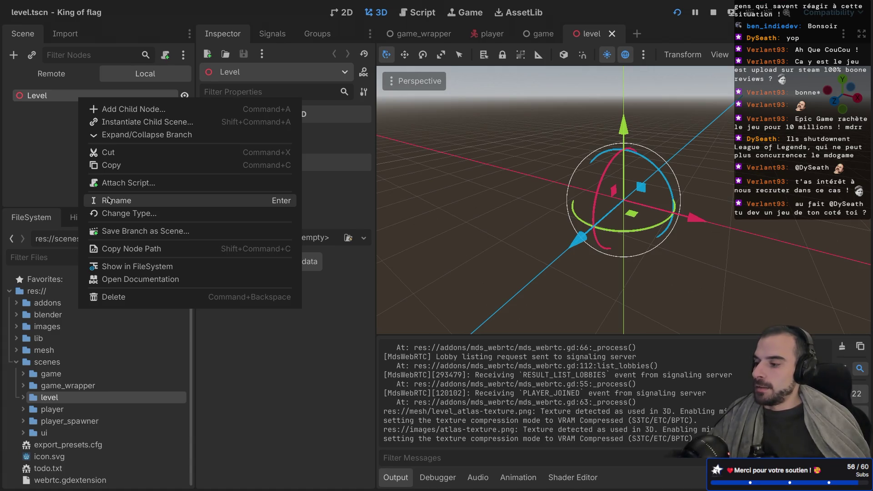
{"action": "left_click", "coordinate": [116, 213]}
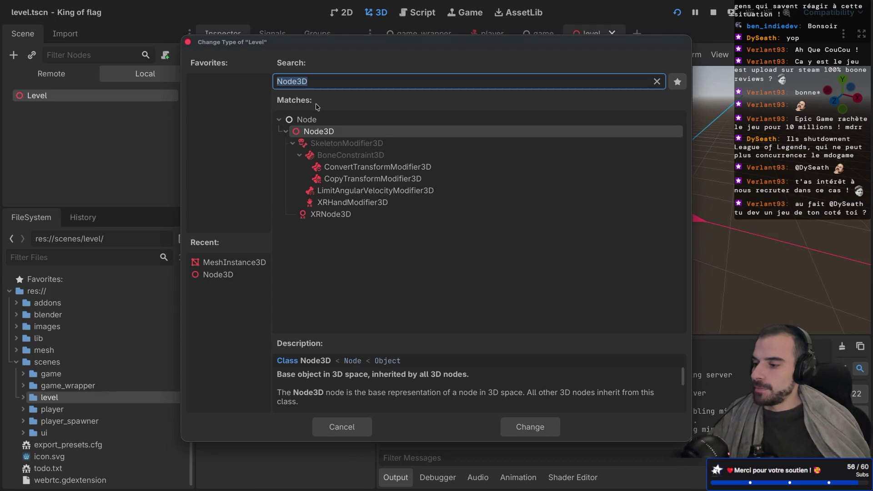
{"action": "type", "text": "mesh"}
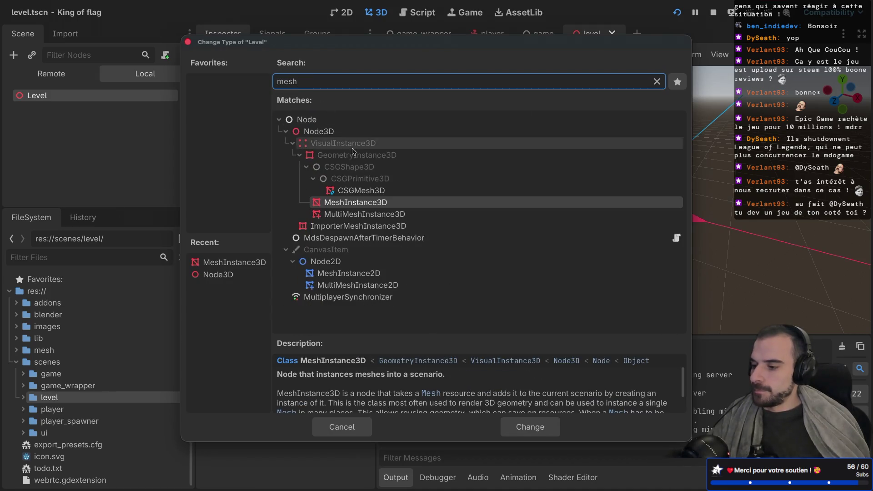
{"action": "double_click", "coordinate": [343, 204]}
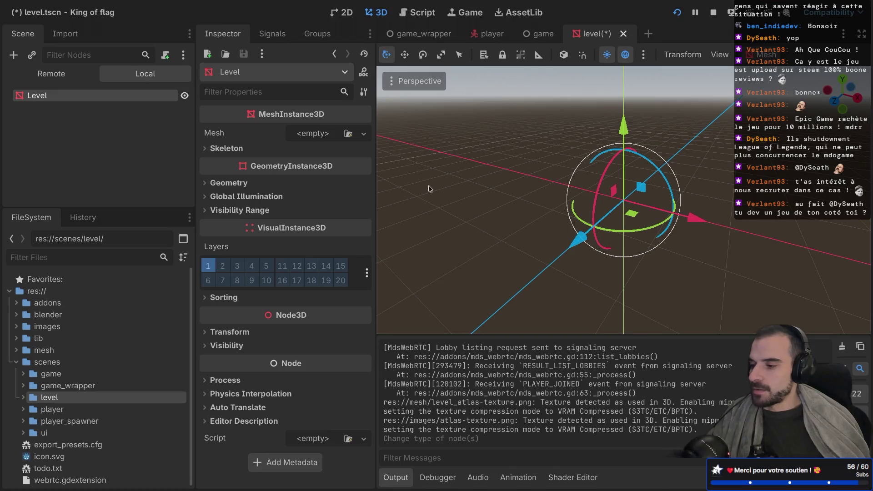
Expand the mesh folder in FileSystem and select level.glb
{"action": "scroll", "coordinate": [36, 412], "scroll_direction": "down", "scroll_amount": 1}
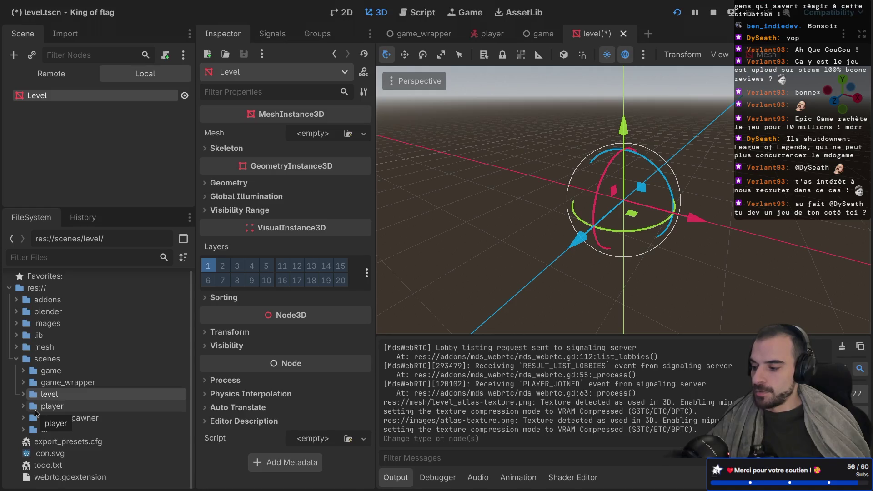
{"action": "left_click", "coordinate": [17, 347]}
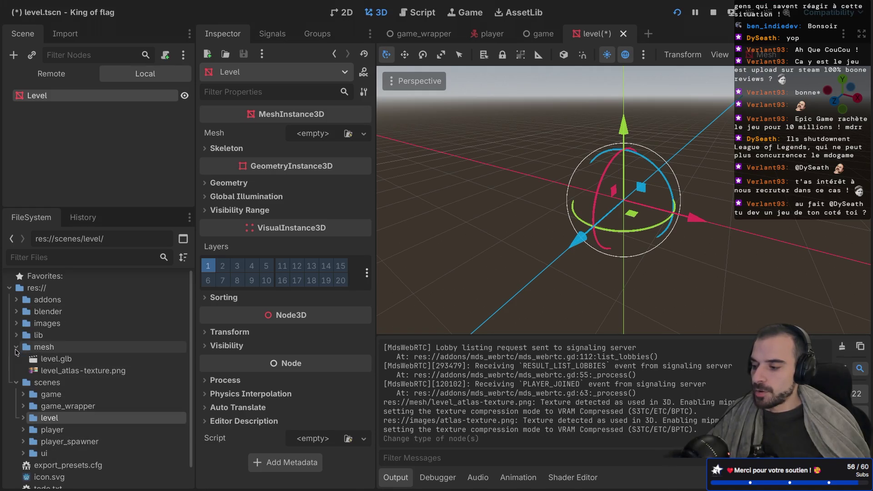
{"action": "left_click", "coordinate": [59, 360]}
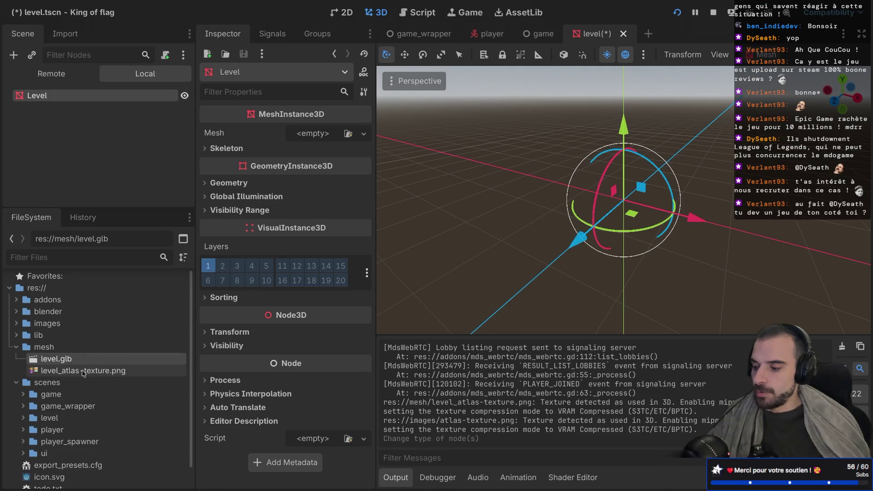
{"action": "mouse_move", "coordinate": [84, 374]}
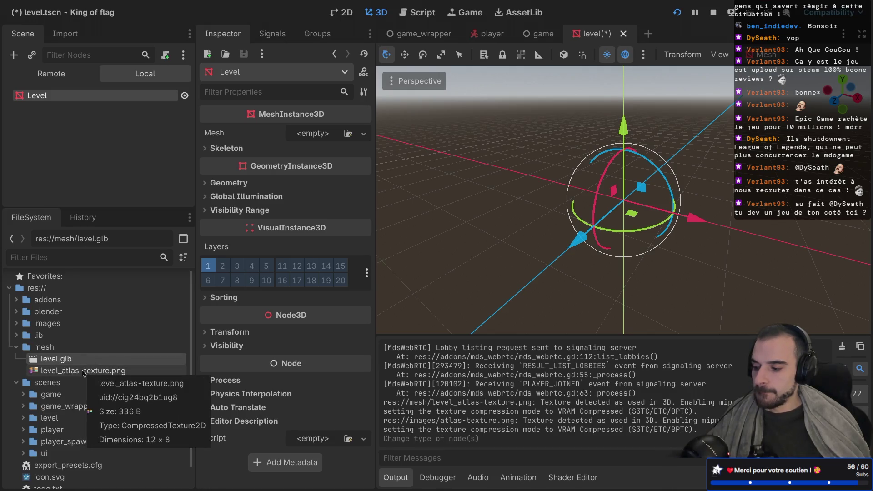
Instance level.glb as a child of Level and inspect the platform from several numpad angles
{"action": "left_click_drag", "start_coordinate": [70, 360], "coordinate": [72, 97]}
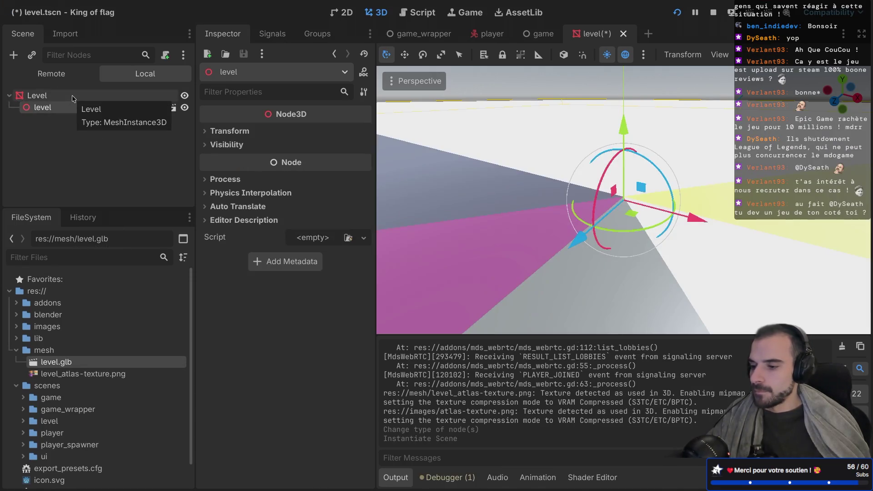
{"action": "scroll", "coordinate": [497, 193], "scroll_direction": "down", "scroll_amount": 5}
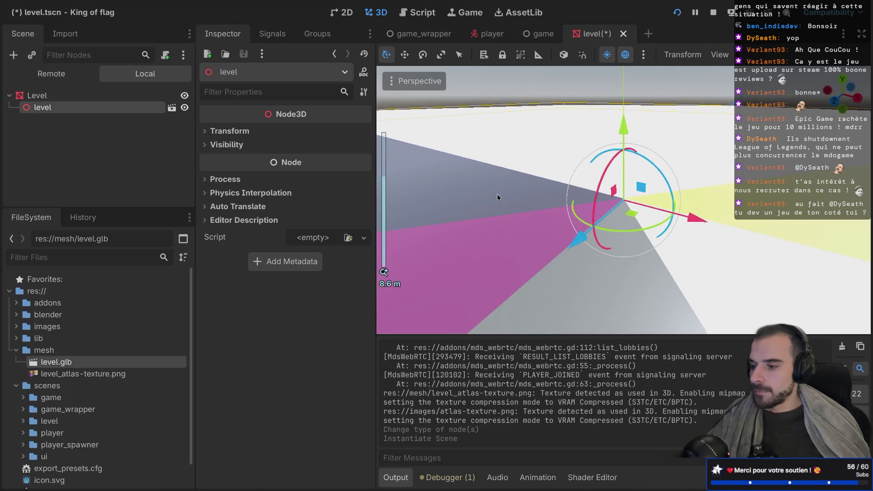
{"action": "key", "text": "KP_4"}
{"action": "key", "text": "KP_4"}
{"action": "key", "text": "KP_4"}
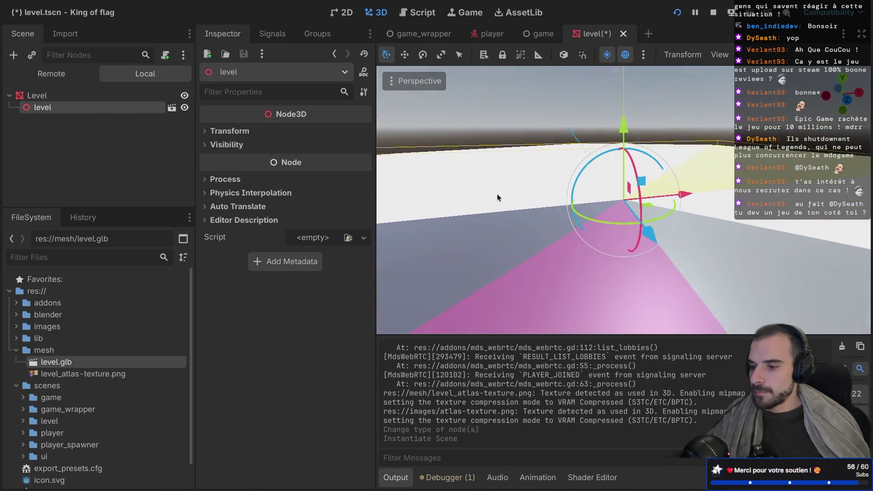
{"action": "key", "text": "KP_2"}
{"action": "key", "text": "KP_2"}
{"action": "key", "text": "KP_2"}
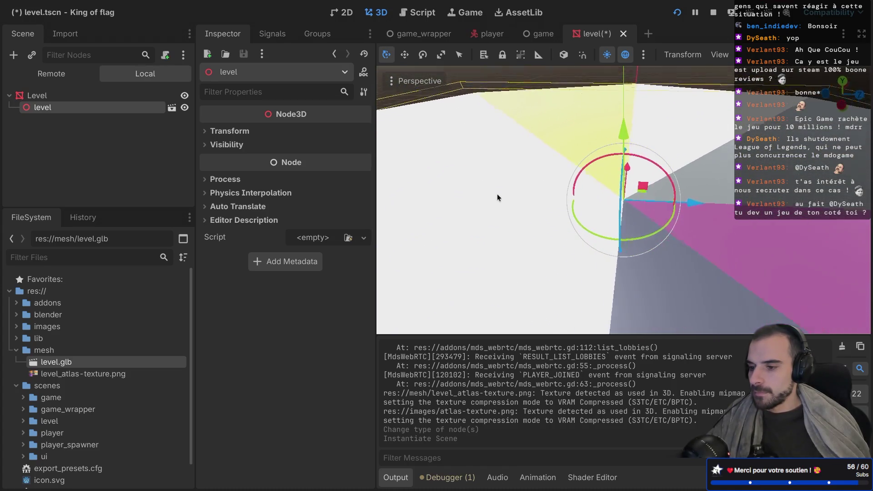
{"action": "key", "text": "KP_2"}
{"action": "key", "text": "KP_2"}
{"action": "key", "text": "KP_2"}
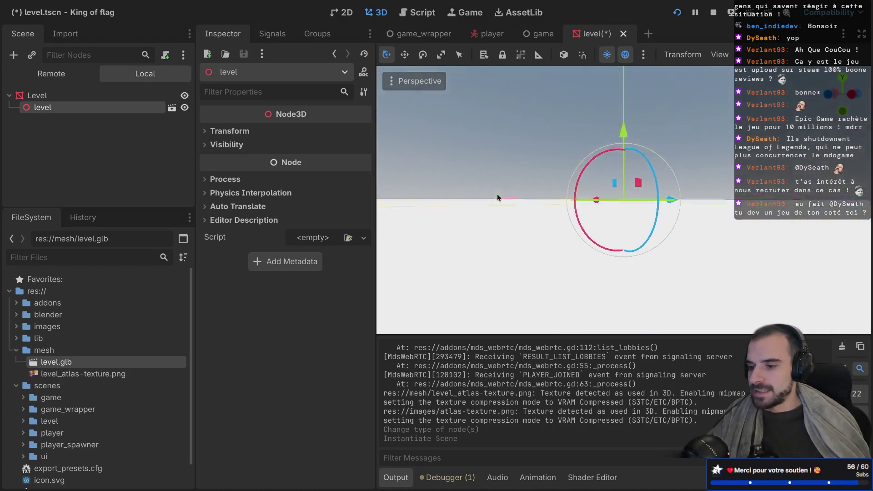
{"action": "key", "text": "KP_8"}
{"action": "key", "text": "KP_8"}
{"action": "key", "text": "KP_8"}
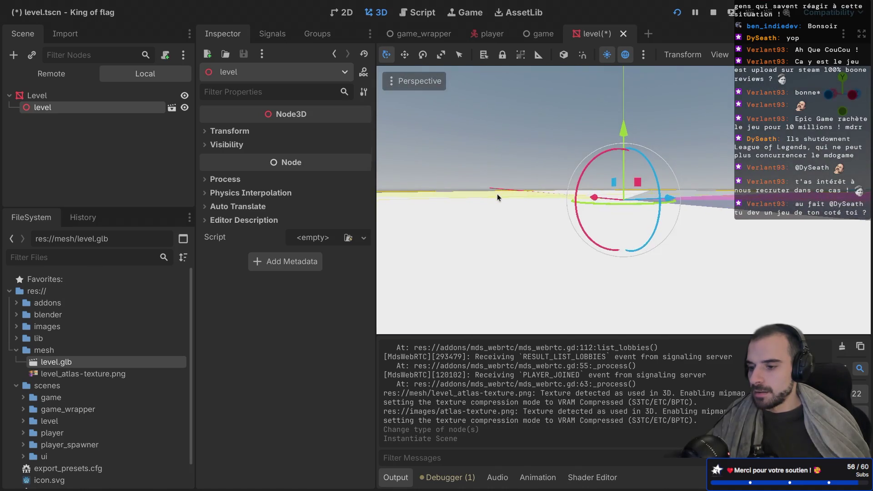
{"action": "key", "text": "KP_2"}
{"action": "key", "text": "KP_2"}
{"action": "key", "text": "KP_2"}
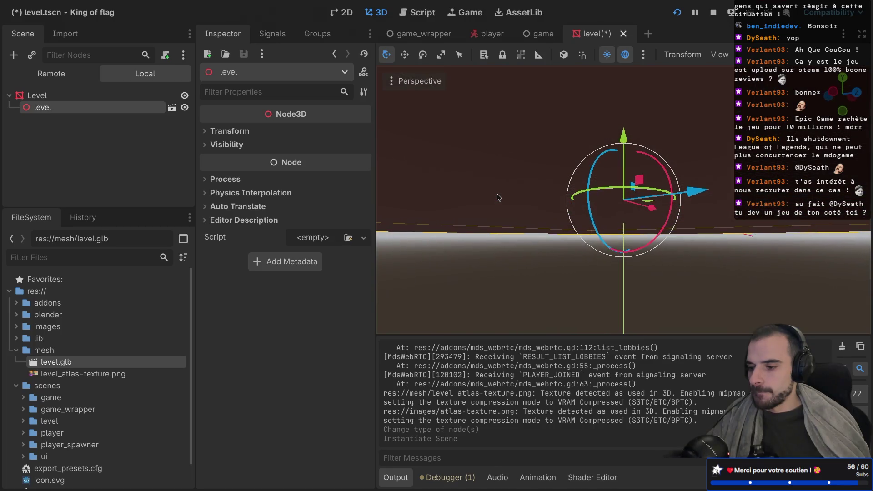
{"action": "key", "text": "KP_2"}
{"action": "key", "text": "KP_2"}
{"action": "key", "text": "KP_8"}
{"action": "key", "text": "KP_8"}
{"action": "key", "text": "KP_8"}
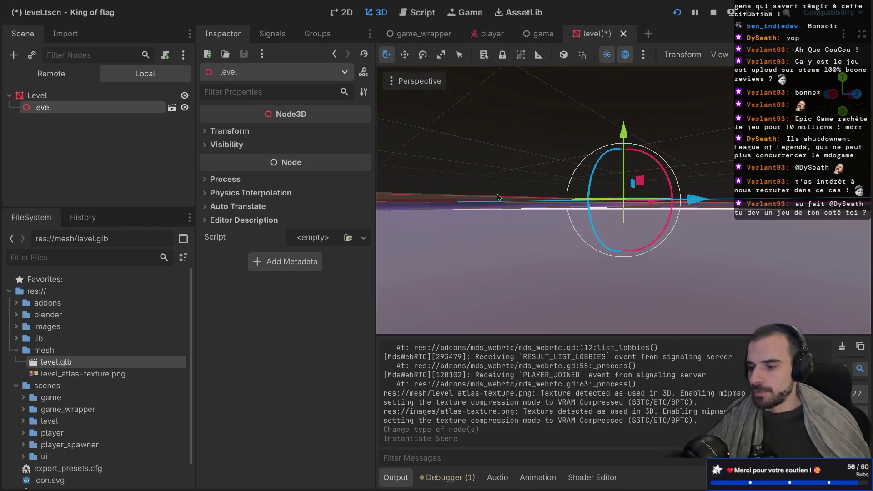
{"action": "key", "text": "KP_8"}
{"action": "key", "text": "KP_8"}
{"action": "key", "text": "KP_8"}
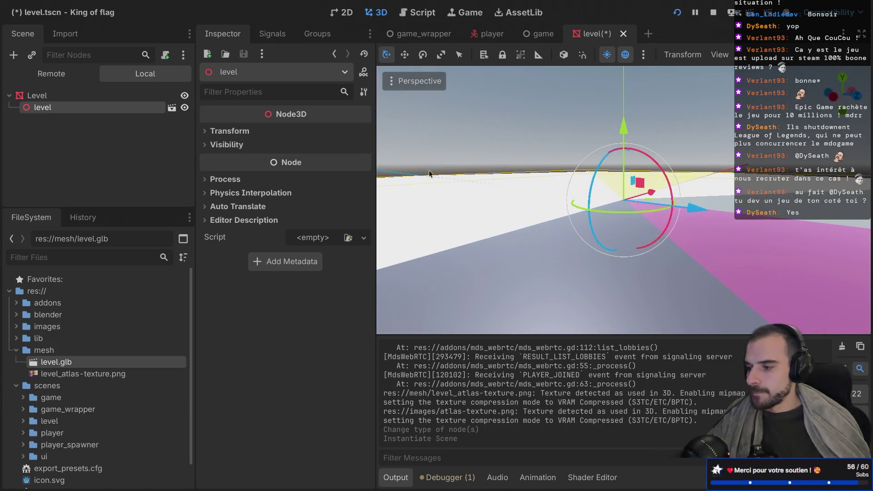
Select the instanced level child, cancel opening it, then hide Godot and open Spotlight
{"action": "left_click", "coordinate": [102, 98]}
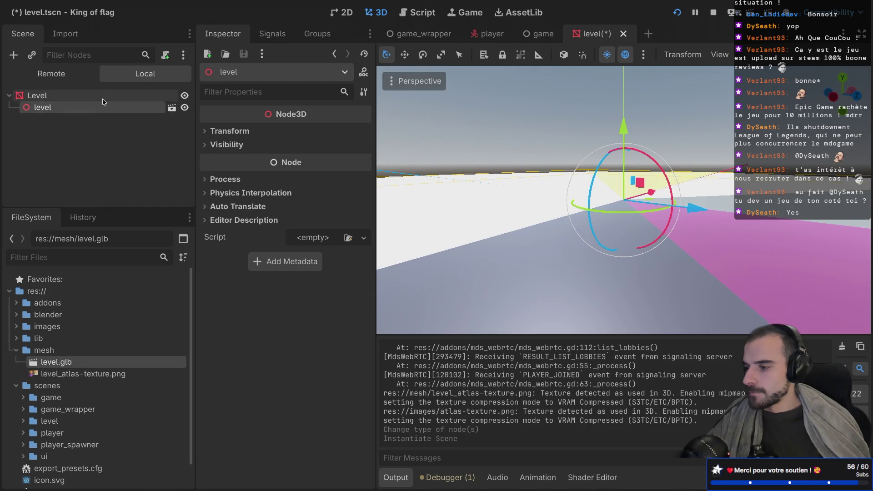
{"action": "left_click", "coordinate": [101, 107]}
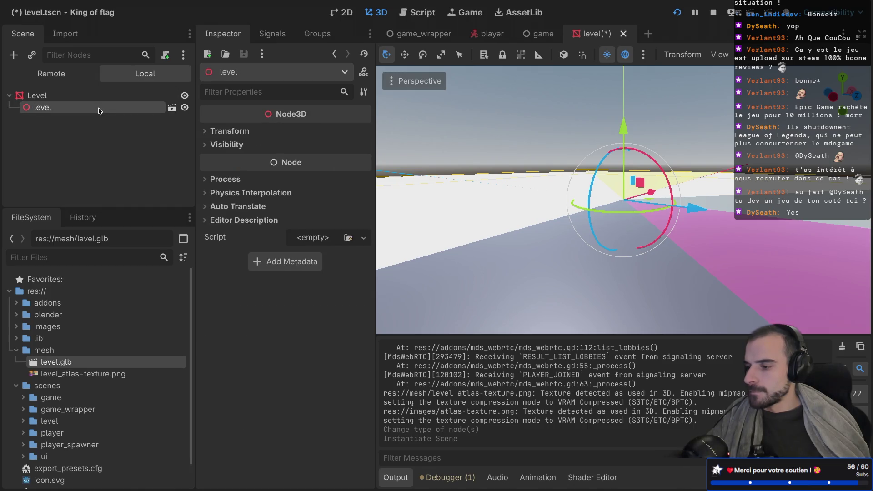
{"action": "left_click", "coordinate": [171, 108]}
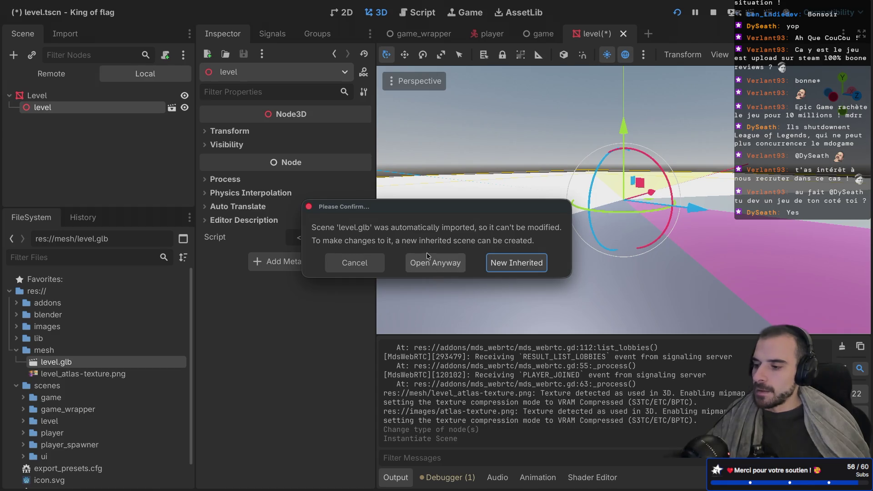
{"action": "left_click", "coordinate": [359, 268]}
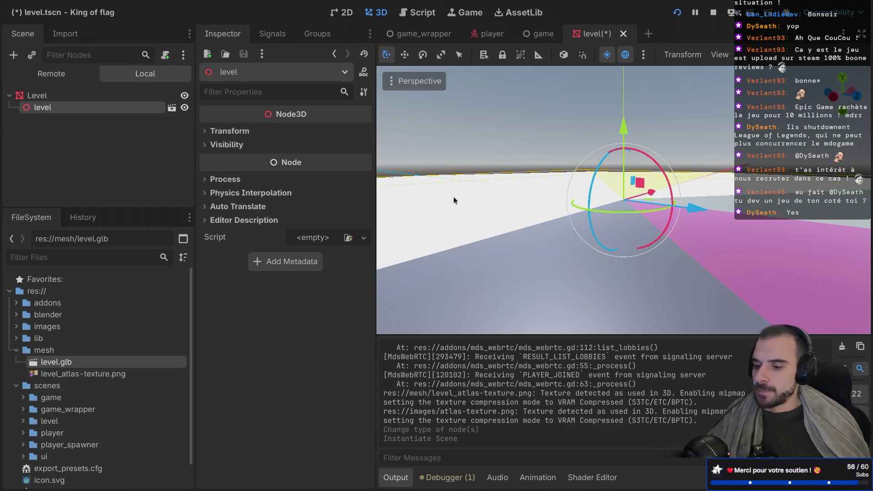
{"action": "key", "text": "super+h"}
{"action": "key", "text": "super+space"}
Launch Blender via Spotlight, load level.blend from the splash screen, then return to Godot
{"action": "type", "text": "blender"}
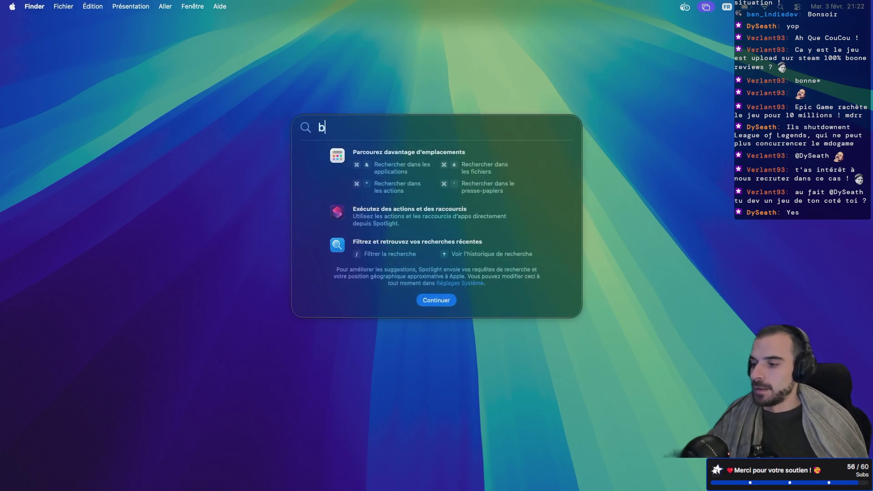
{"action": "key", "text": "Return"}
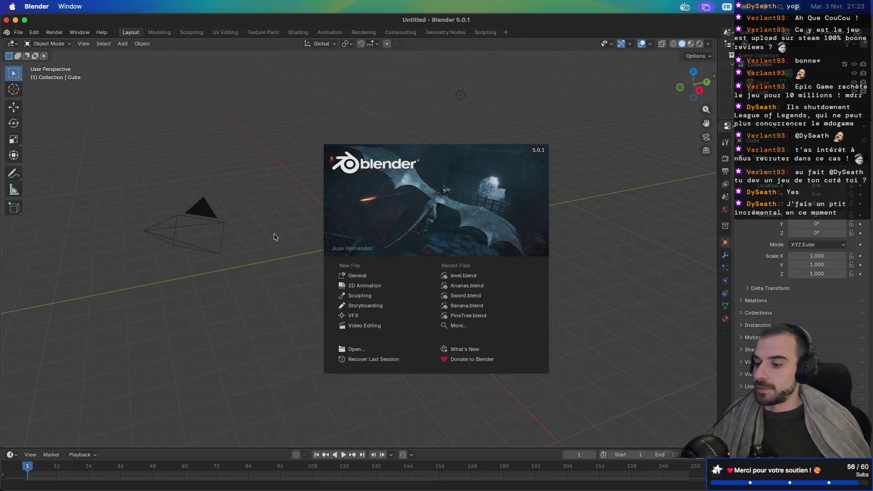
{"action": "left_click", "coordinate": [471, 277]}
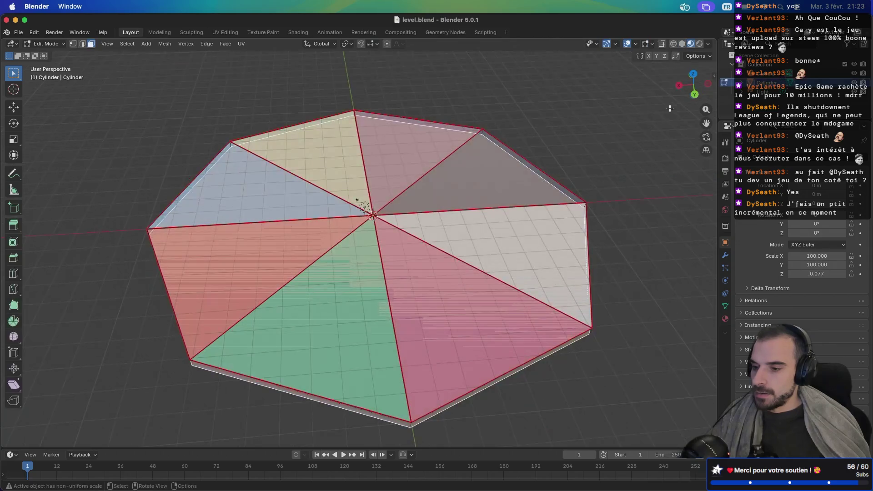
{"action": "right_click", "coordinate": [765, 76]}
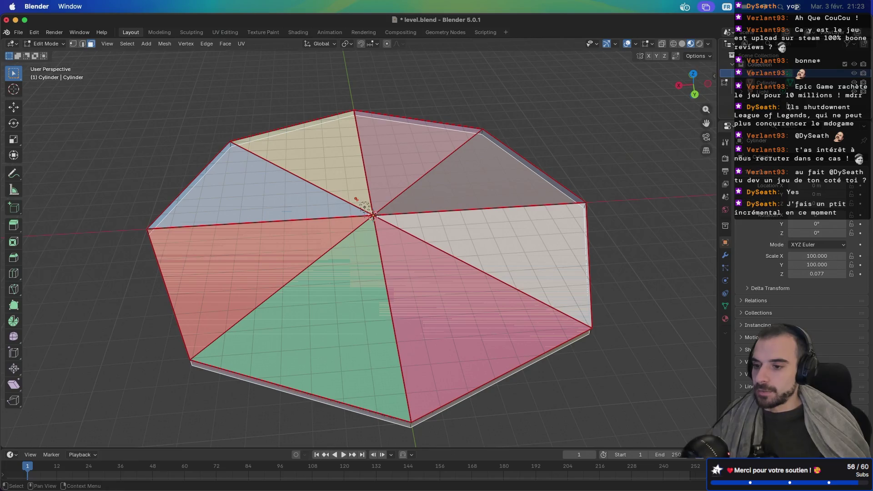
{"action": "key", "text": "super+Tab"}
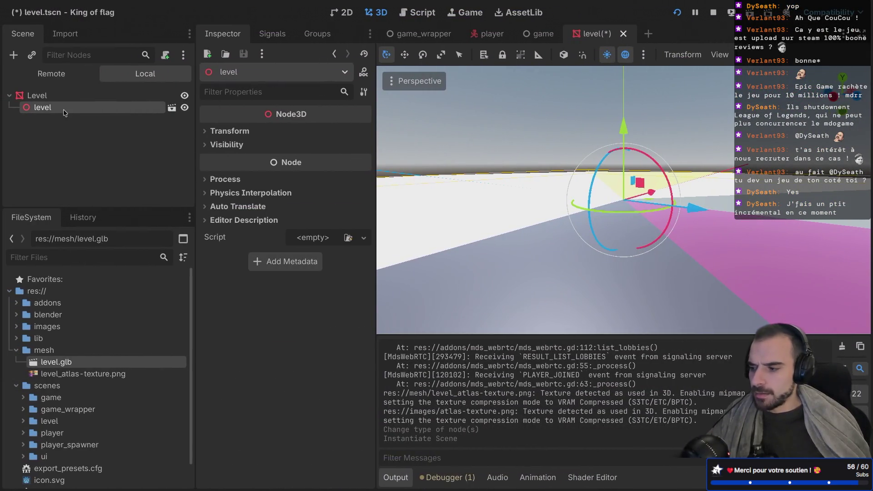
Enable Editable Children on the level instance, select its Cylinder mesh, then return to Blender
{"action": "right_click", "coordinate": [65, 111]}
{"action": "left_click", "coordinate": [164, 110]}
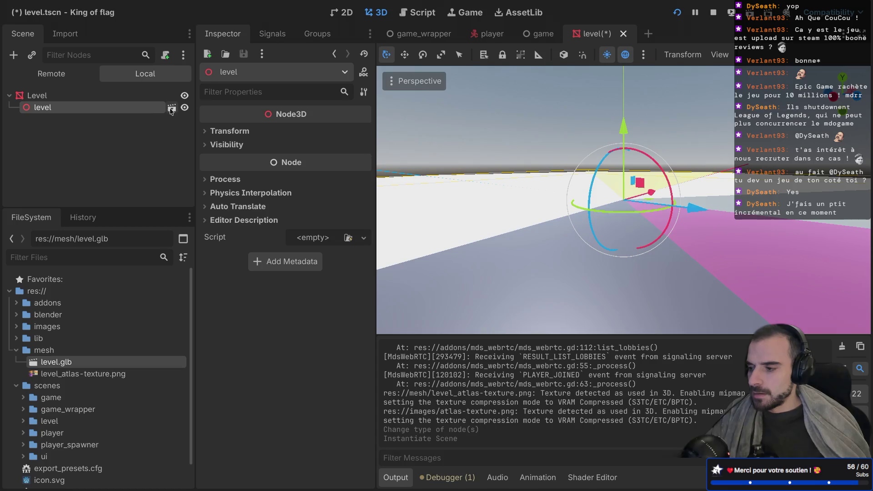
{"action": "left_click", "coordinate": [171, 110]}
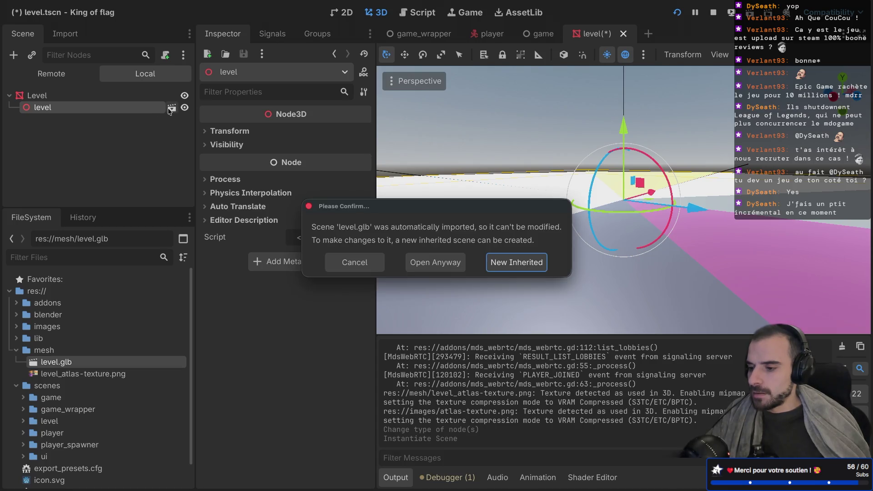
{"action": "key", "text": "Escape"}
{"action": "right_click", "coordinate": [122, 111]}
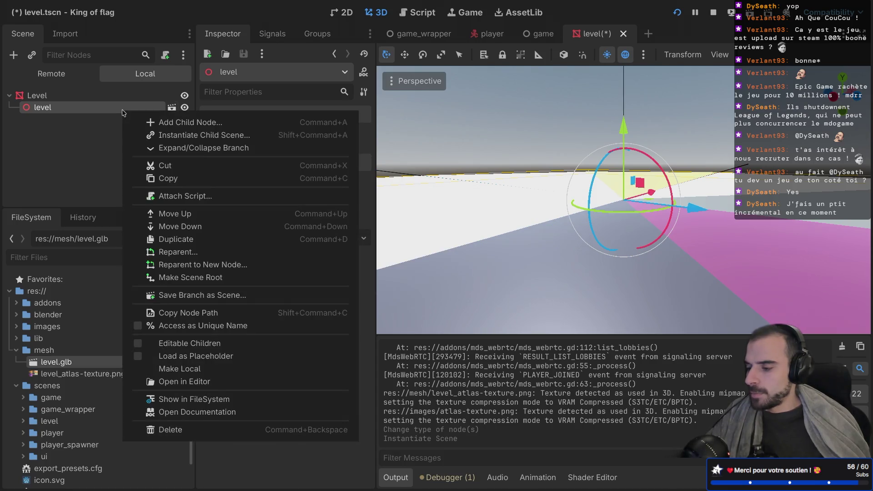
{"action": "left_click", "coordinate": [140, 347]}
{"action": "left_click", "coordinate": [64, 119]}
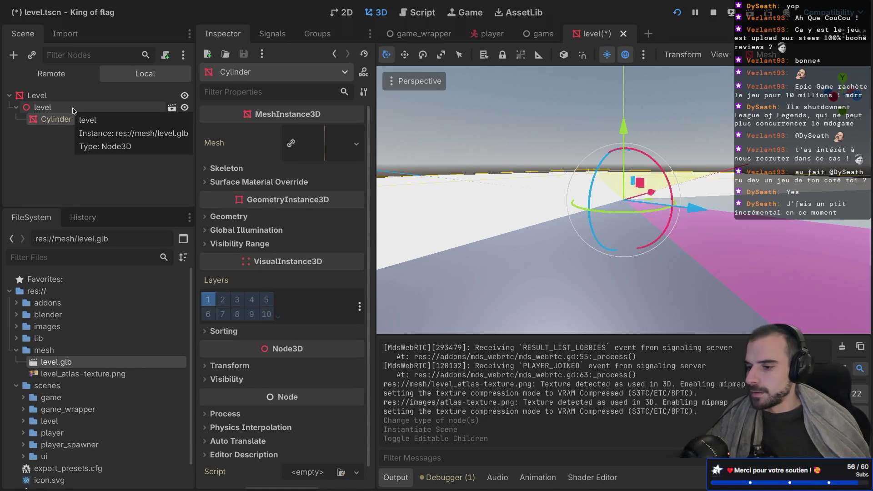
{"action": "key", "text": "super+Tab"}
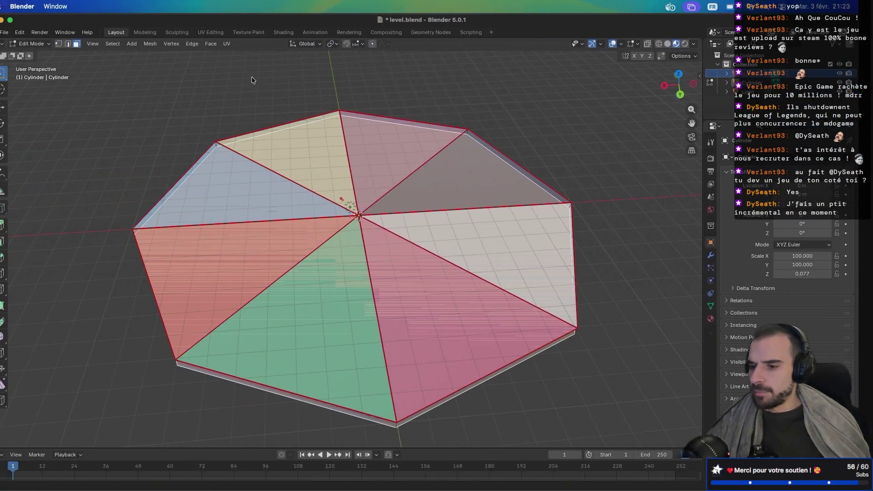
Rename the Cylinder platform object to Level in the Outliner and save level.blend
{"action": "left_click", "coordinate": [772, 94]}
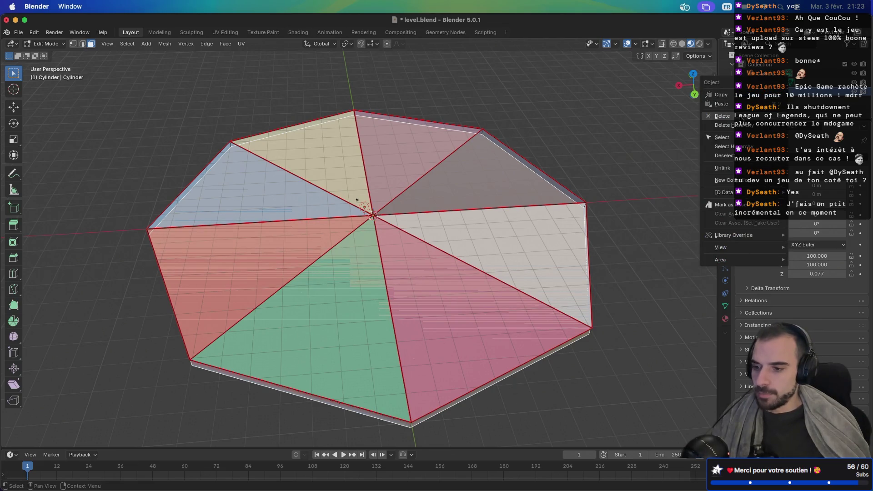
{"action": "double_click", "coordinate": [766, 74]}
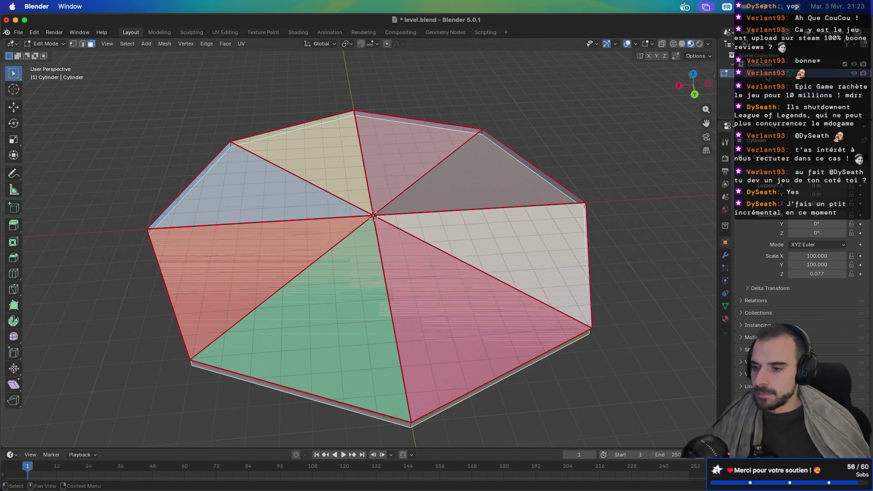
{"action": "type", "text": "Level"}
{"action": "key", "text": "Return"}
{"action": "key", "text": "ctrl+s"}
{"action": "scroll", "coordinate": [521, 243], "scroll_direction": "down", "scroll_amount": 15}
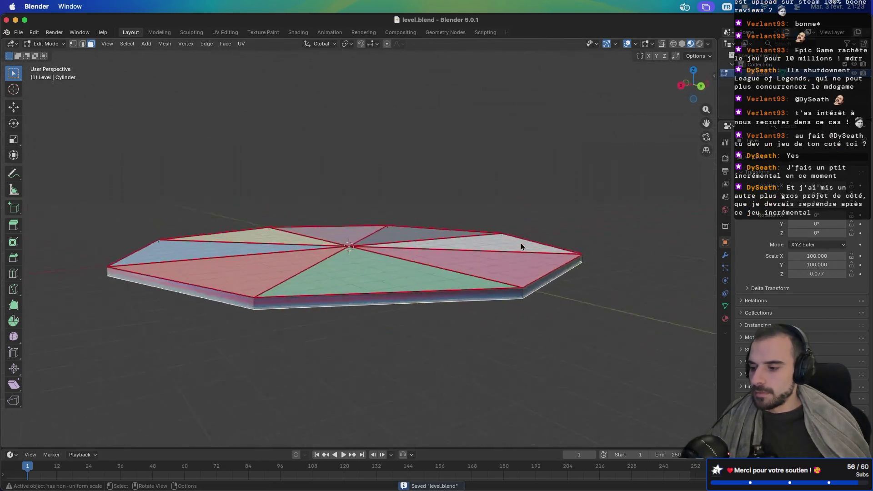
{"action": "scroll", "coordinate": [520, 243], "scroll_direction": "up", "scroll_amount": 10}
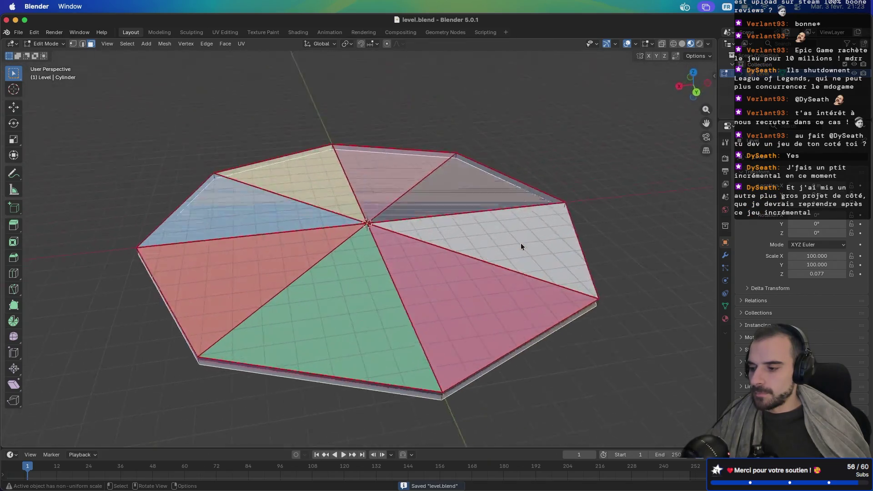
{"action": "scroll", "coordinate": [520, 243], "scroll_direction": "up", "scroll_amount": 5}
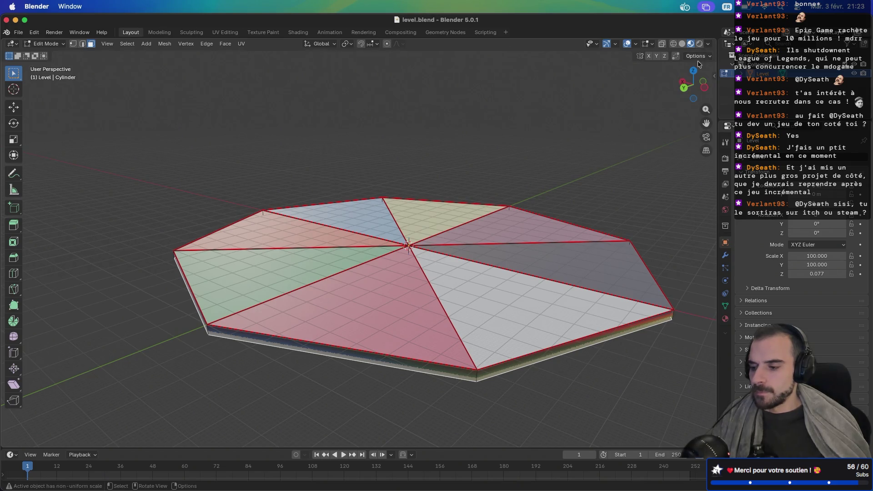
{"action": "left_click", "coordinate": [20, 35]}
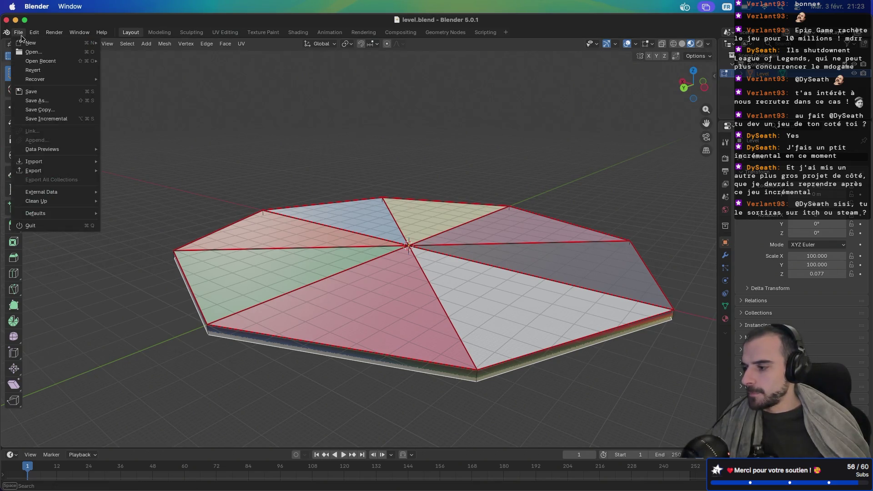
Export the platform as level.glb in glTF 2.0 format, then switch to Godot to run the game
{"action": "mouse_move", "coordinate": [79, 171]}
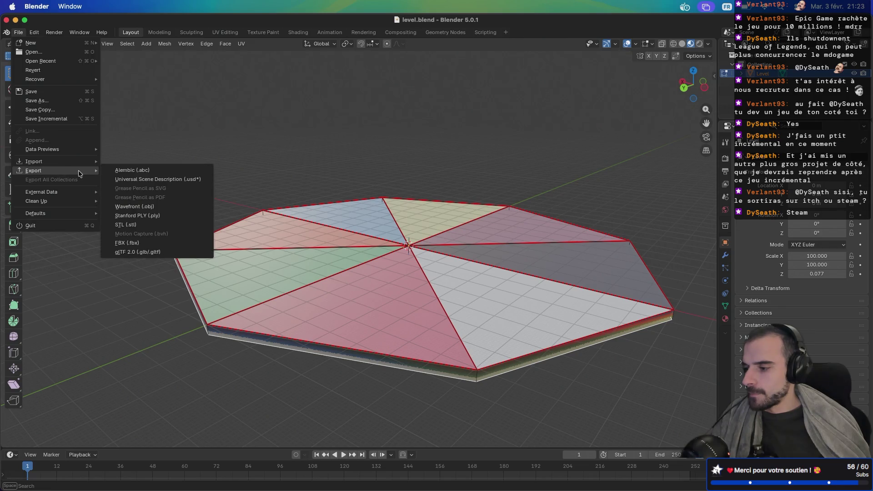
{"action": "left_click", "coordinate": [131, 248]}
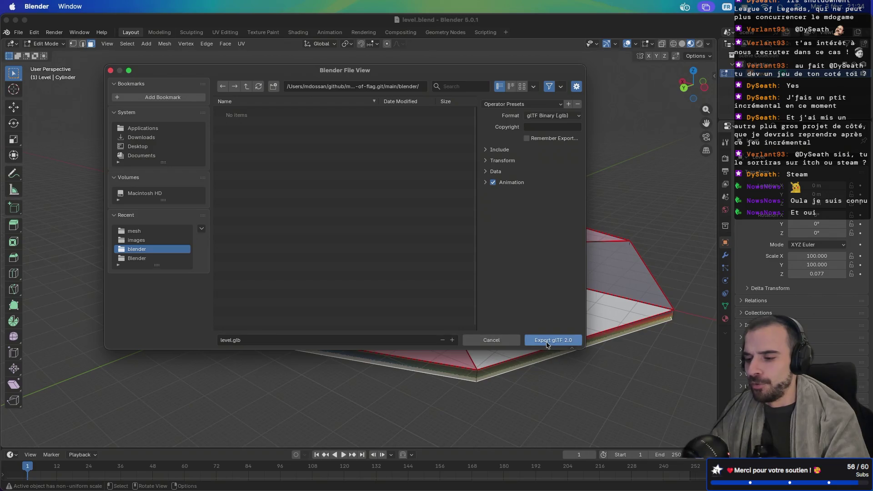
{"action": "left_click", "coordinate": [545, 340]}
{"action": "key", "text": "super+Tab"}
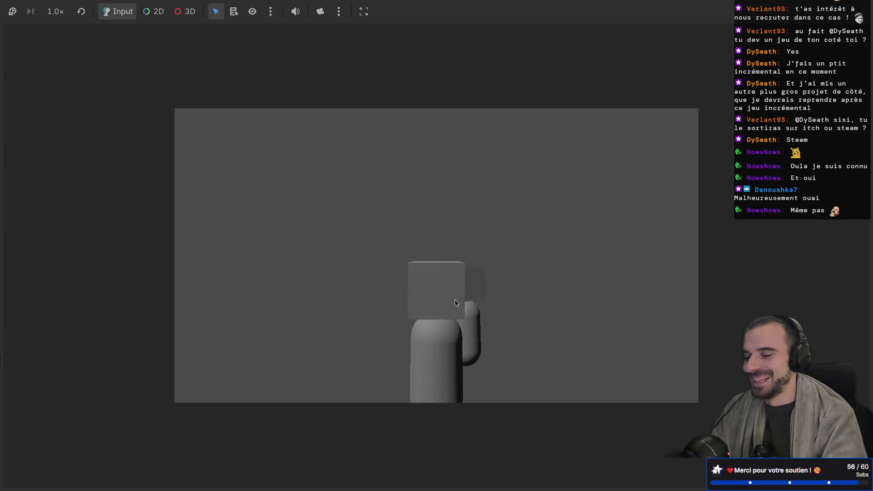
Move the game window aside, collapse the level node in the Scene dock, and switch to the browser desktop
{"action": "key", "text": "super+Down"}
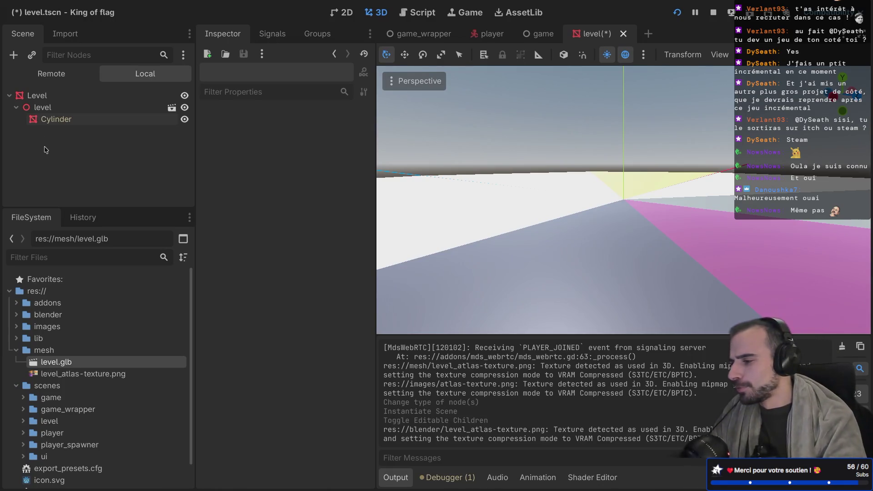
{"action": "left_click", "coordinate": [16, 107]}
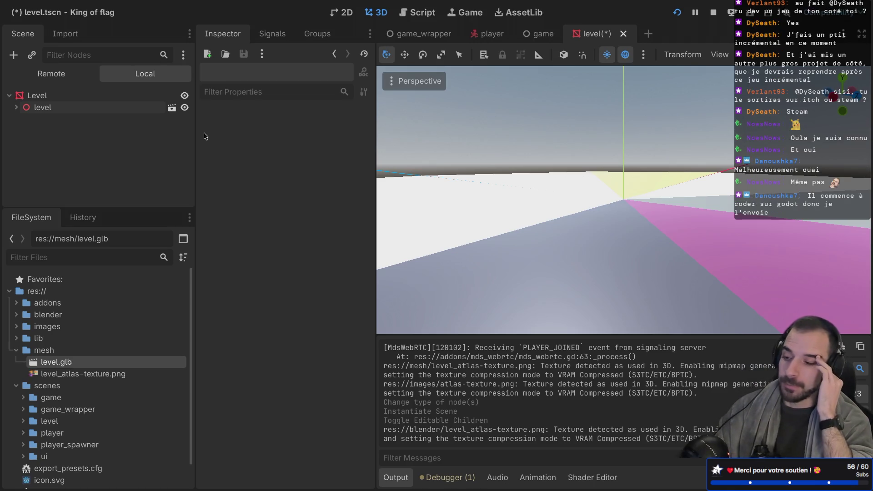
{"action": "key", "text": "ctrl+Right"}
{"action": "key", "text": "ctrl+Right"}
{"action": "key", "text": "ctrl+Right"}
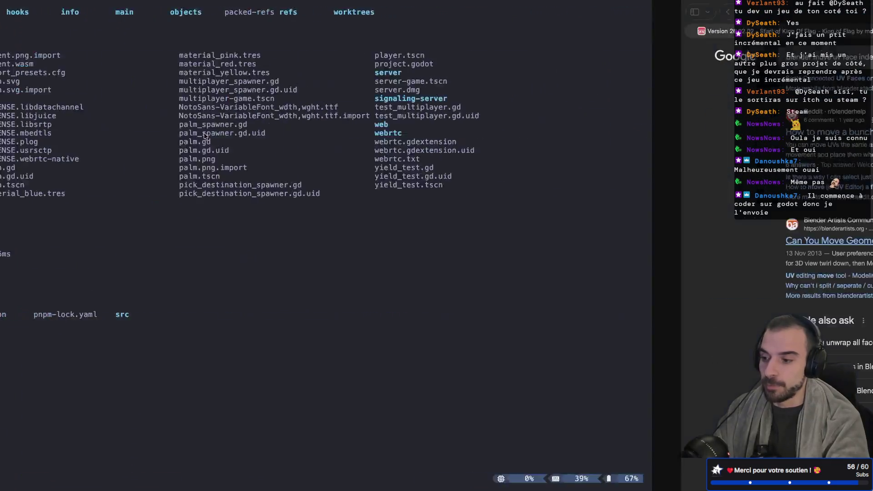
On the itch.io tab, pass the verification check and launch King of Flag in the browser
{"action": "left_click", "coordinate": [107, 32]}
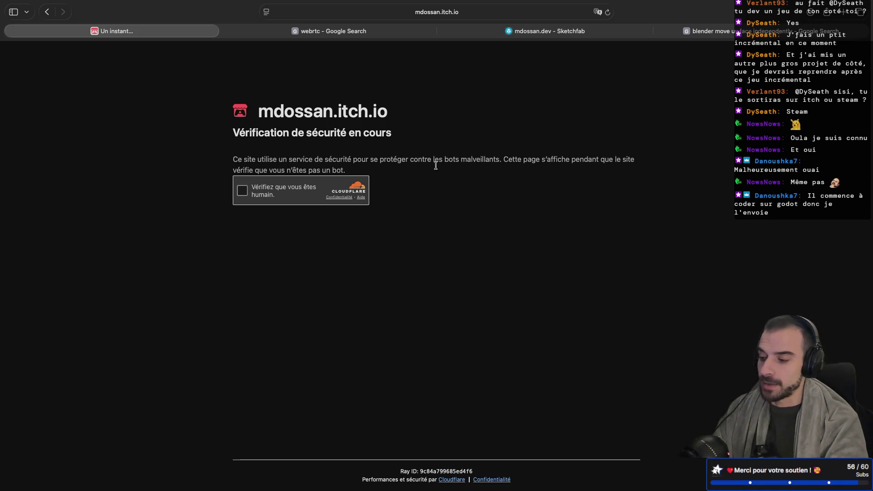
{"action": "left_click", "coordinate": [244, 191]}
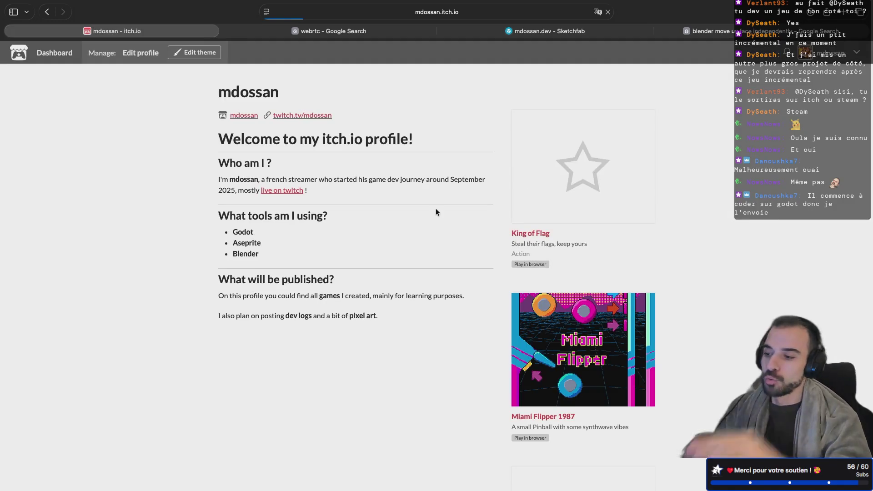
{"action": "left_click", "coordinate": [556, 196]}
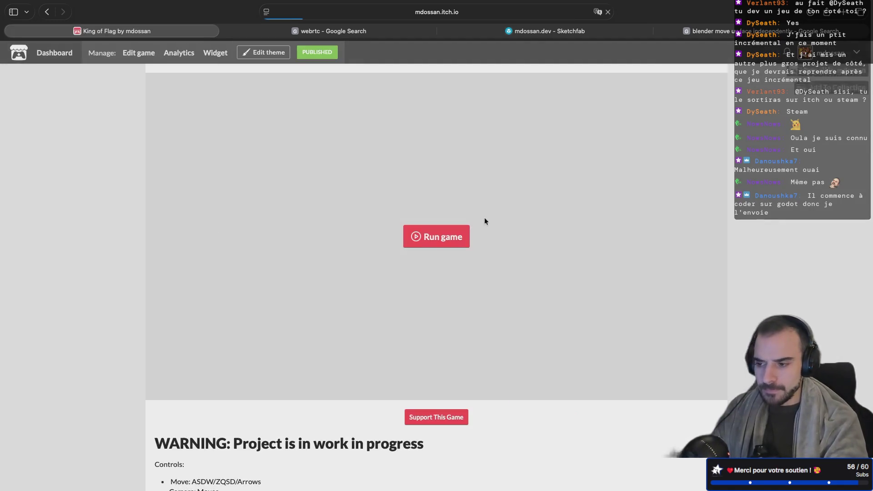
{"action": "left_click", "coordinate": [417, 239]}
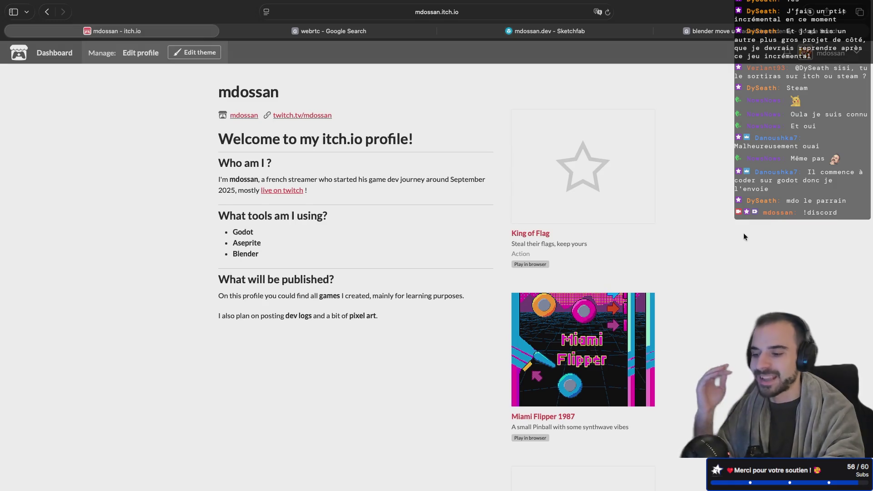
Open My Mini Farm from the profile, run it, and start from the title screen
{"action": "scroll", "coordinate": [743, 237], "scroll_direction": "down", "scroll_amount": 10}
{"action": "left_click", "coordinate": [567, 367]}
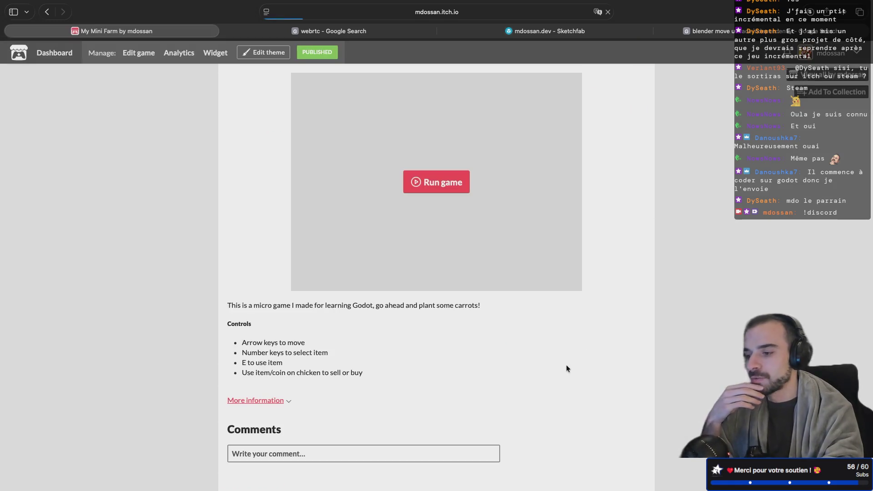
{"action": "left_click", "coordinate": [423, 182]}
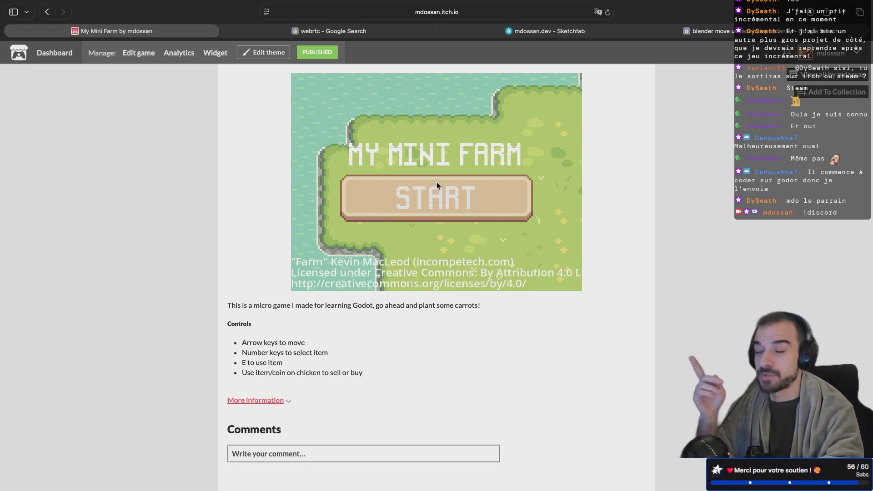
{"action": "left_click", "coordinate": [437, 181]}
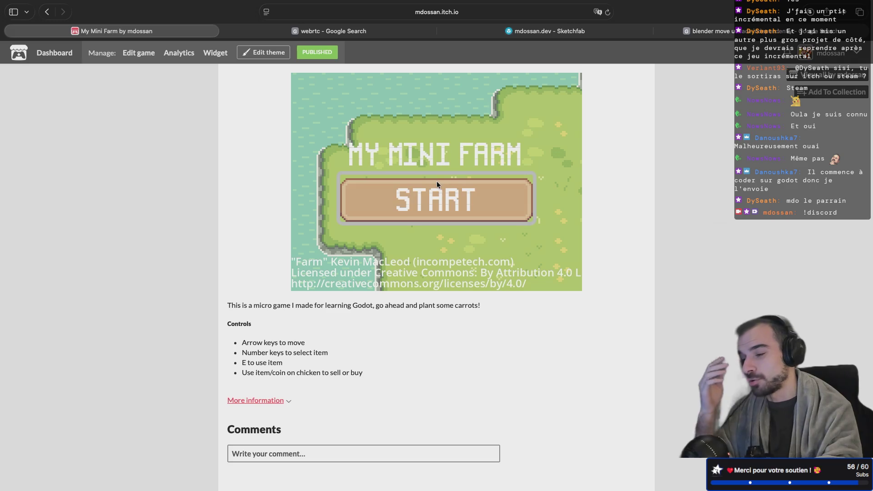
{"action": "key", "text": "XF86AudioRaiseVolume"}
Walk around the farm collecting a coin and carrot, use the coin on the chicken, then return to the profile
{"action": "key", "text": "Right"}
{"action": "key", "text": "Down"}
{"action": "key", "text": "Right"}
{"action": "key", "text": "Left"}
{"action": "key", "text": "Up"}
{"action": "key", "text": "Left"}
{"action": "key", "text": "e"}
{"action": "key", "text": "Right"}
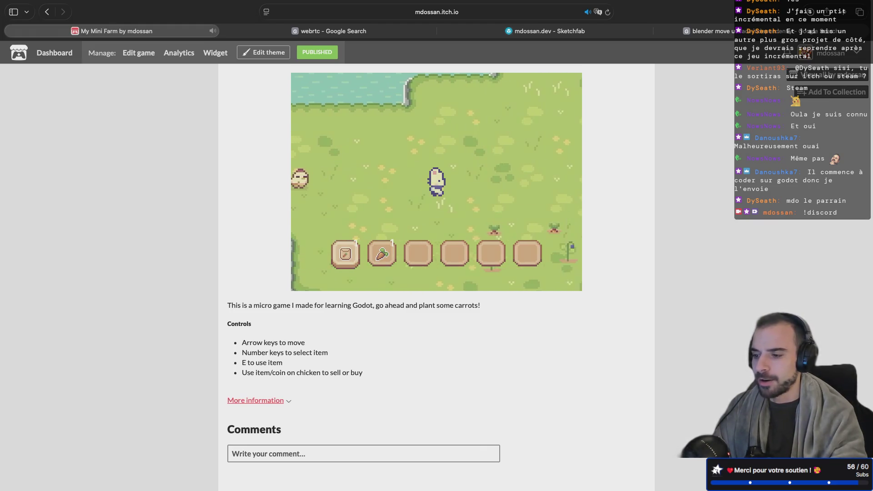
{"action": "key", "text": "Down"}
{"action": "key", "text": "Up"}
{"action": "key", "text": "Down"}
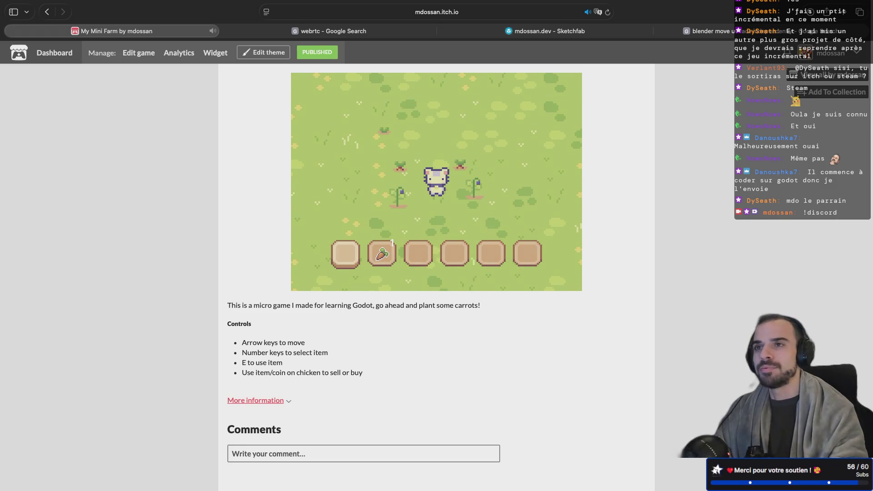
{"action": "left_click", "coordinate": [840, 78]}
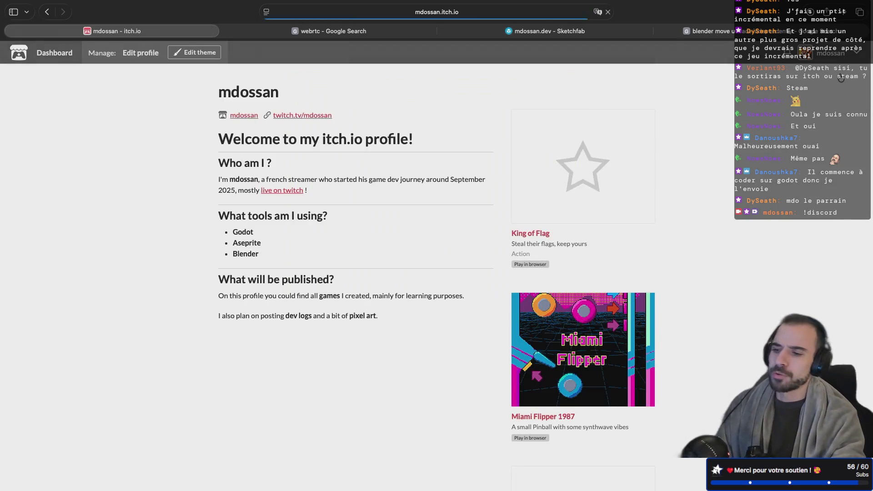
{"action": "scroll", "coordinate": [794, 236], "scroll_direction": "down", "scroll_amount": 5}
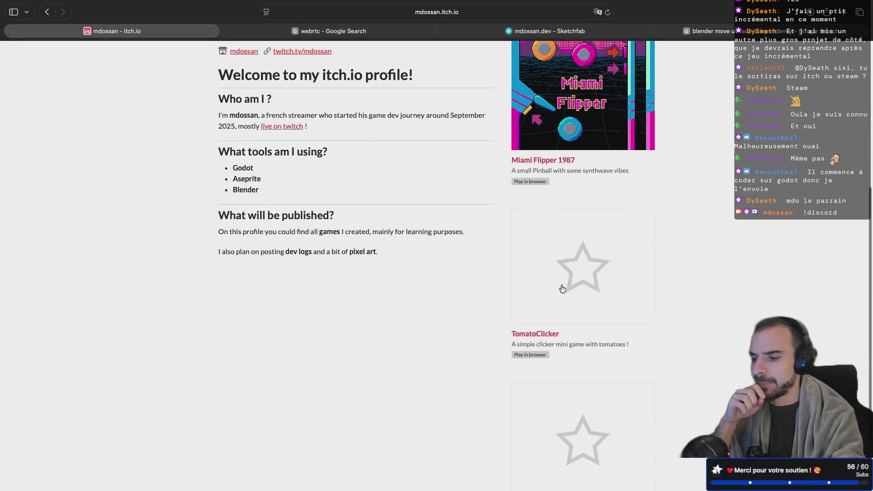
{"action": "left_click", "coordinate": [562, 288]}
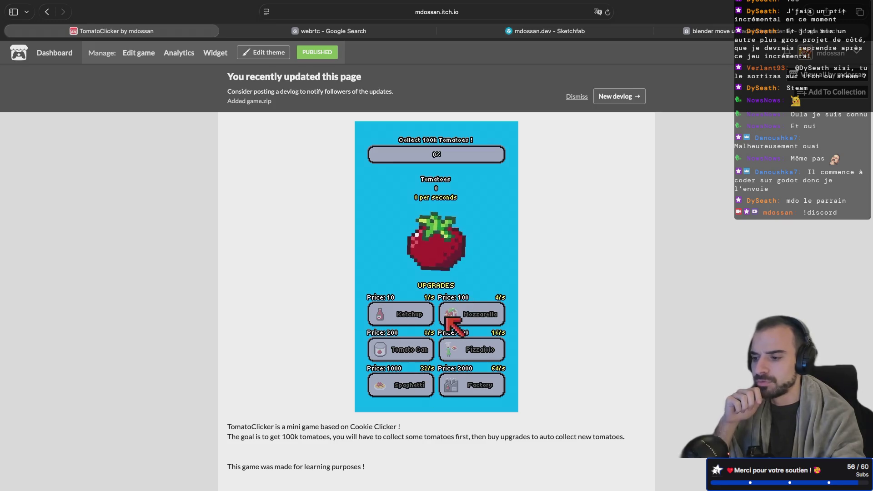
{"action": "left_click", "coordinate": [443, 256]}
{"action": "left_click", "coordinate": [443, 256]}
{"action": "left_click", "coordinate": [444, 256]}
{"action": "left_click", "coordinate": [438, 241]}
{"action": "left_click", "coordinate": [434, 227]}
{"action": "left_click", "coordinate": [432, 217]}
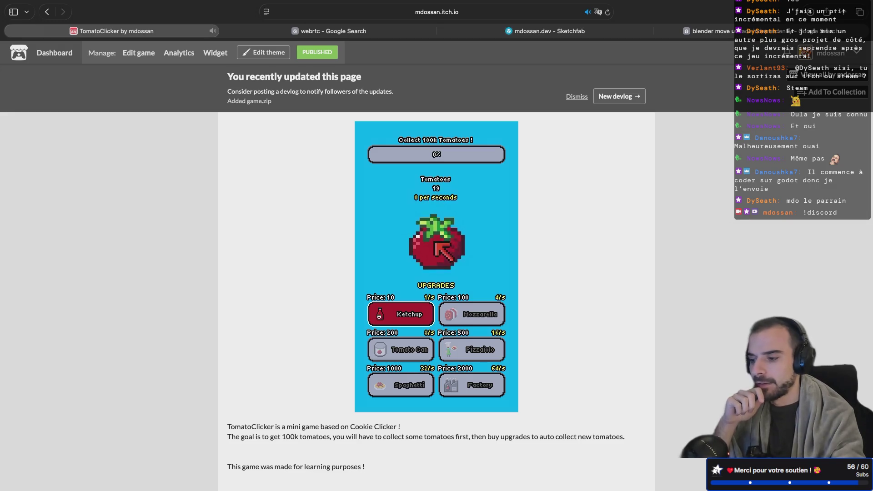
{"action": "left_click", "coordinate": [414, 303]}
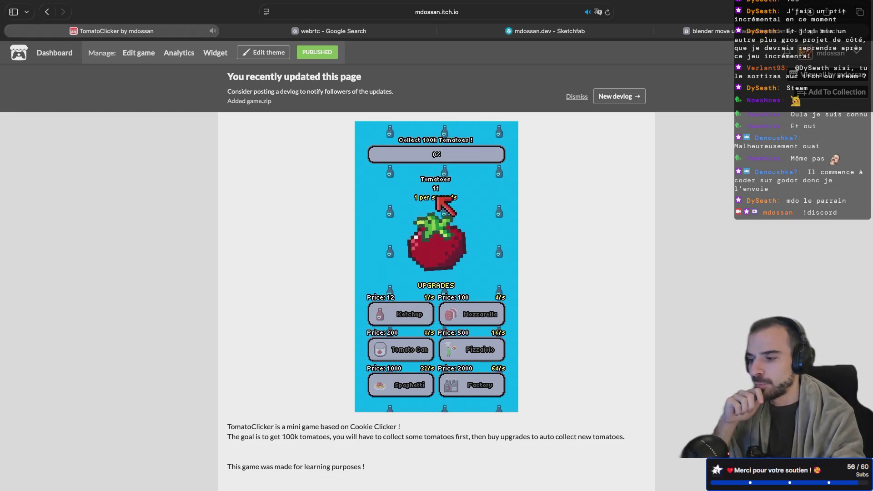
{"action": "left_click", "coordinate": [431, 309]}
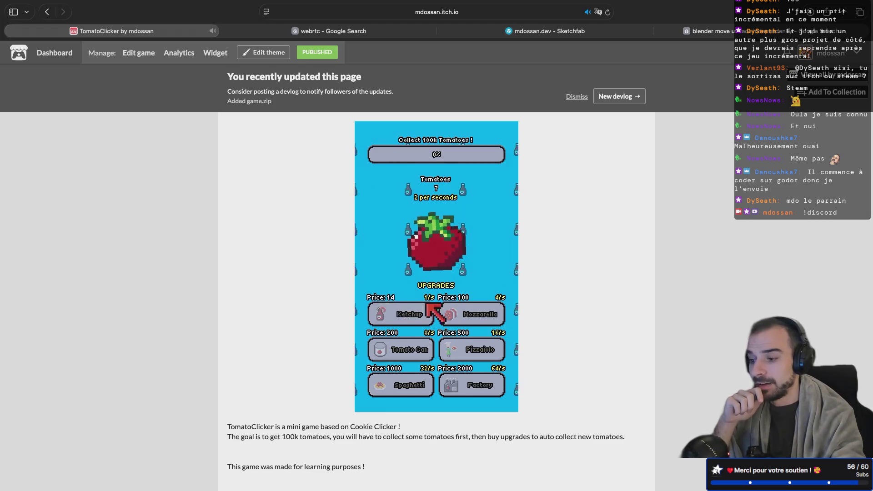
{"action": "left_click", "coordinate": [439, 236]}
{"action": "left_click", "coordinate": [441, 226]}
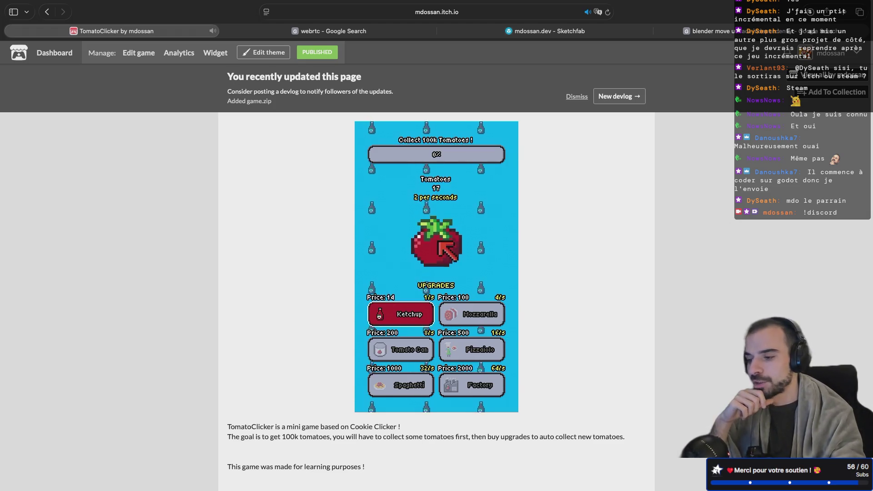
{"action": "left_click", "coordinate": [408, 314]}
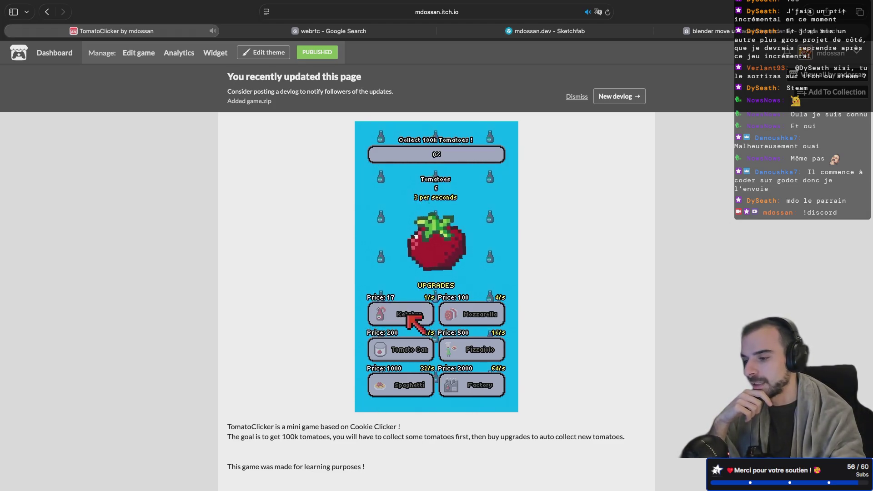
{"action": "left_click", "coordinate": [435, 251]}
{"action": "left_click", "coordinate": [400, 316]}
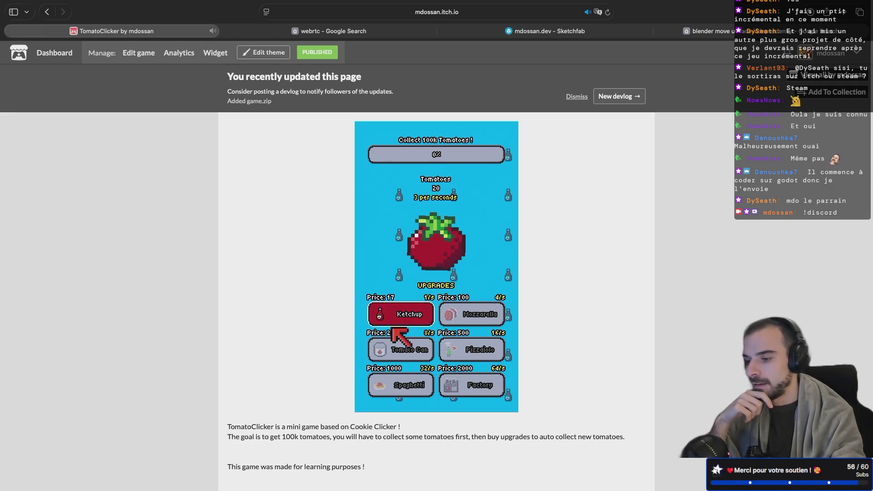
{"action": "left_click", "coordinate": [432, 266]}
{"action": "left_click", "coordinate": [441, 270]}
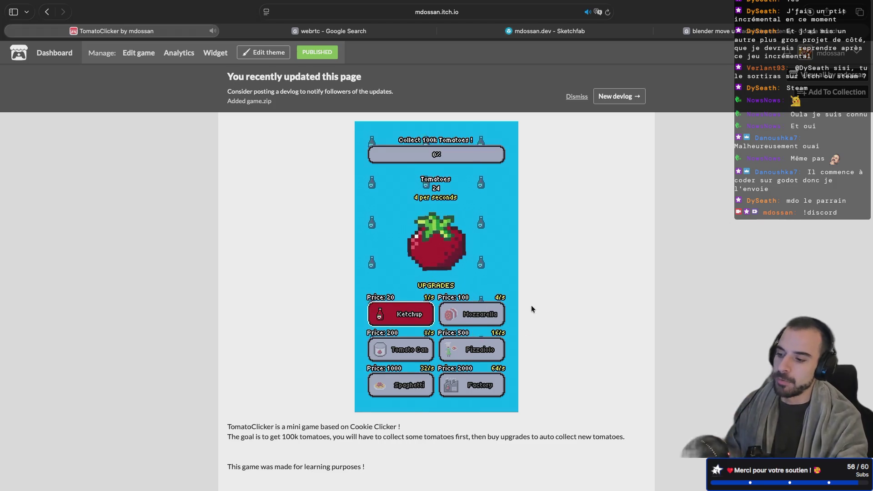
{"action": "left_click", "coordinate": [829, 75]}
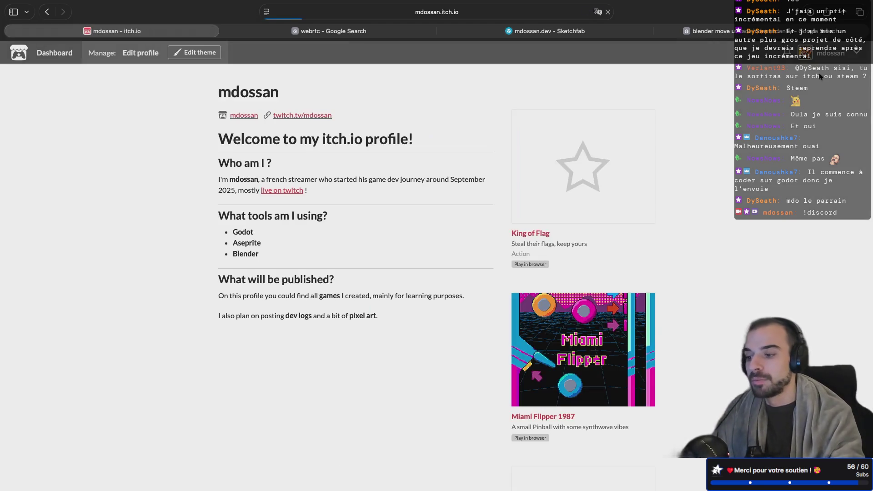
{"action": "scroll", "coordinate": [503, 312], "scroll_direction": "down", "scroll_amount": 5}
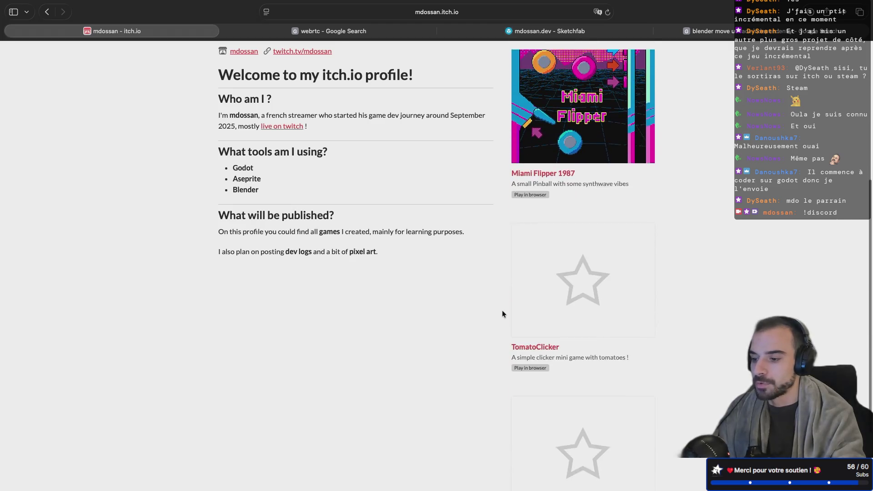
{"action": "scroll", "coordinate": [502, 310], "scroll_direction": "up", "scroll_amount": 5}
{"action": "left_click", "coordinate": [507, 311]}
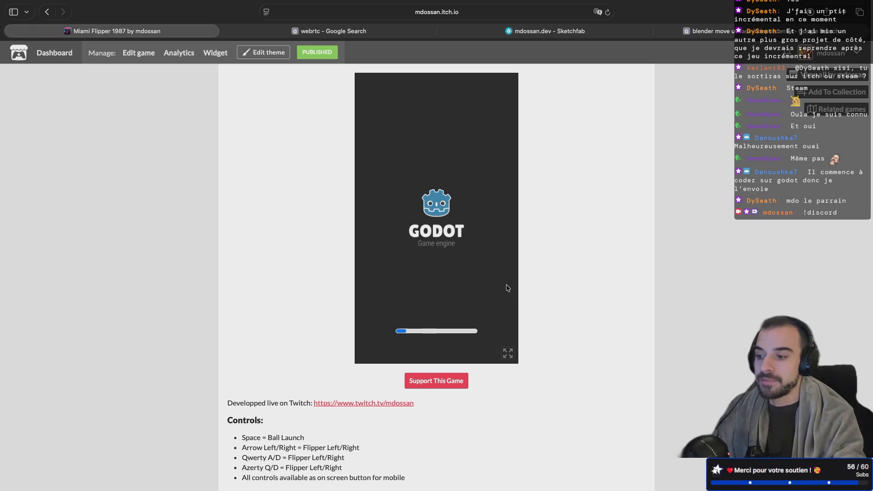
{"action": "left_click", "coordinate": [508, 354]}
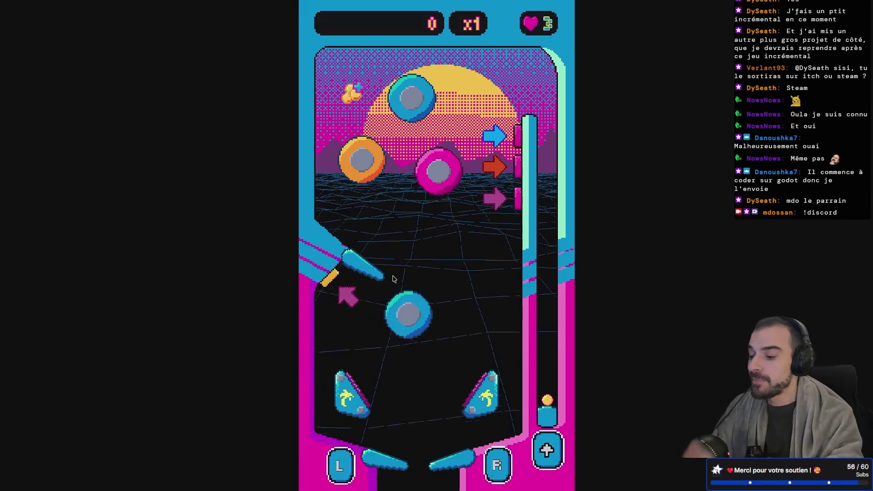
{"action": "key", "text": "space"}
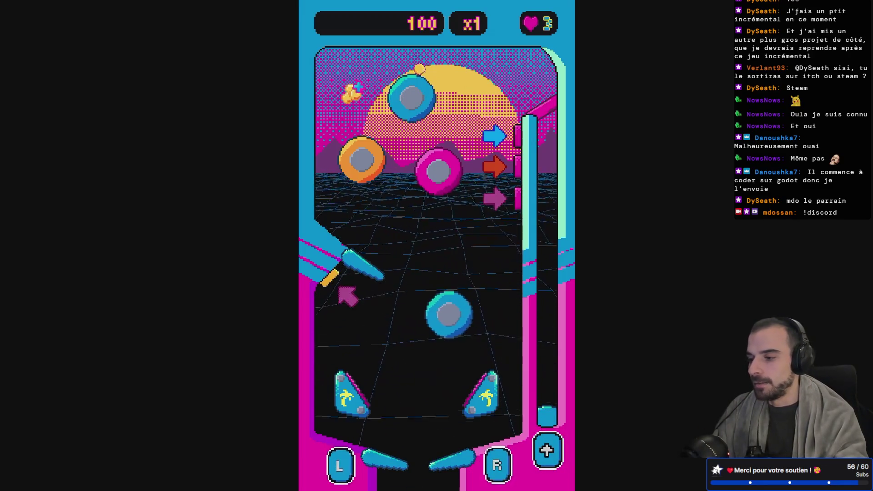
{"action": "key", "text": "Right"}
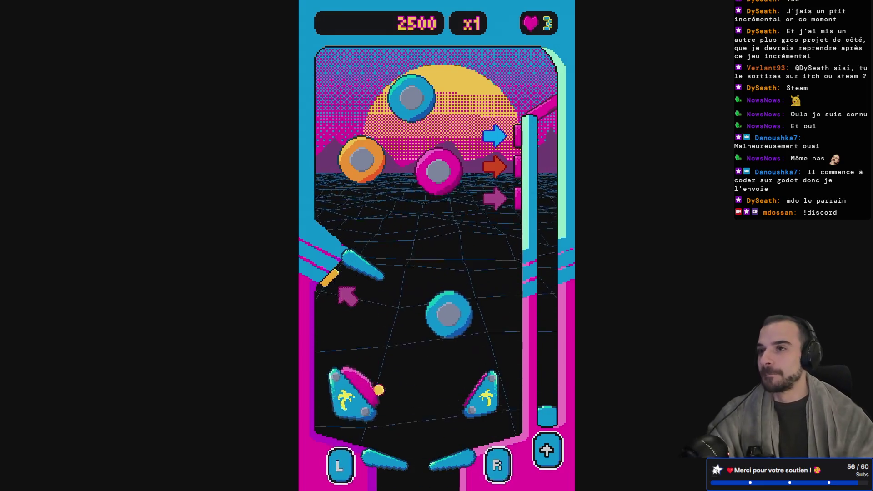
{"action": "key", "text": "Right"}
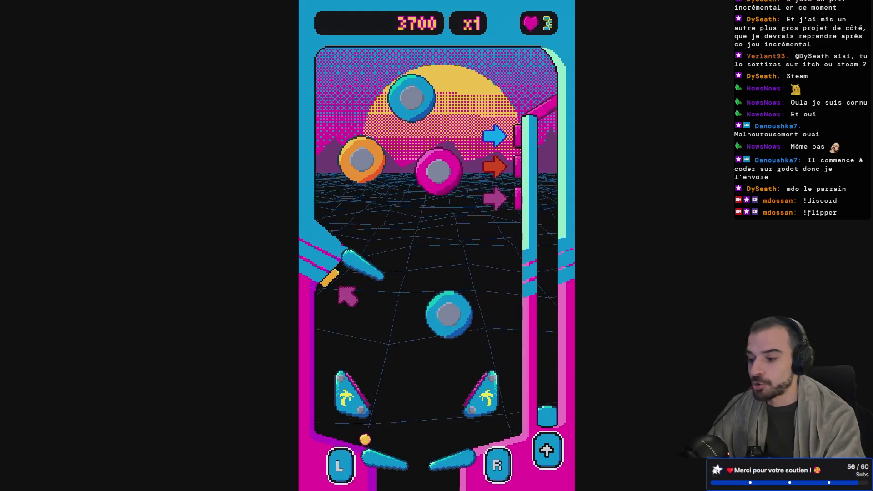
{"action": "key", "text": "Left"}
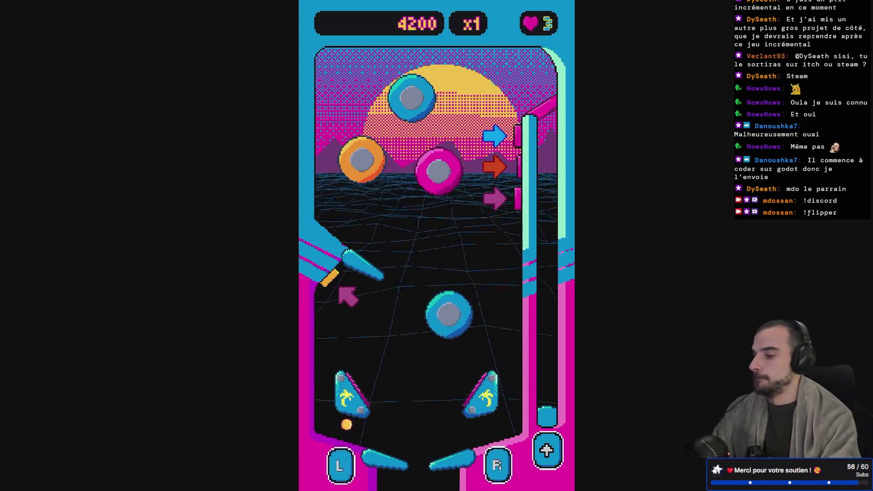
{"action": "key", "text": "Escape"}
{"action": "left_click", "coordinate": [583, 325]}
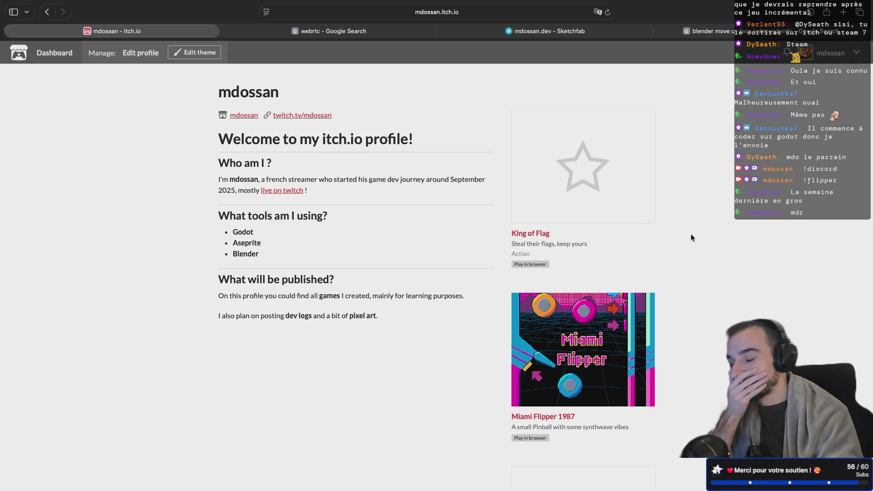
Scroll through the profile's game list, then switch desktops back to Blender
{"action": "scroll", "coordinate": [683, 286], "scroll_direction": "down", "scroll_amount": 7}
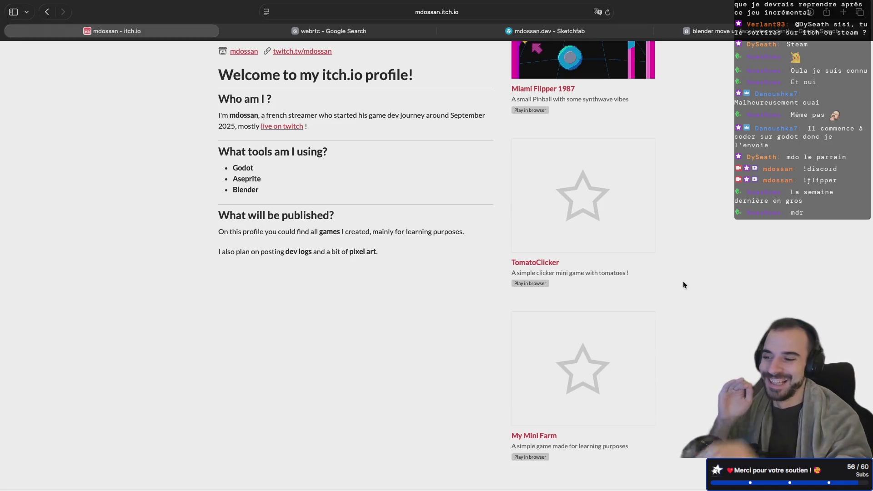
{"action": "scroll", "coordinate": [683, 282], "scroll_direction": "up", "scroll_amount": 4}
{"action": "scroll", "coordinate": [683, 286], "scroll_direction": "up", "scroll_amount": 3}
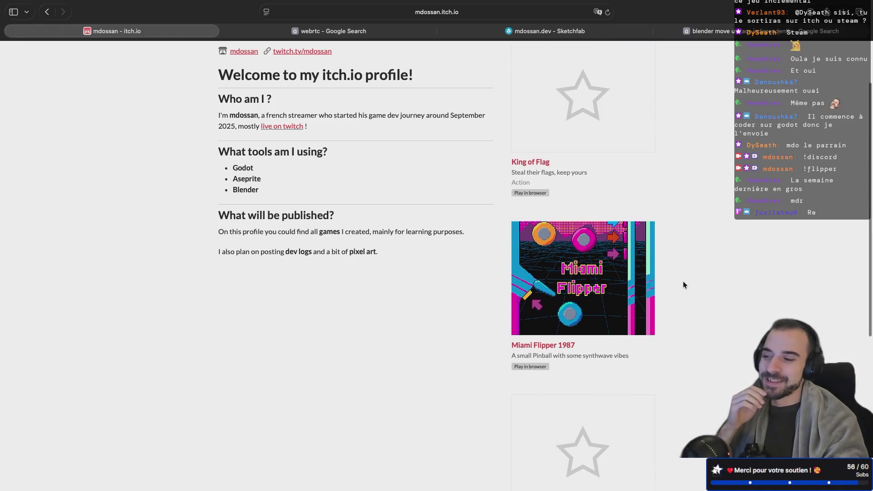
{"action": "scroll", "coordinate": [683, 285], "scroll_direction": "up", "scroll_amount": 2}
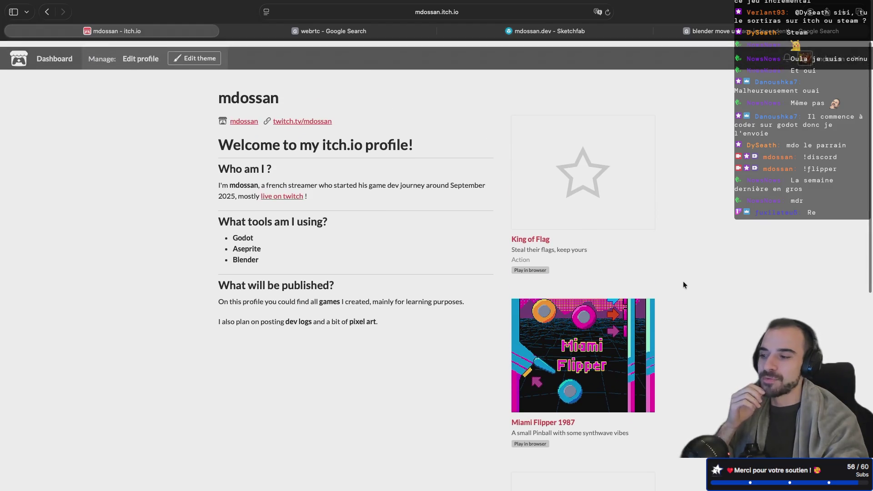
{"action": "scroll", "coordinate": [673, 346], "scroll_direction": "down", "scroll_amount": 8}
{"action": "scroll", "coordinate": [596, 417], "scroll_direction": "up", "scroll_amount": 4}
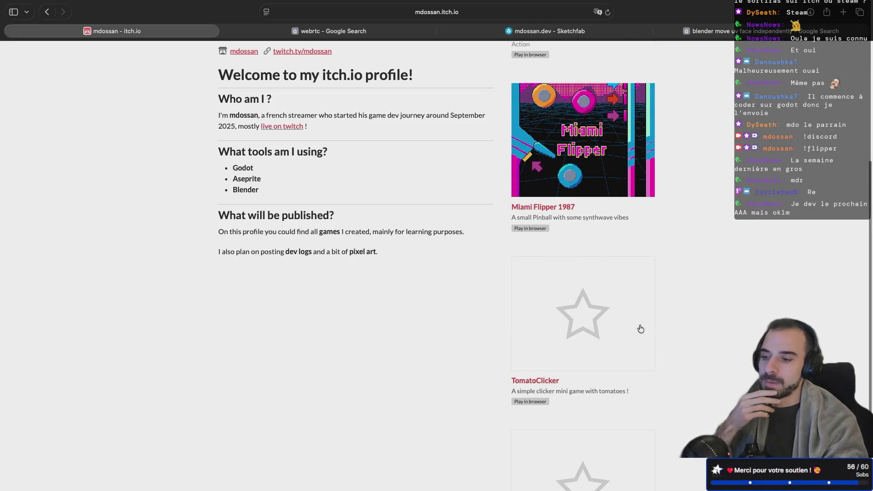
{"action": "scroll", "coordinate": [586, 240], "scroll_direction": "up", "scroll_amount": 3}
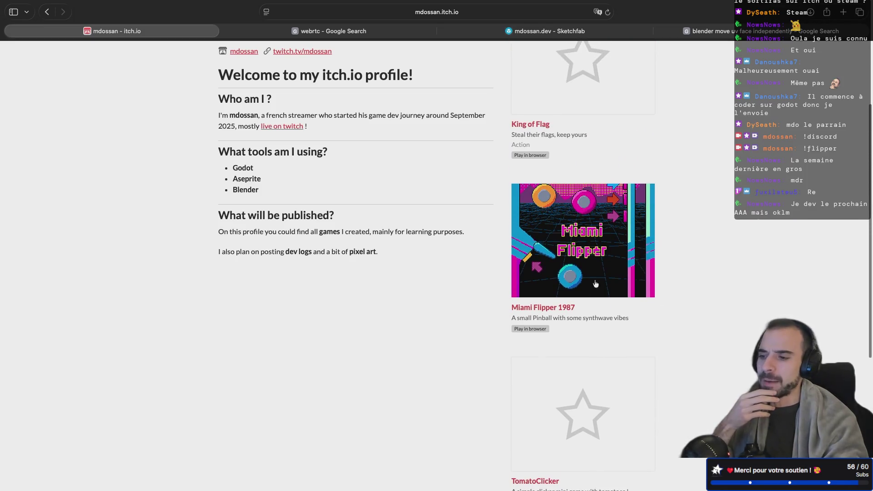
{"action": "key", "text": "ctrl+Left"}
{"action": "key", "text": "ctrl+Left"}
{"action": "key", "text": "ctrl+Left"}
{"action": "key", "text": "ctrl+Left"}
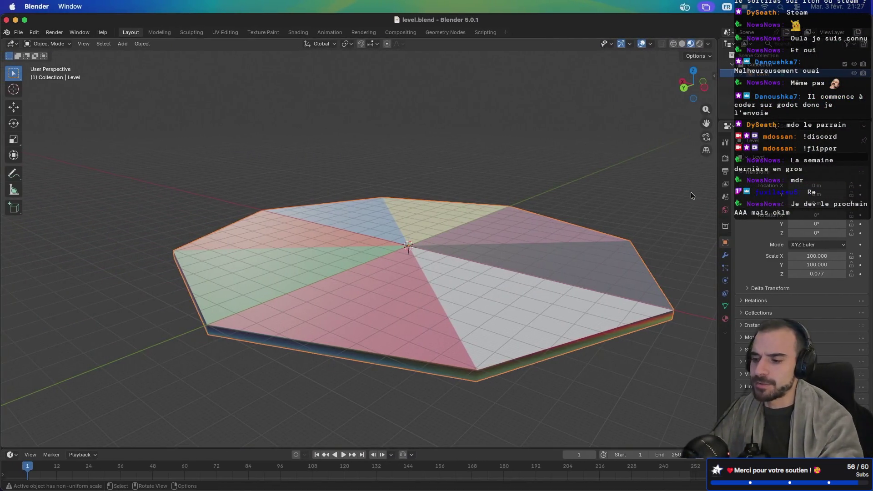
Dismiss the Spotlight search and switch desktops to the running Godot game window
{"action": "key", "text": "super+space"}
{"action": "key", "text": "Escape"}
{"action": "key", "text": "Escape"}
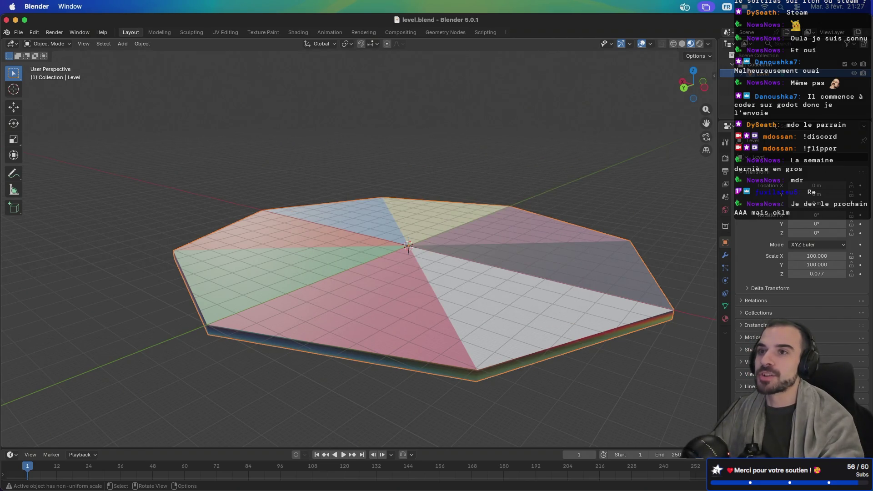
{"action": "key", "text": "ctrl+Right"}
{"action": "key", "text": "ctrl+Right"}
{"action": "key", "text": "ctrl+Right"}
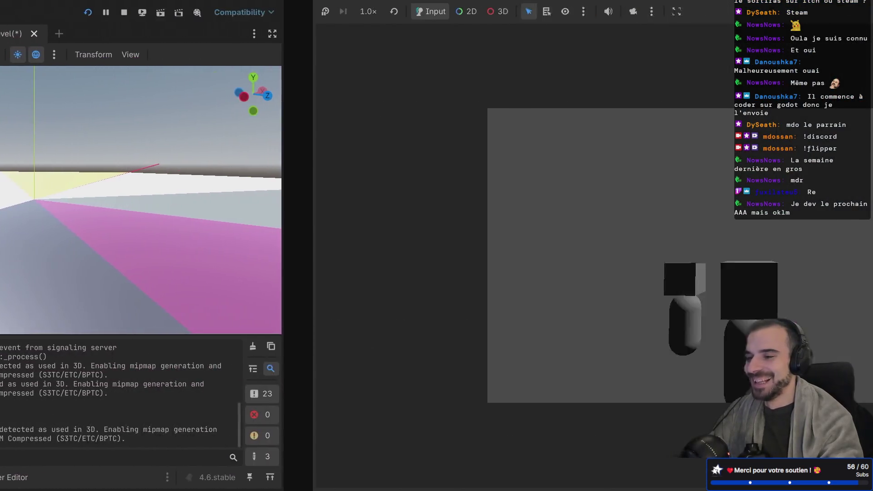
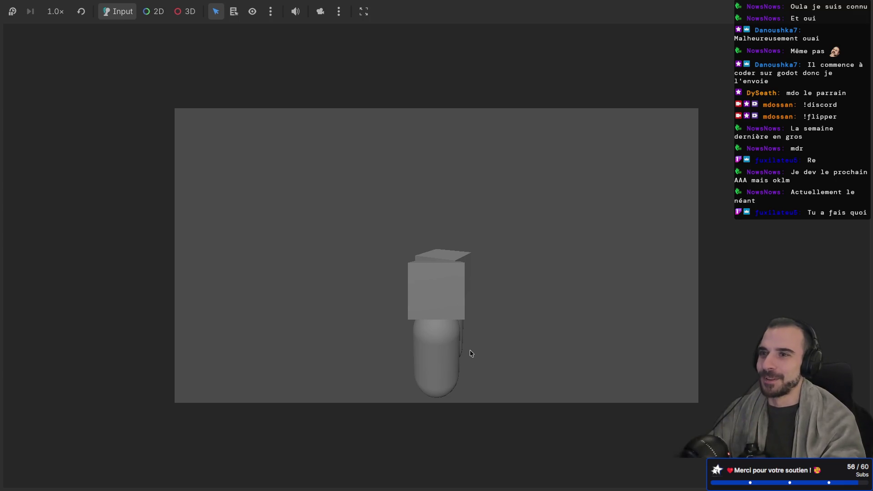
Look over the signaling server terminal, the itch.io profile page and the running game
{"action": "key", "text": "super+Tab"}
{"action": "key", "text": "ctrl+Right"}
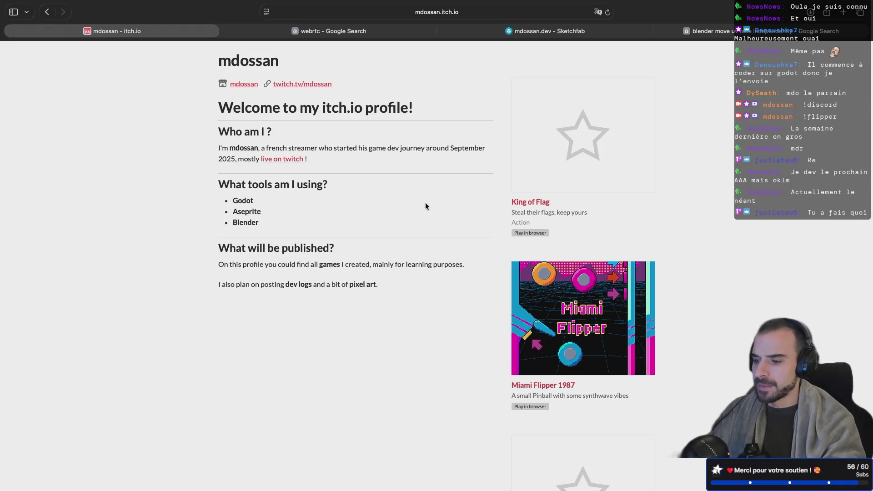
{"action": "key", "text": "ctrl+Left"}
{"action": "key", "text": "ctrl+Left"}
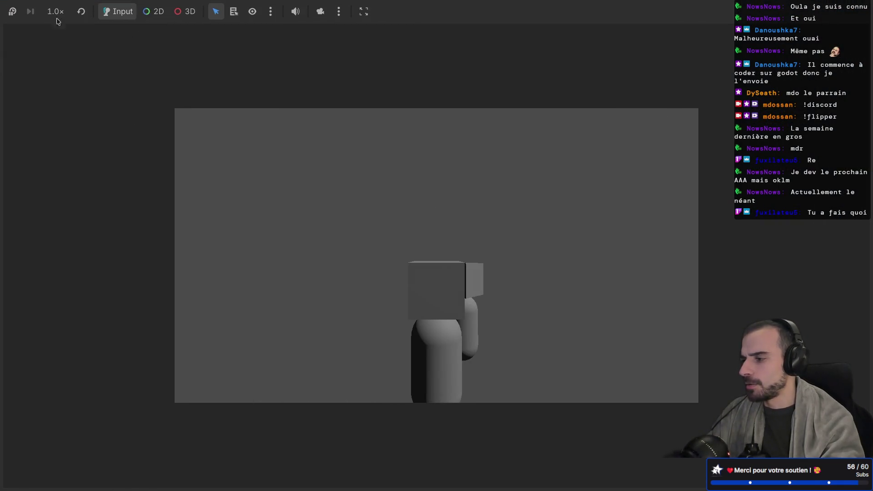
{"action": "mouse_move", "coordinate": [9, 18]}
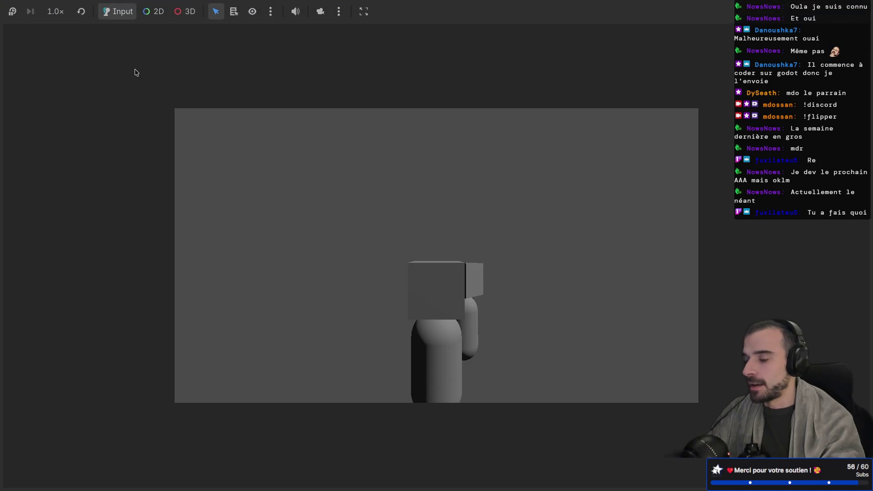
Return to the Godot editor, save level.tscn and quit the editor
{"action": "key", "text": "ctrl+Left"}
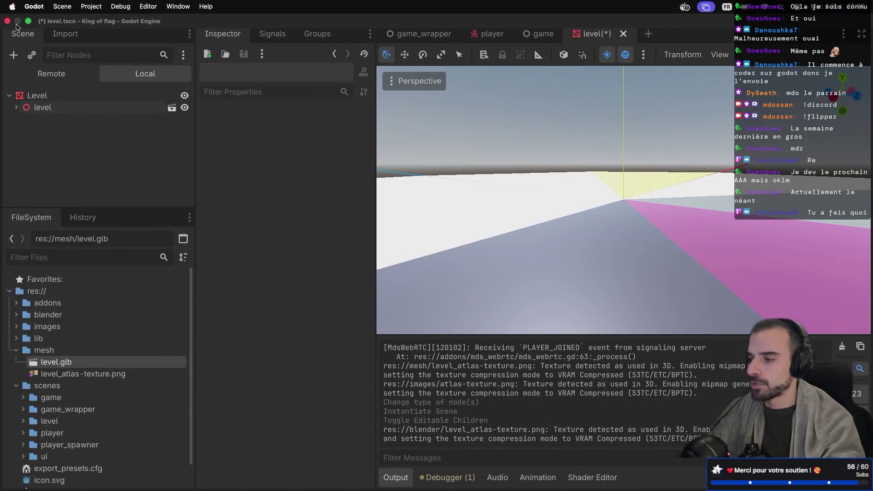
{"action": "key", "text": "ctrl+s"}
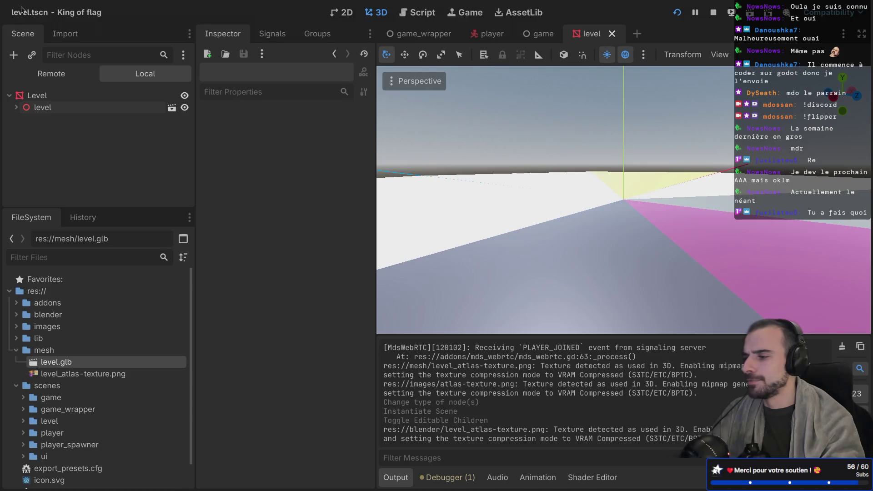
{"action": "key", "text": "super+q"}
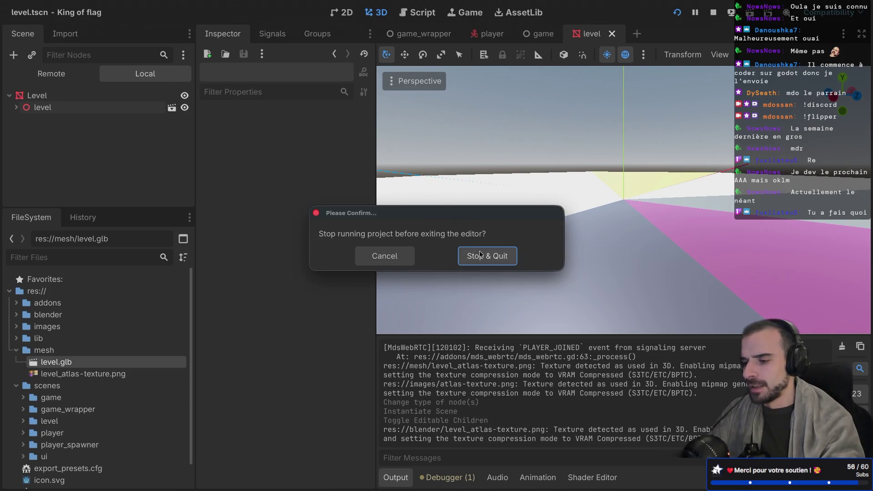
Stop the game and quit King of flag, relaunch Godot via Spotlight, and run SideScroller
{"action": "left_click", "coordinate": [480, 254]}
{"action": "key", "text": "super+space"}
{"action": "type", "text": "skills"}
{"action": "key", "text": "BackSpace"}
{"action": "key", "text": "BackSpace"}
{"action": "key", "text": "BackSpace"}
{"action": "type", "text": "godot"}
{"action": "key", "text": "Return"}
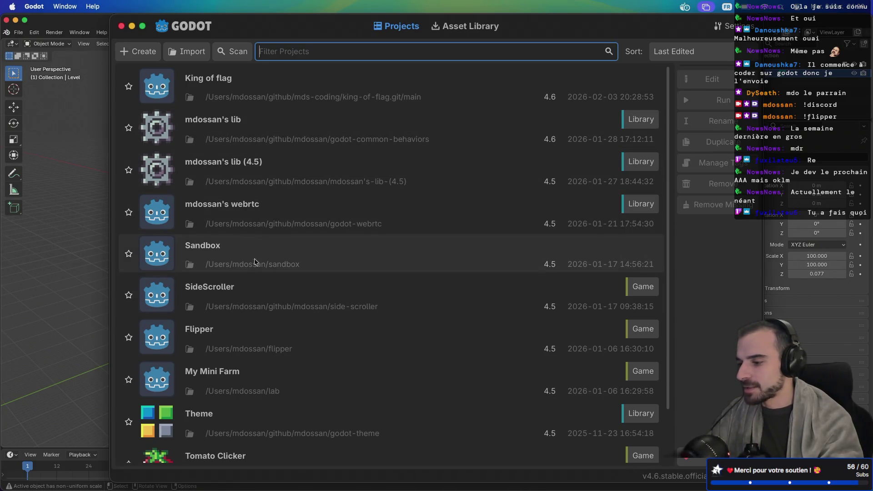
{"action": "left_click", "coordinate": [246, 294]}
{"action": "left_click", "coordinate": [713, 101]}
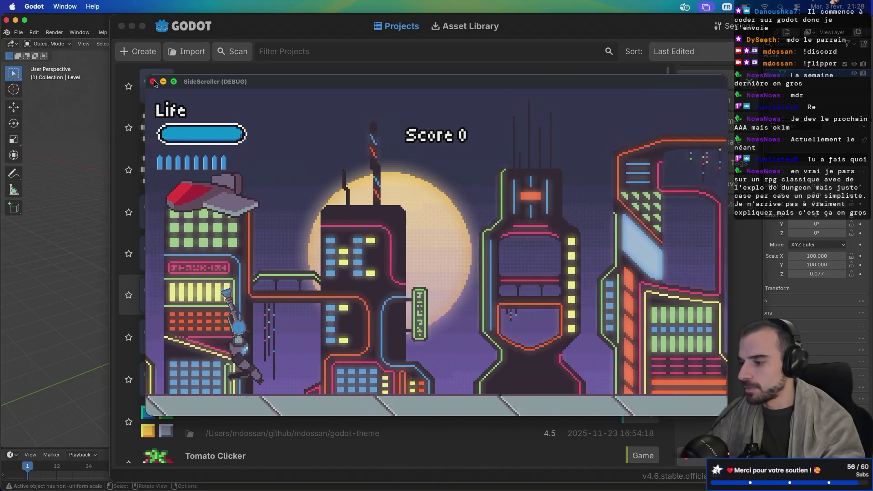
Close and rerun SideScroller, running the character right and firing its gun
{"action": "left_click", "coordinate": [152, 82]}
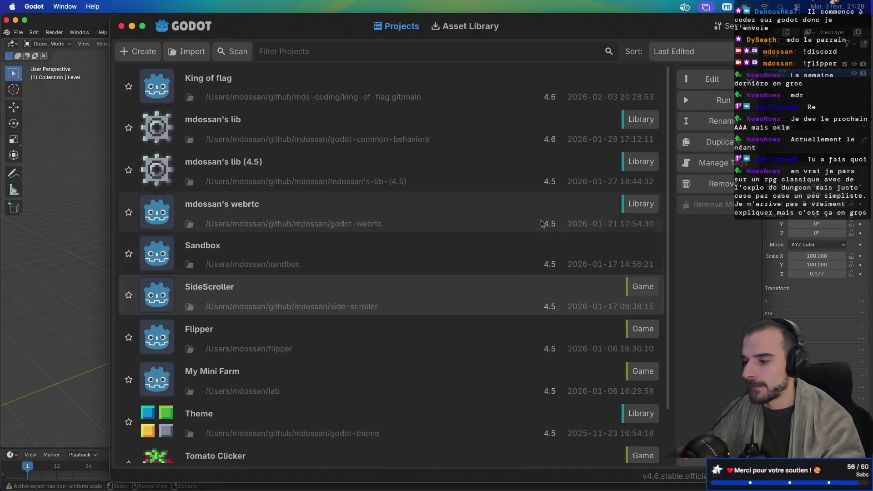
{"action": "left_click", "coordinate": [708, 103]}
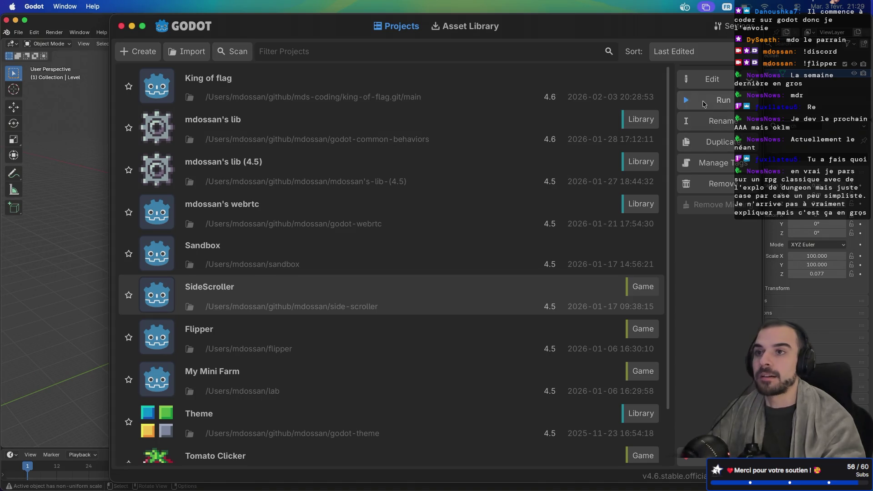
{"action": "key", "text": "d"}
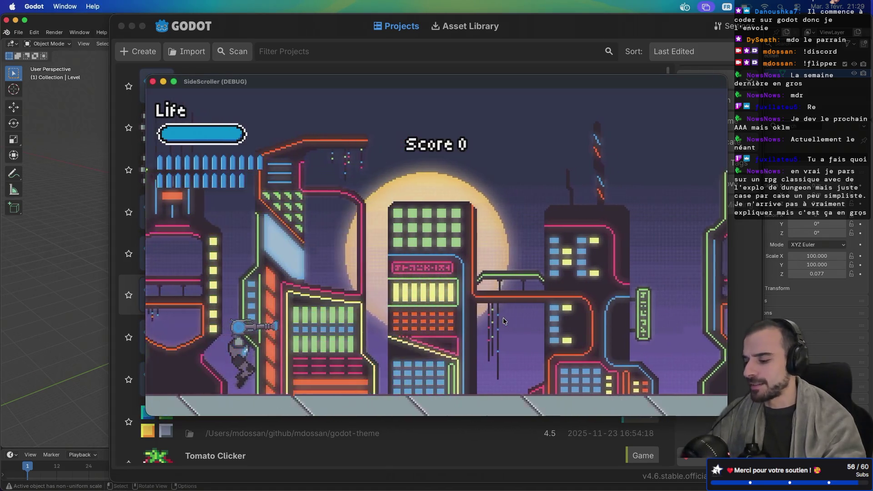
{"action": "key", "text": "d"}
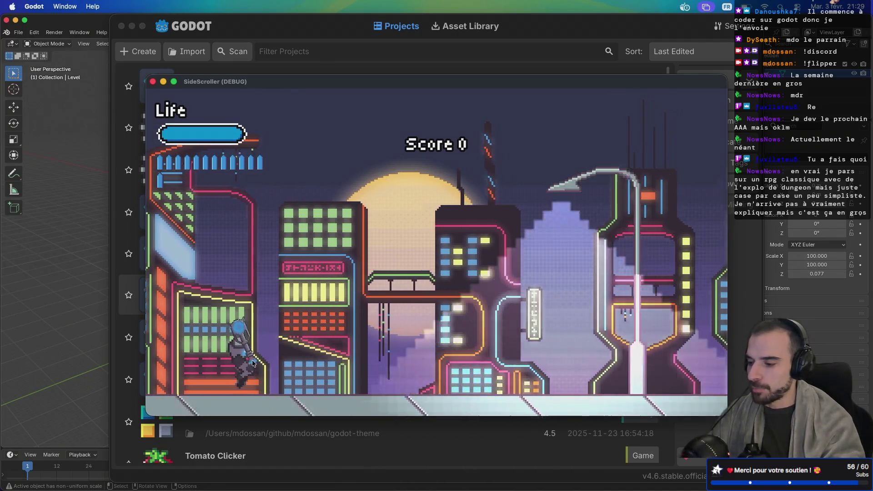
{"action": "left_click", "coordinate": [329, 295]}
Reload and fire more shots, quit the game, then open SideScroller for editing
{"action": "key", "text": "d"}
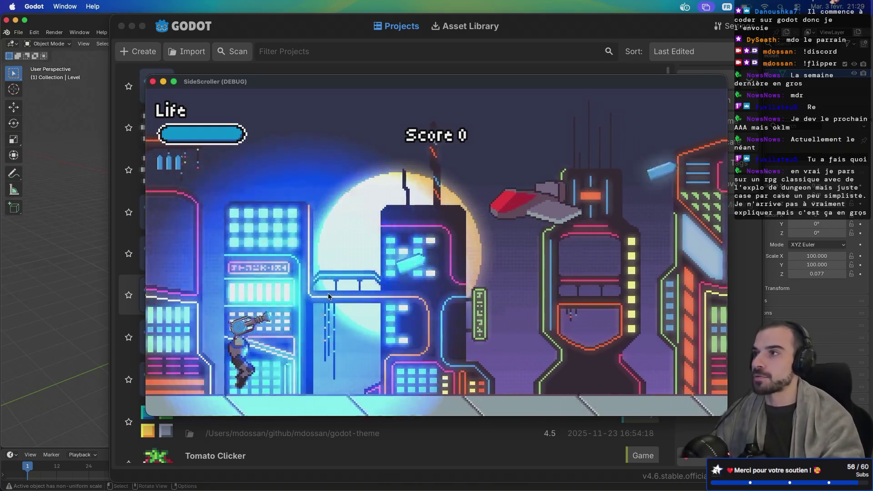
{"action": "key", "text": "r"}
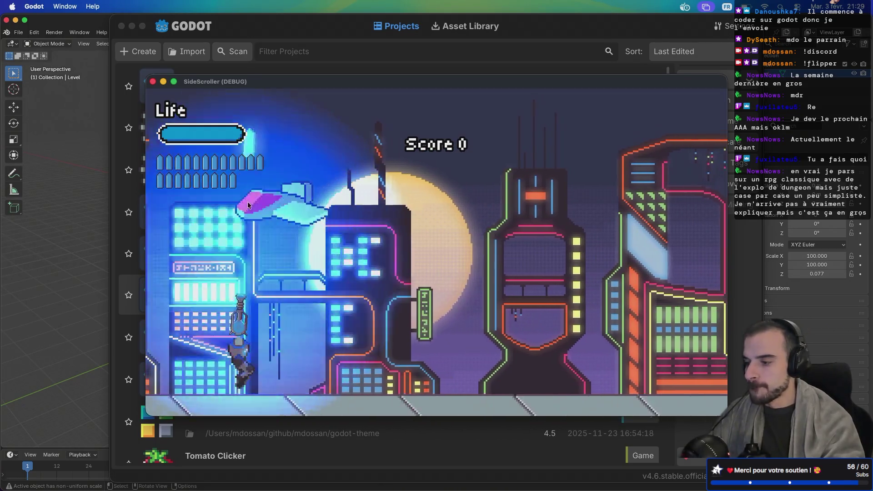
{"action": "left_click", "coordinate": [503, 262]}
{"action": "left_click", "coordinate": [503, 262]}
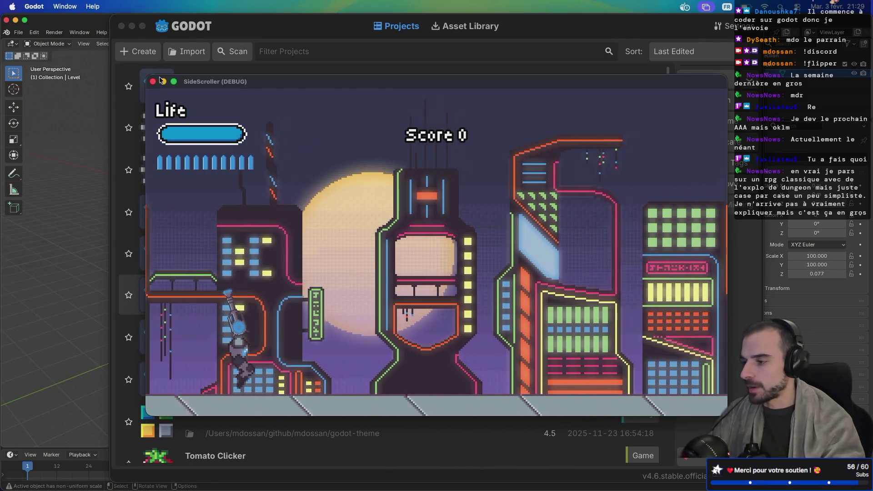
{"action": "key", "text": "super+q"}
{"action": "double_click", "coordinate": [344, 298]}
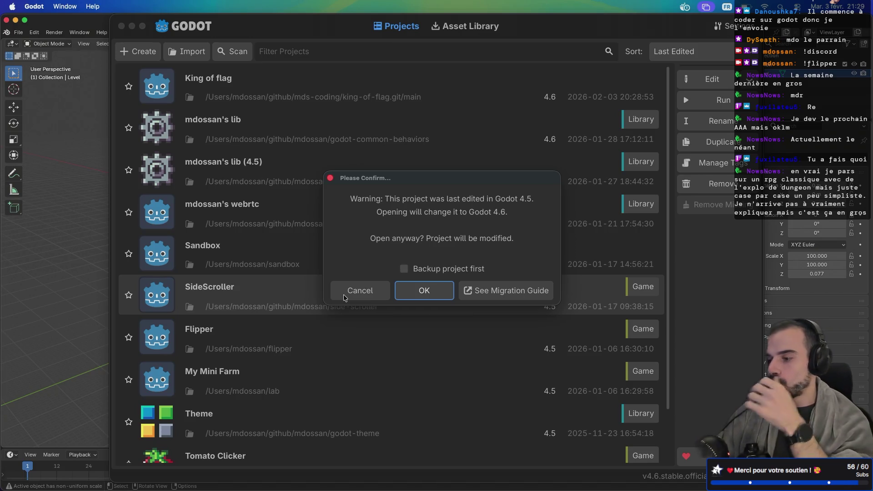
Accept the Godot 4.6 upgrade, dismiss the missing-dependencies error and close the SideScroller editor
{"action": "left_click", "coordinate": [426, 290]}
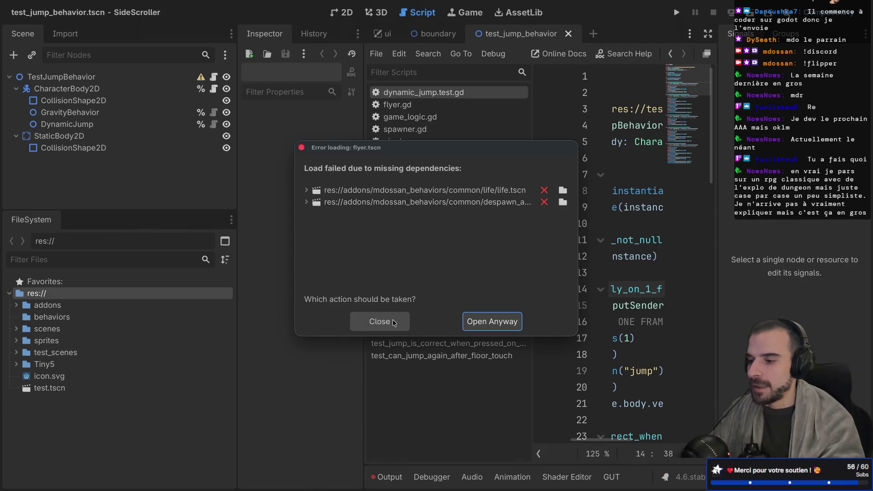
{"action": "left_click", "coordinate": [377, 323]}
{"action": "mouse_move", "coordinate": [89, 2]}
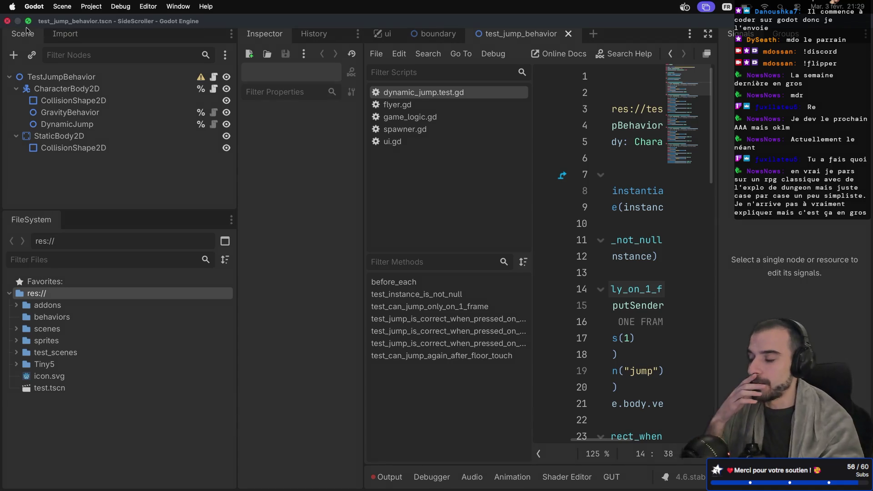
{"action": "key", "text": "ctrl+Left"}
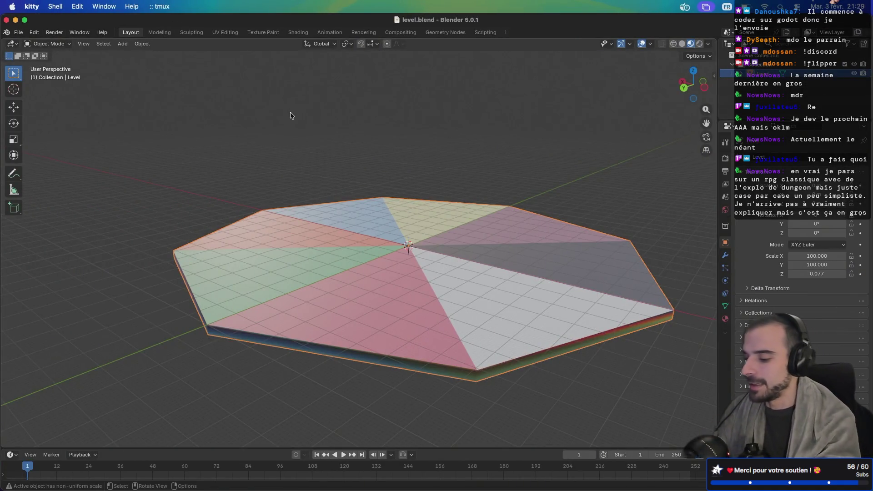
Relaunch Godot by searching 'godot' in Spotlight
{"action": "key", "text": "super+space"}
{"action": "type", "text": "godot"}
{"action": "key", "text": "Return"}
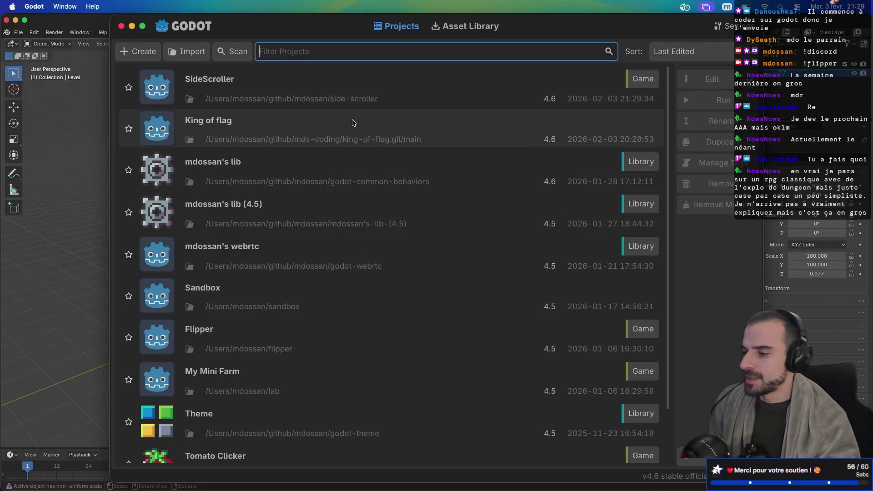
Open King of flag, select the level node, and inspect the level model in Blender
{"action": "double_click", "coordinate": [354, 123]}
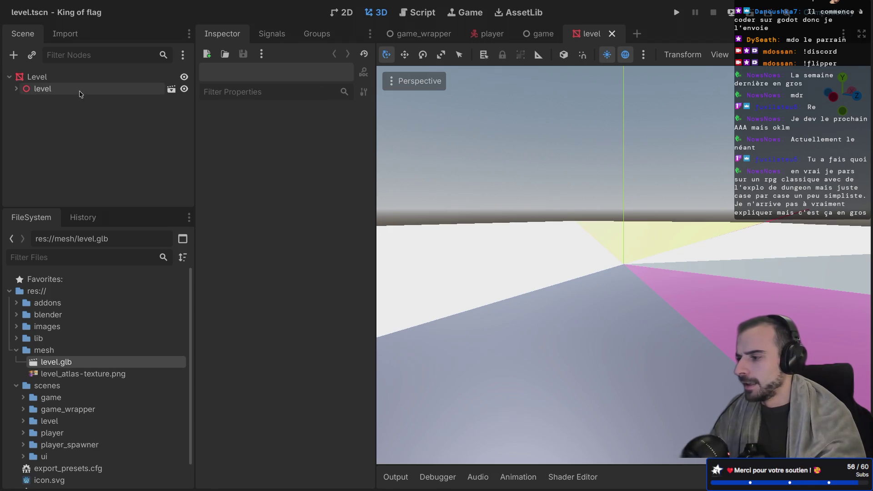
{"action": "left_click", "coordinate": [64, 95]}
{"action": "key", "text": "ctrl+Left"}
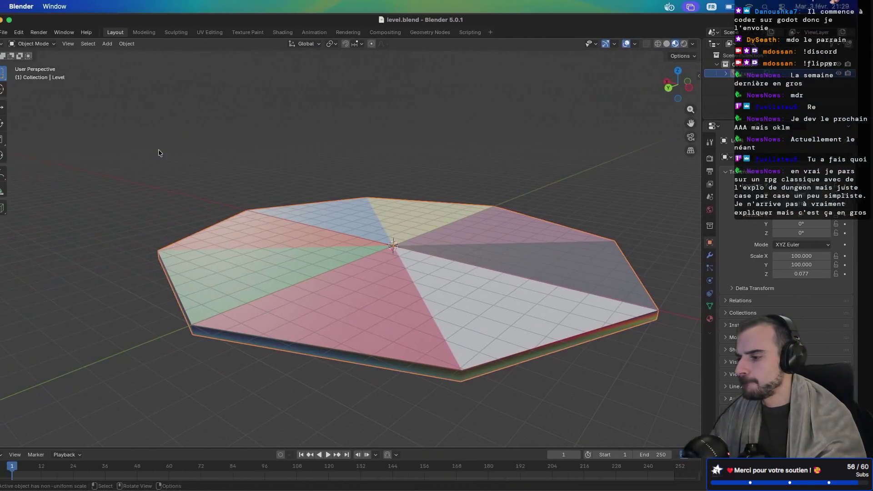
{"action": "scroll", "coordinate": [326, 212], "scroll_direction": "right", "scroll_amount": 10}
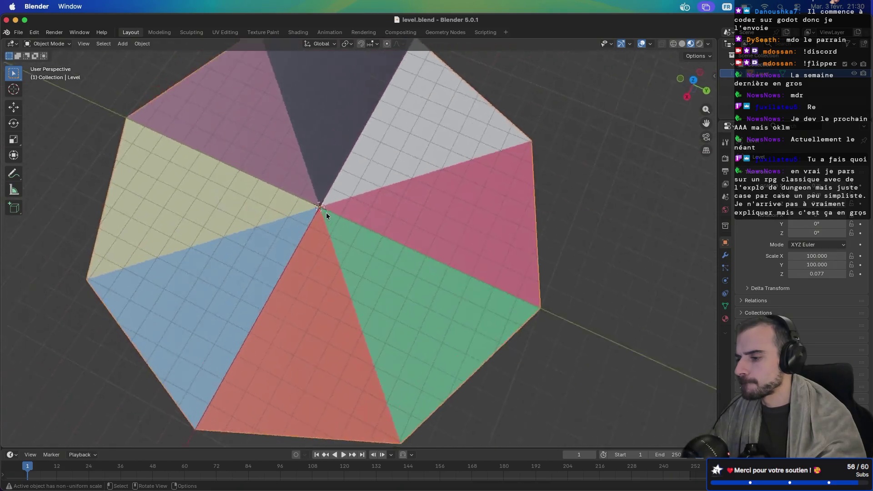
{"action": "scroll", "coordinate": [326, 212], "scroll_direction": "right", "scroll_amount": 3}
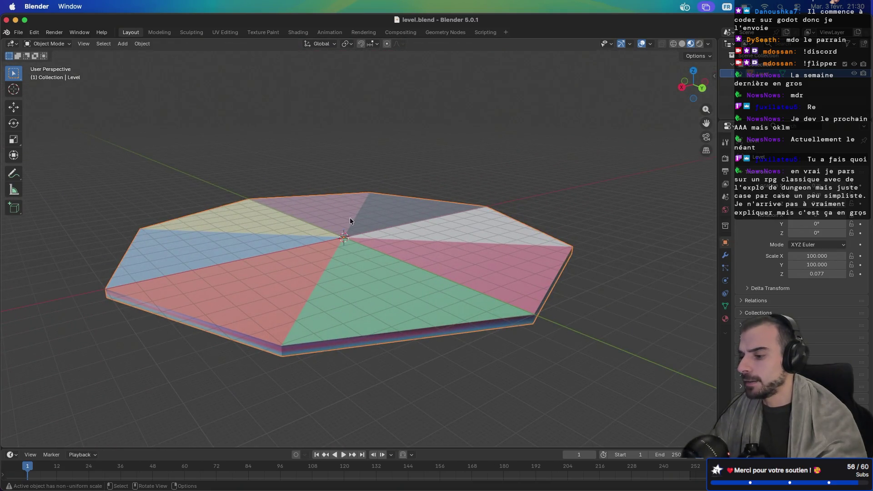
{"action": "scroll", "coordinate": [350, 221], "scroll_direction": "down", "scroll_amount": 10}
{"action": "key", "text": "ctrl+Right"}
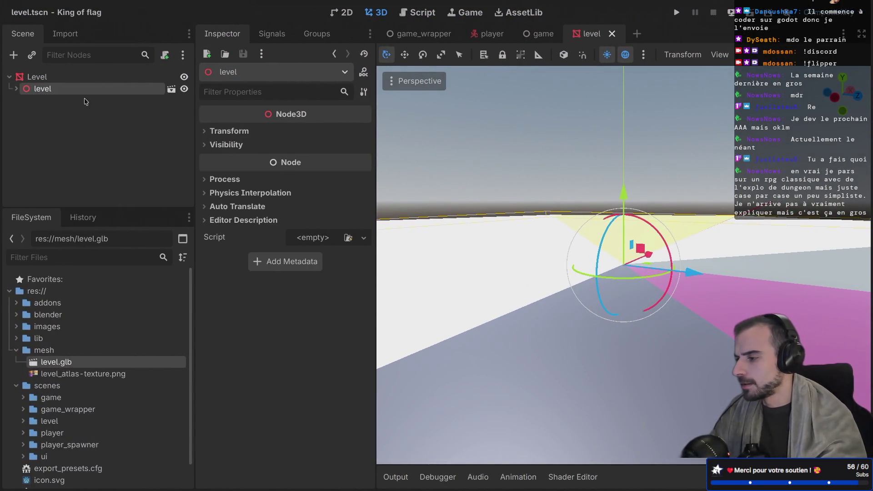
Delete the imported level child node, then open and dismiss Level's Mesh dropdown
{"action": "right_click", "coordinate": [73, 89]}
{"action": "left_click", "coordinate": [141, 406]}
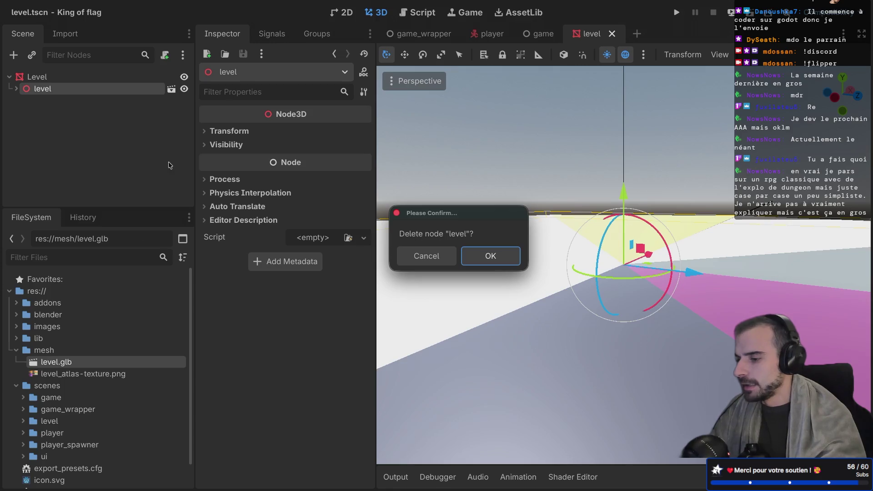
{"action": "left_click", "coordinate": [483, 257]}
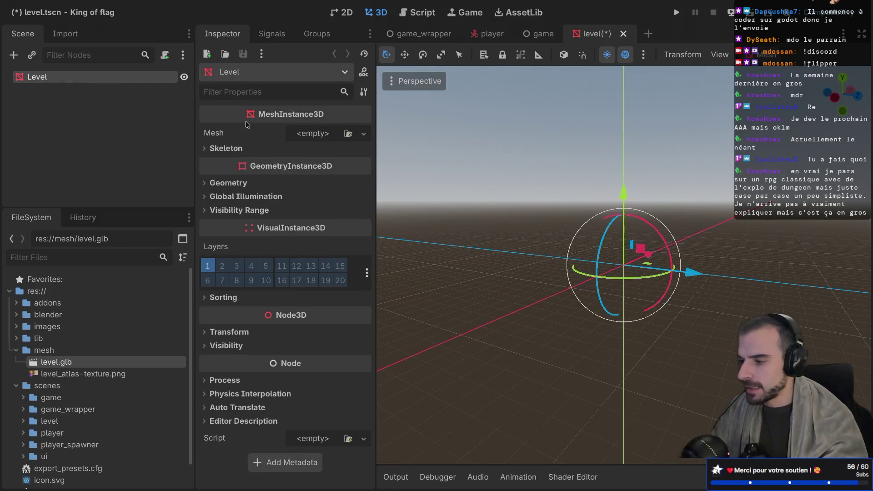
{"action": "left_click", "coordinate": [325, 135]}
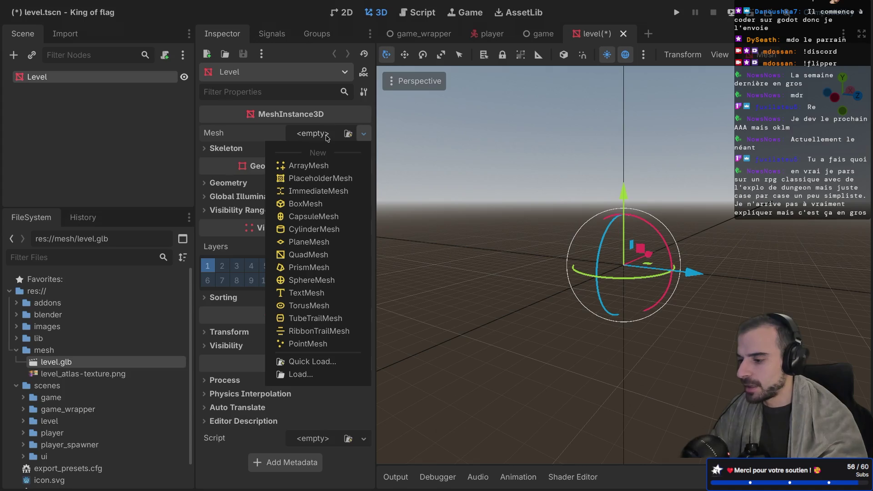
{"action": "left_click", "coordinate": [64, 367]}
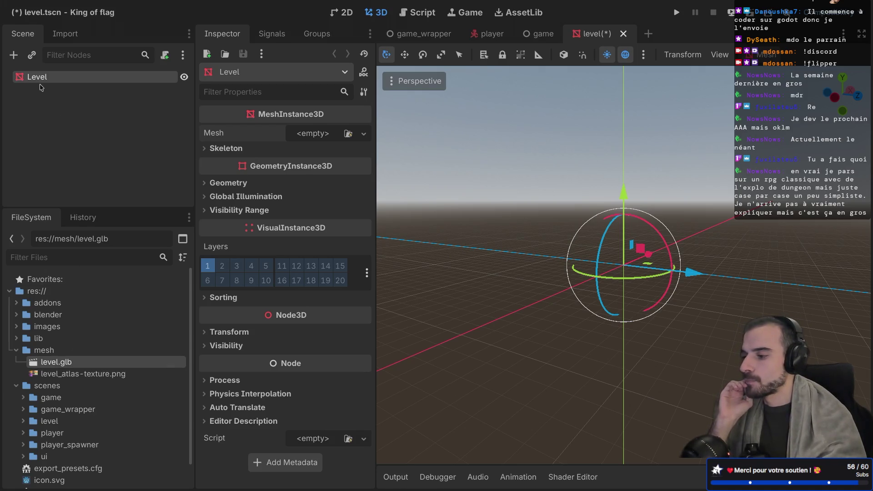
{"action": "double_click", "coordinate": [49, 363]}
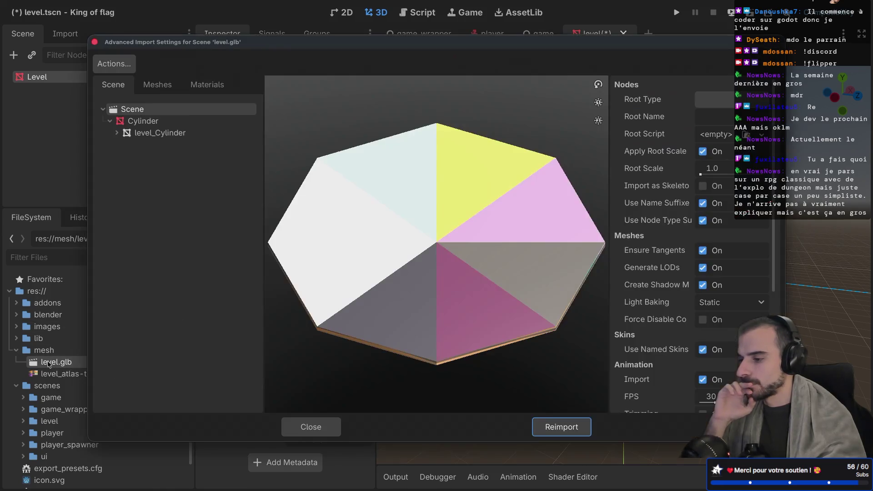
{"action": "mouse_move", "coordinate": [367, 272]}
{"action": "left_mouse_down"}
{"action": "mouse_move", "coordinate": [427, 225]}
{"action": "mouse_move", "coordinate": [392, 269]}
{"action": "mouse_move", "coordinate": [491, 268]}
{"action": "mouse_move", "coordinate": [406, 248]}
{"action": "left_mouse_up"}
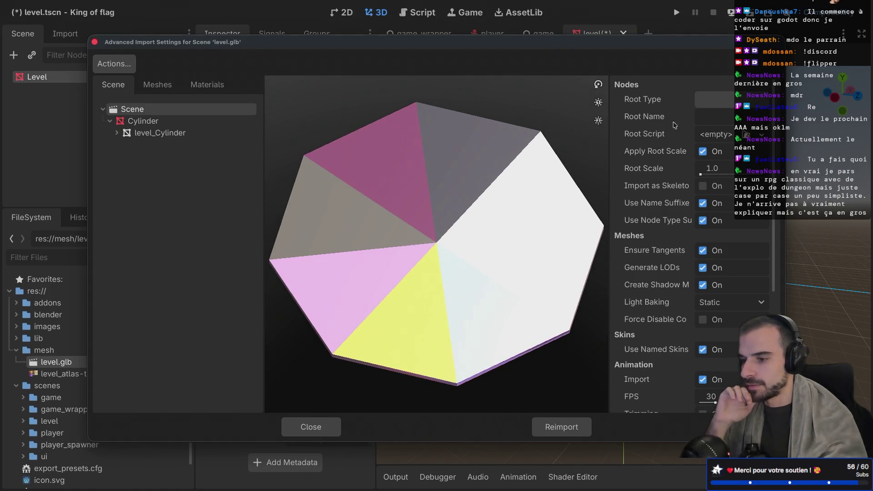
{"action": "scroll", "coordinate": [667, 164], "scroll_direction": "down", "scroll_amount": 8}
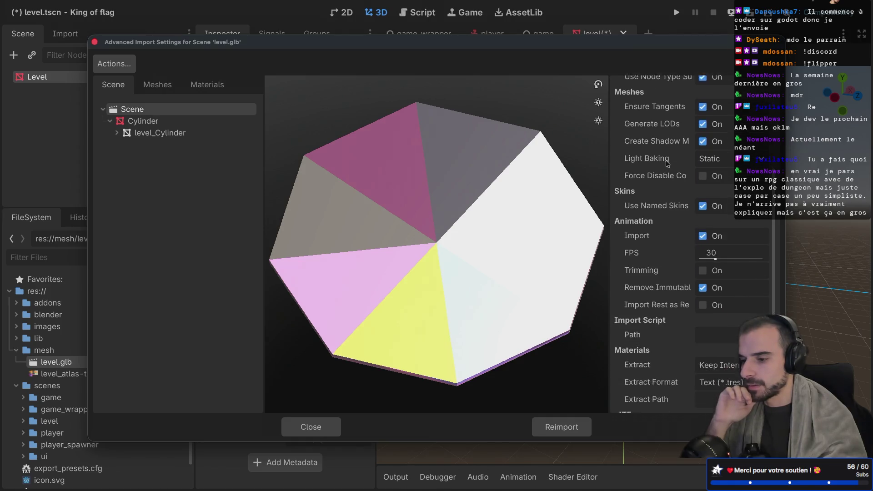
{"action": "scroll", "coordinate": [667, 163], "scroll_direction": "down", "scroll_amount": 2}
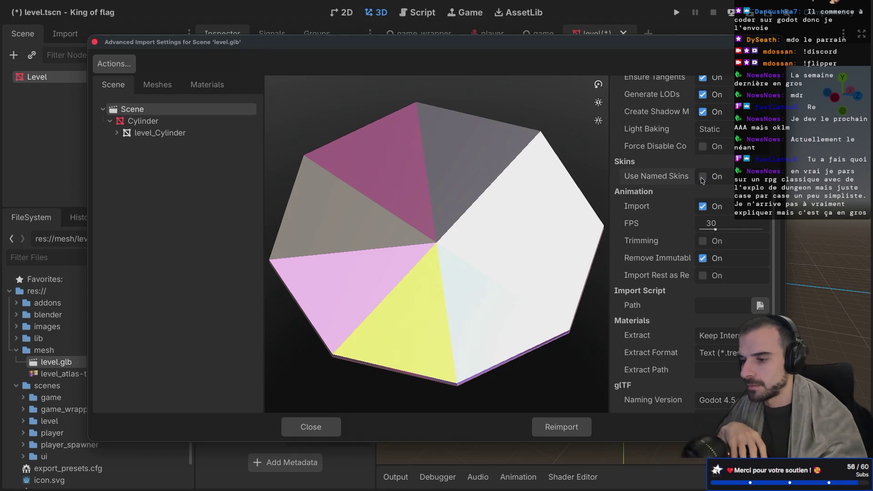
{"action": "scroll", "coordinate": [685, 216], "scroll_direction": "down", "scroll_amount": 1}
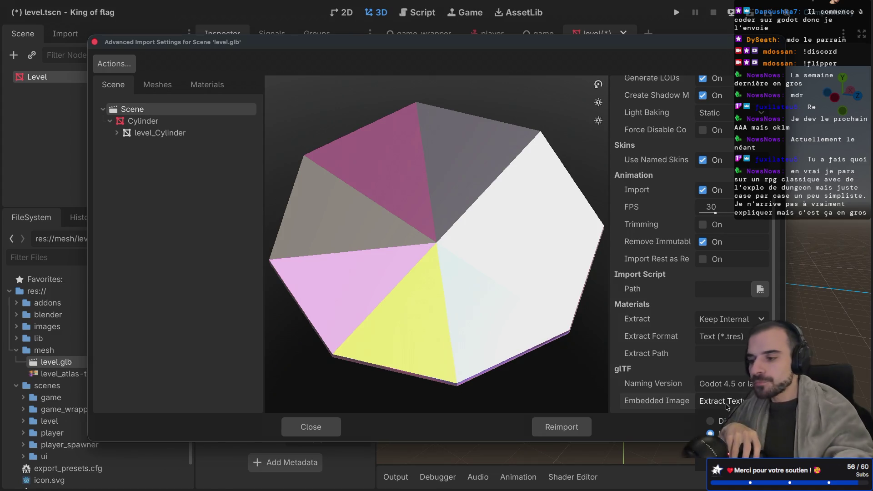
{"action": "mouse_move", "coordinate": [408, 298]}
{"action": "left_mouse_down"}
{"action": "mouse_move", "coordinate": [428, 201]}
{"action": "mouse_move", "coordinate": [486, 248]}
{"action": "mouse_move", "coordinate": [448, 282]}
{"action": "mouse_move", "coordinate": [405, 287]}
{"action": "left_mouse_up"}
Check the model in Blender, then return to level.glb's import settings
{"action": "key", "text": "super+Tab"}
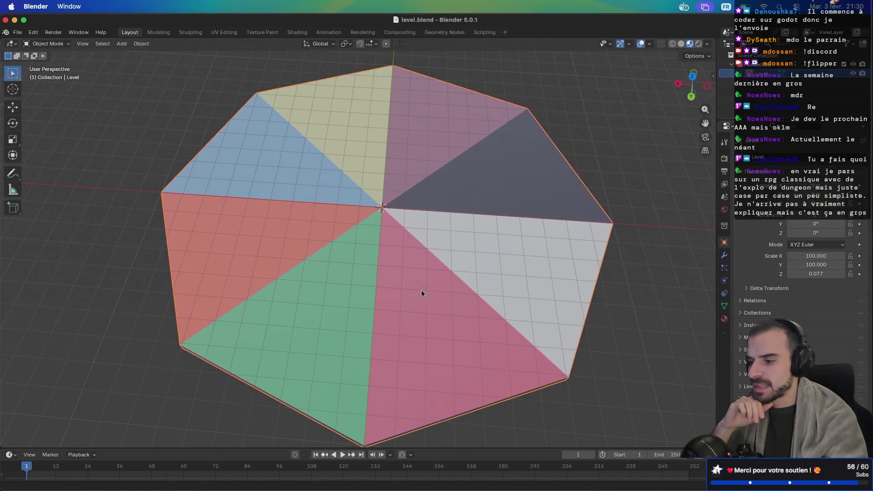
{"action": "scroll", "coordinate": [465, 294], "scroll_direction": "down", "scroll_amount": 5}
{"action": "scroll", "coordinate": [465, 298], "scroll_direction": "down", "scroll_amount": 3}
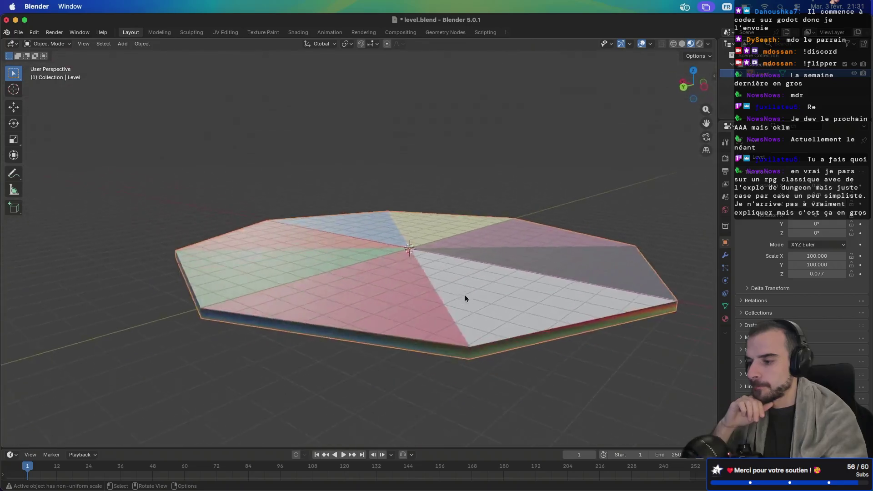
{"action": "key", "text": "super+Tab"}
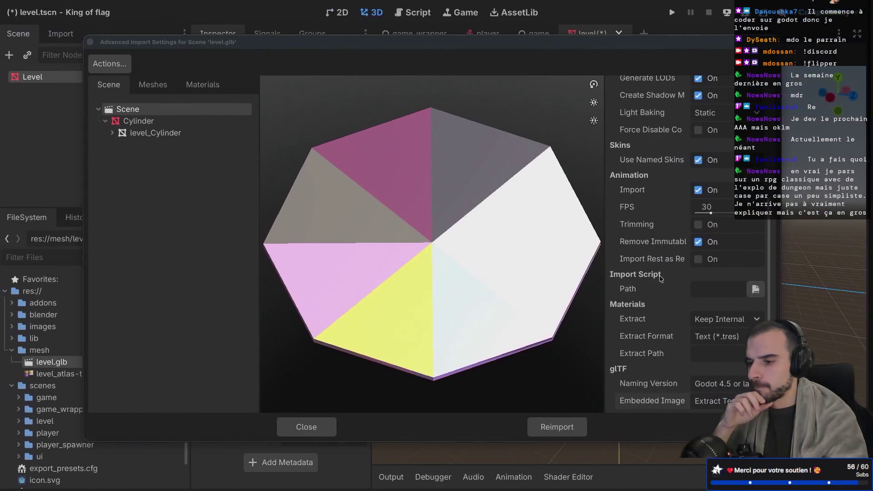
{"action": "scroll", "coordinate": [666, 230], "scroll_direction": "up", "scroll_amount": 5}
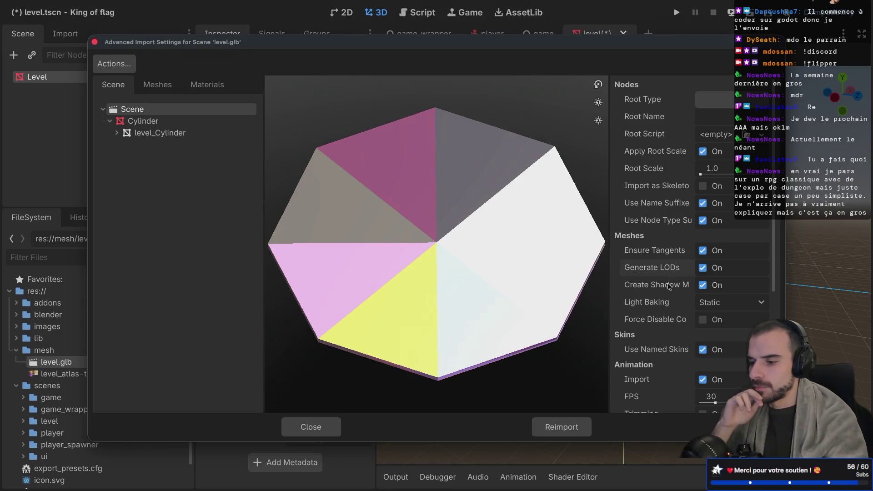
Toggle Light Baking to Disabled and back to Static, keeping root scale applied
{"action": "left_click", "coordinate": [715, 306]}
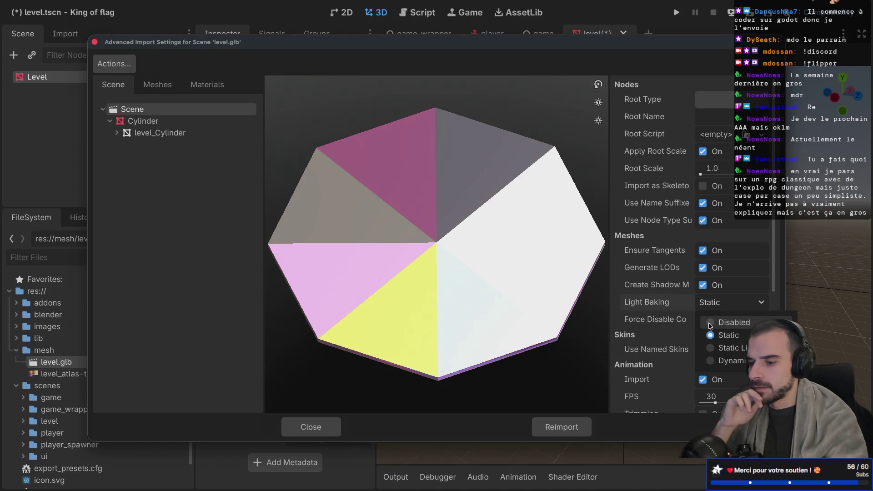
{"action": "left_click", "coordinate": [713, 323]}
{"action": "left_click", "coordinate": [716, 304]}
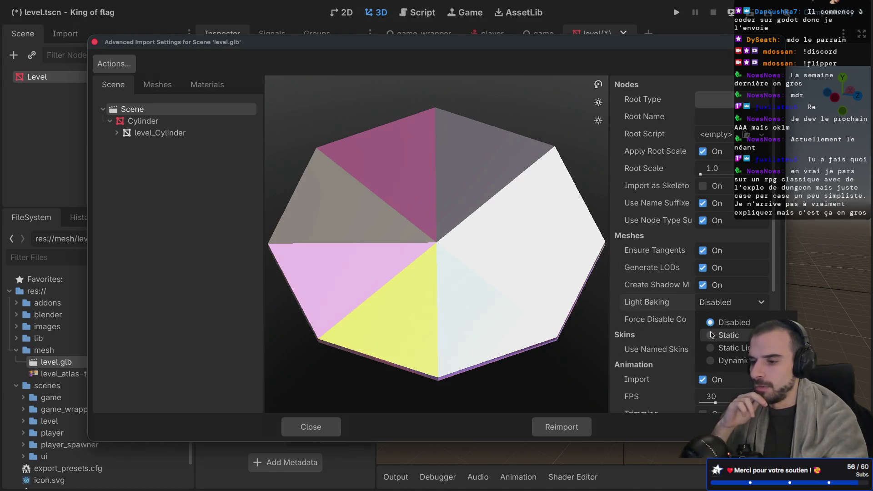
{"action": "left_click", "coordinate": [713, 334]}
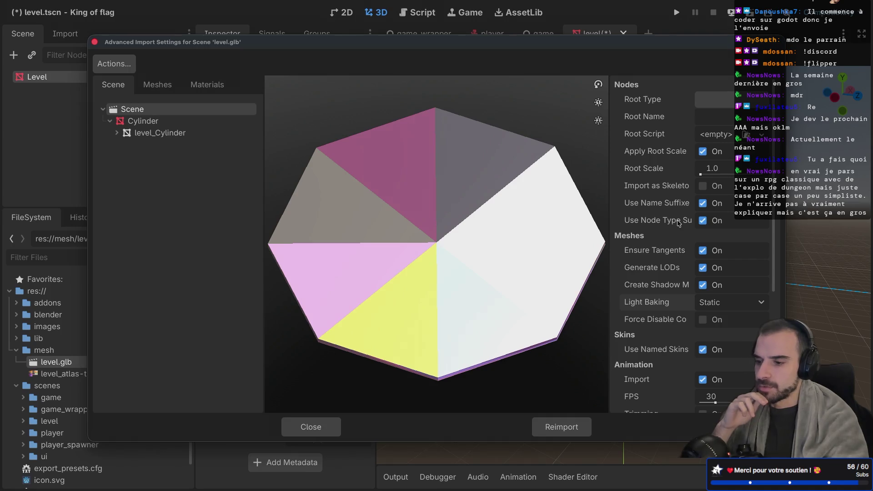
{"action": "left_click", "coordinate": [704, 152]}
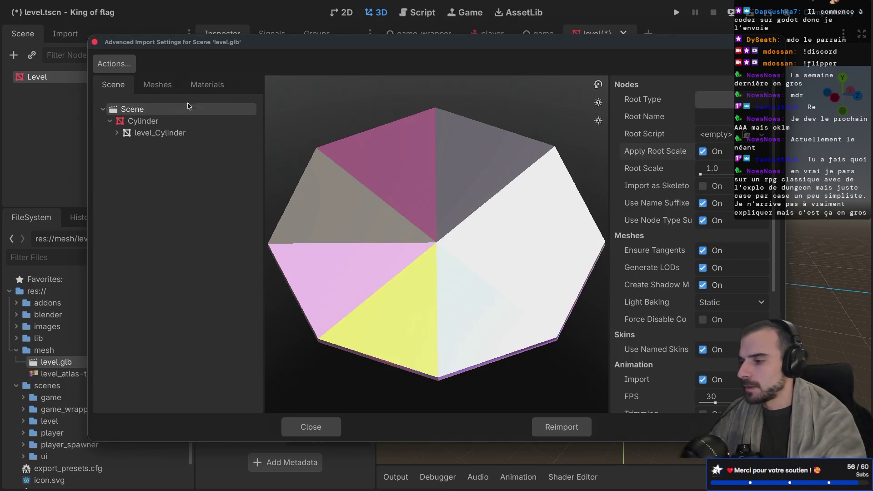
Review the Cylinder node, Meshes and Materials, toggling Material.001's Use External on and off
{"action": "left_click", "coordinate": [160, 121]}
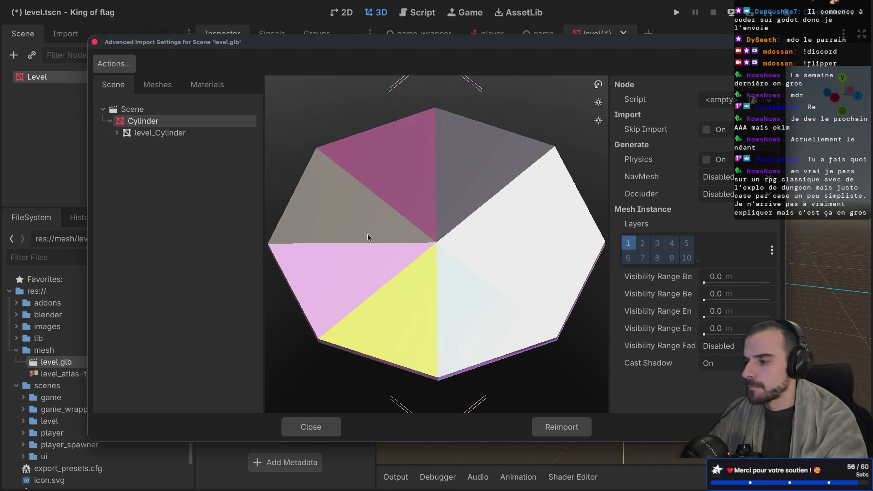
{"action": "left_click", "coordinate": [164, 83]}
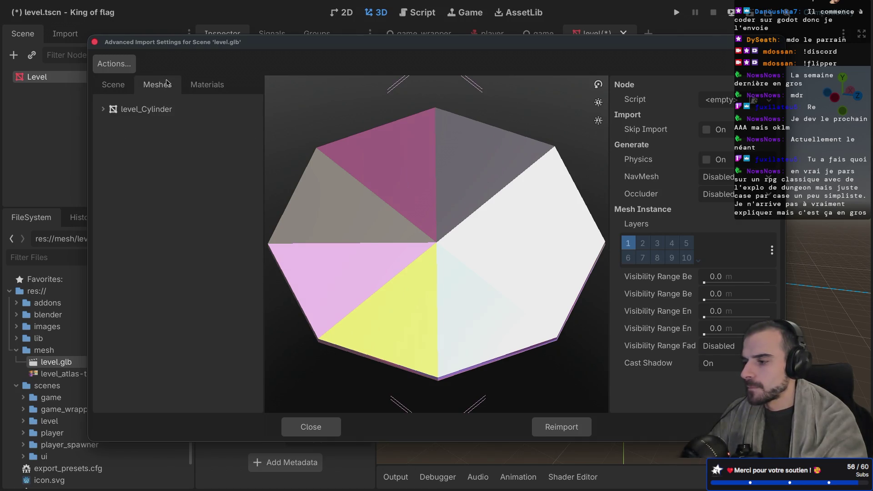
{"action": "left_click", "coordinate": [207, 84]}
{"action": "left_click", "coordinate": [211, 109]}
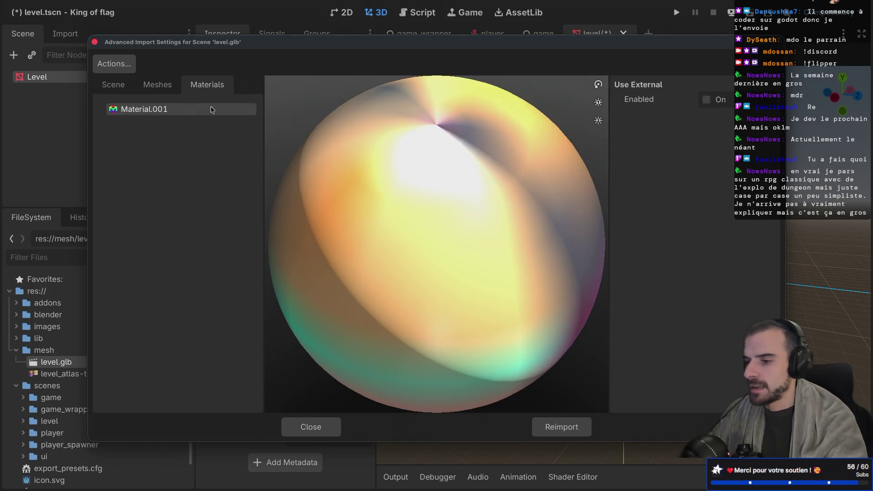
{"action": "left_click", "coordinate": [706, 100]}
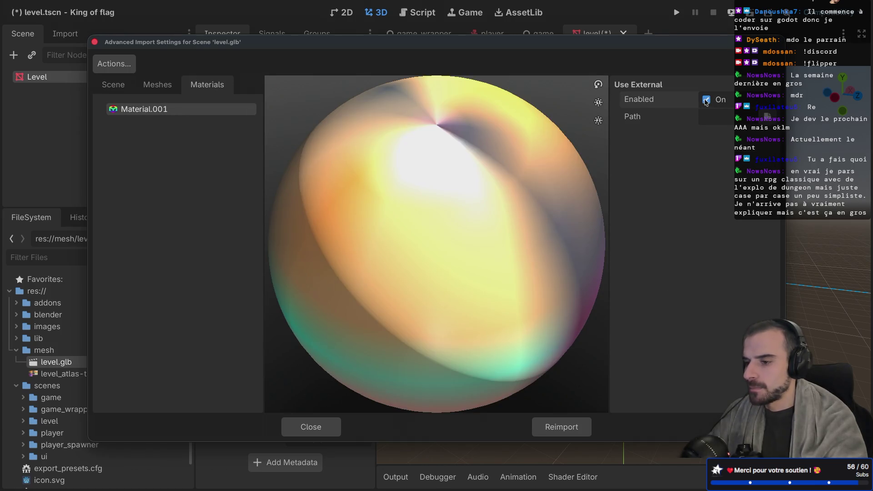
{"action": "left_click", "coordinate": [706, 100]}
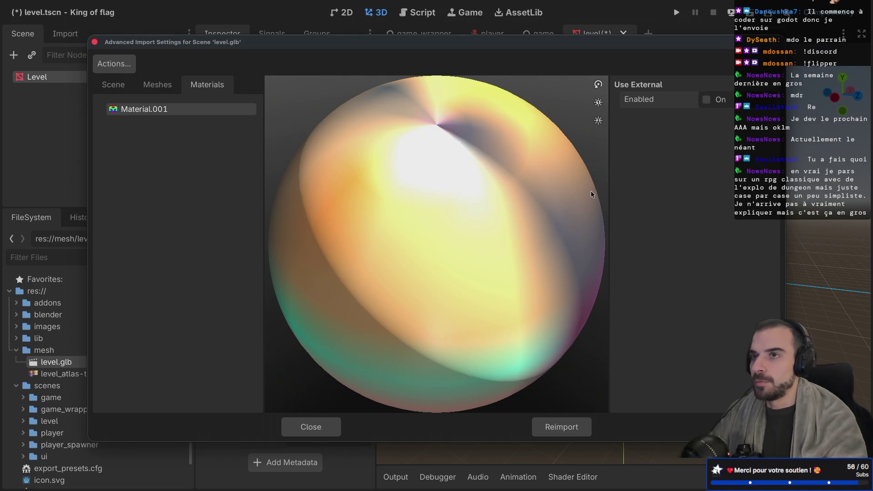
{"action": "key", "text": "super+Tab"}
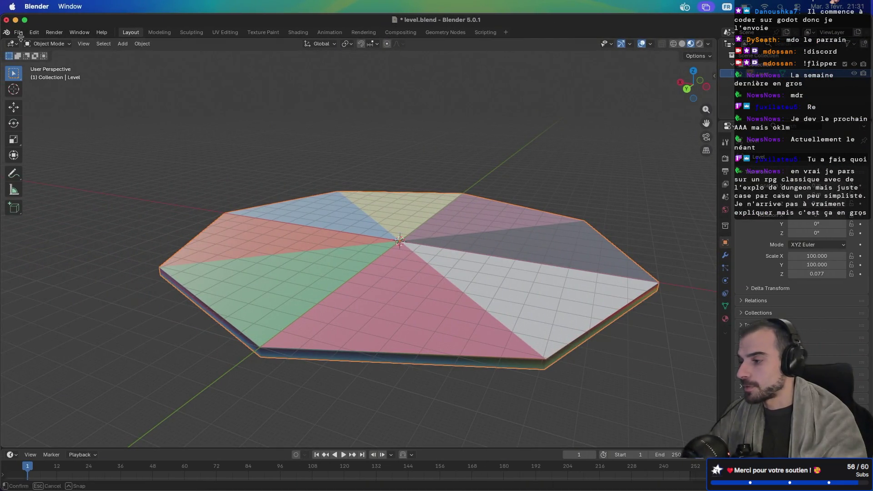
Export level.glb as glTF 2.0 with Data > Material image quality set to 100
{"action": "left_click", "coordinate": [18, 32]}
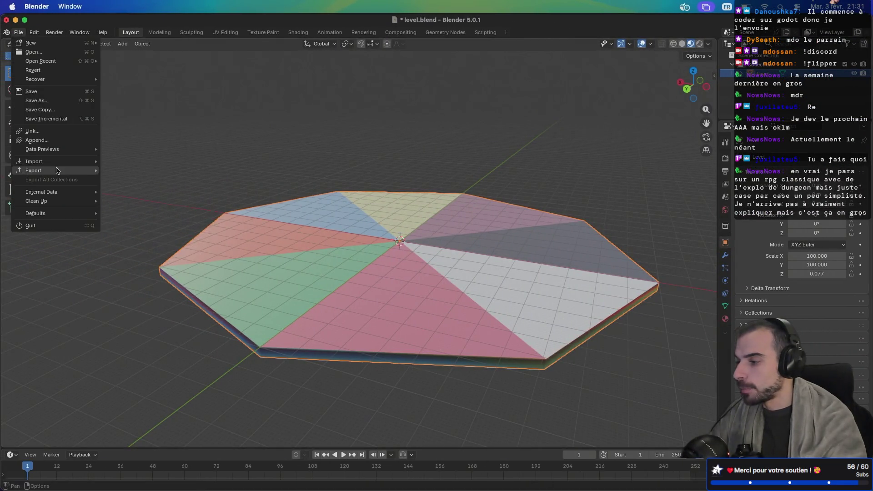
{"action": "mouse_move", "coordinate": [58, 171]}
{"action": "left_click", "coordinate": [180, 253]}
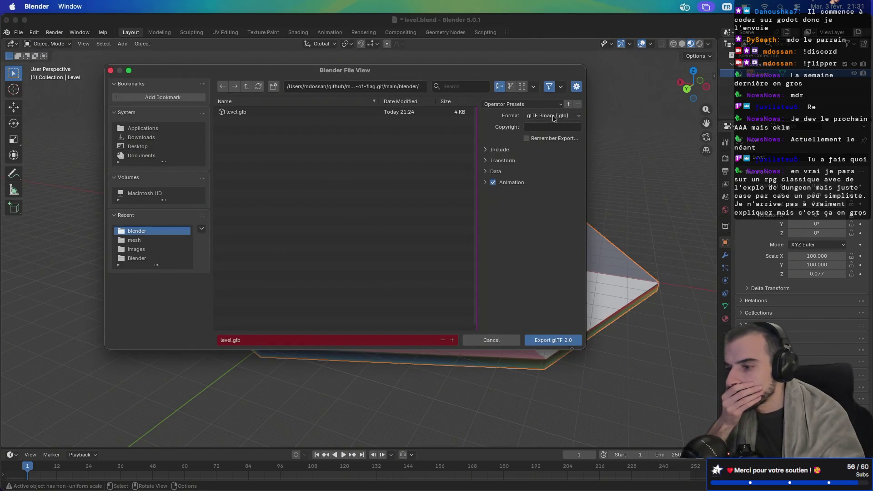
{"action": "left_click", "coordinate": [483, 172]}
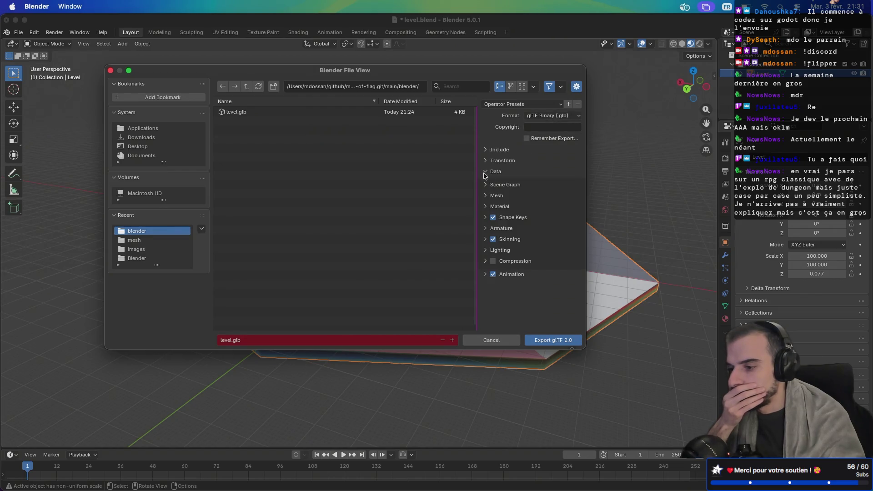
{"action": "left_click", "coordinate": [485, 207]}
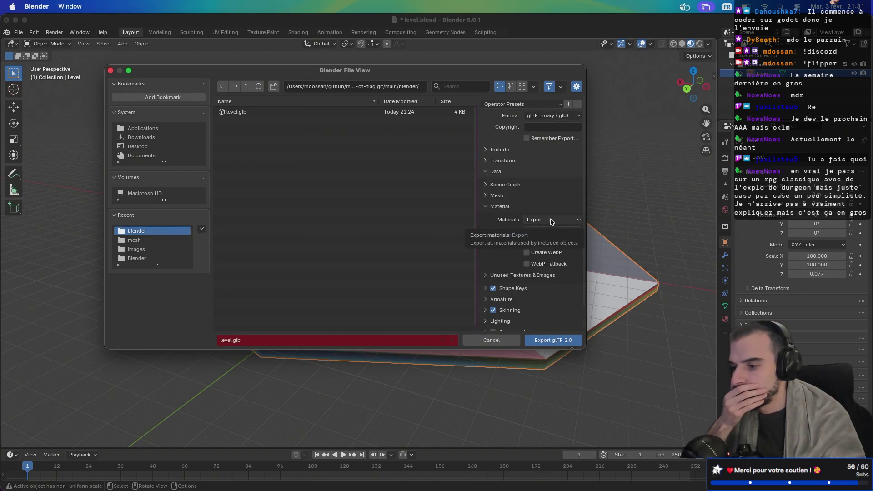
{"action": "left_click", "coordinate": [563, 237]}
{"action": "type", "text": "100"}
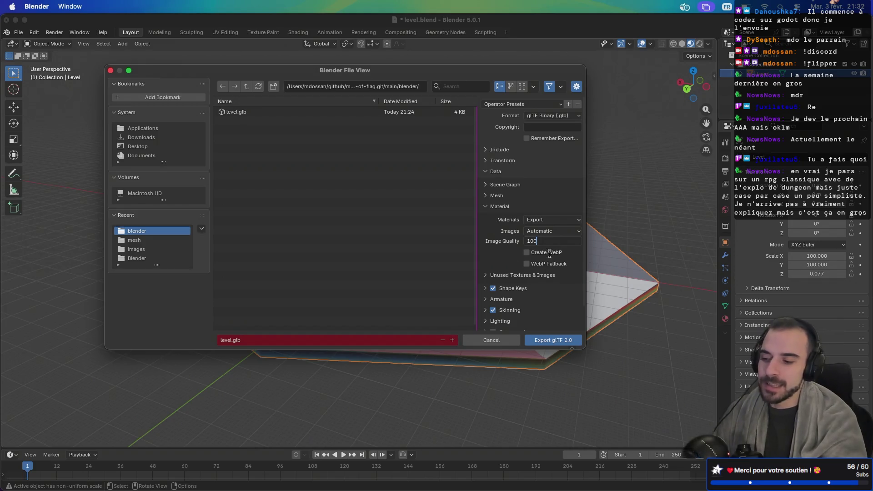
{"action": "left_click", "coordinate": [550, 341]}
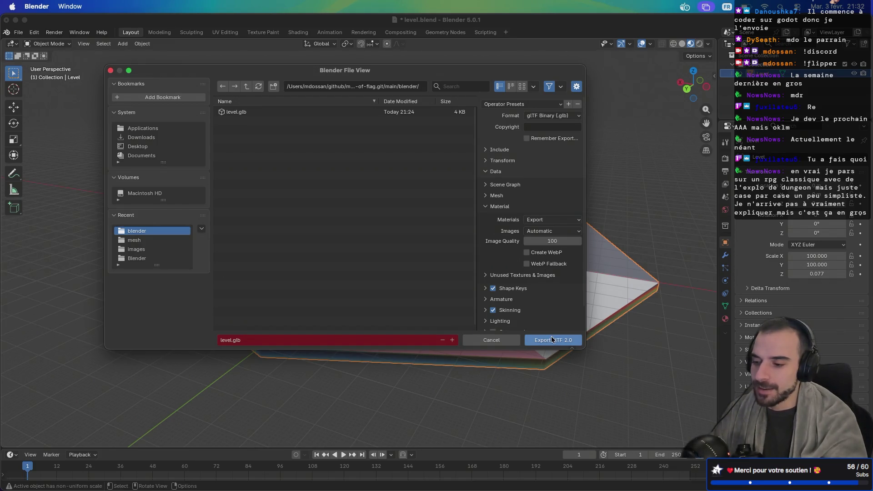
{"action": "left_click", "coordinate": [551, 340]}
{"action": "key", "text": "super+Tab"}
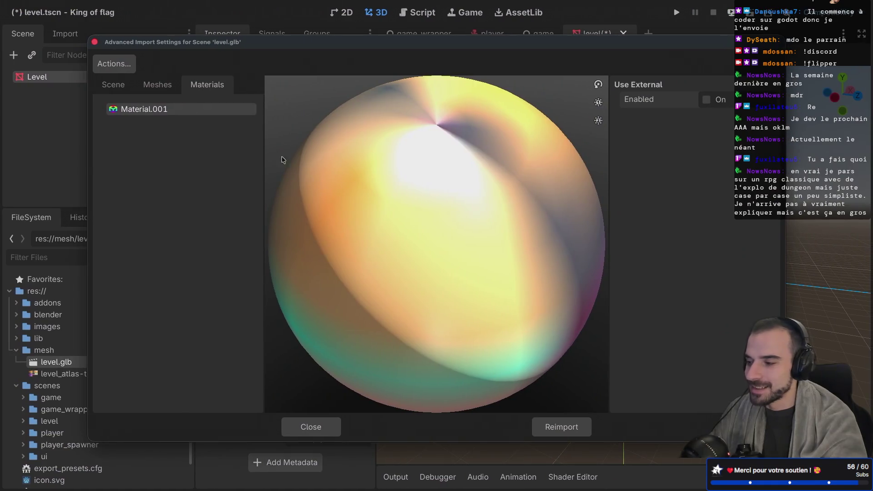
Browse Meshes and Scene, close level.glb's import settings, then reopen and close them
{"action": "left_click", "coordinate": [159, 88]}
{"action": "left_click", "coordinate": [116, 90]}
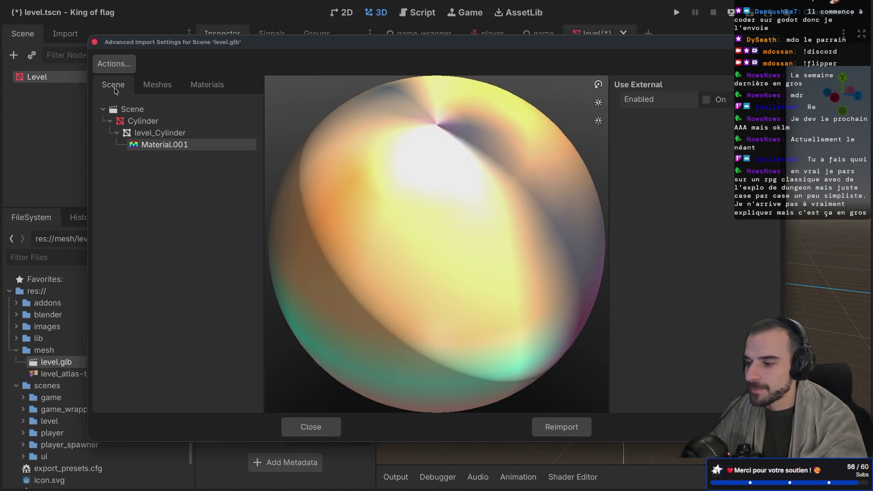
{"action": "left_click", "coordinate": [309, 430]}
{"action": "double_click", "coordinate": [64, 364]}
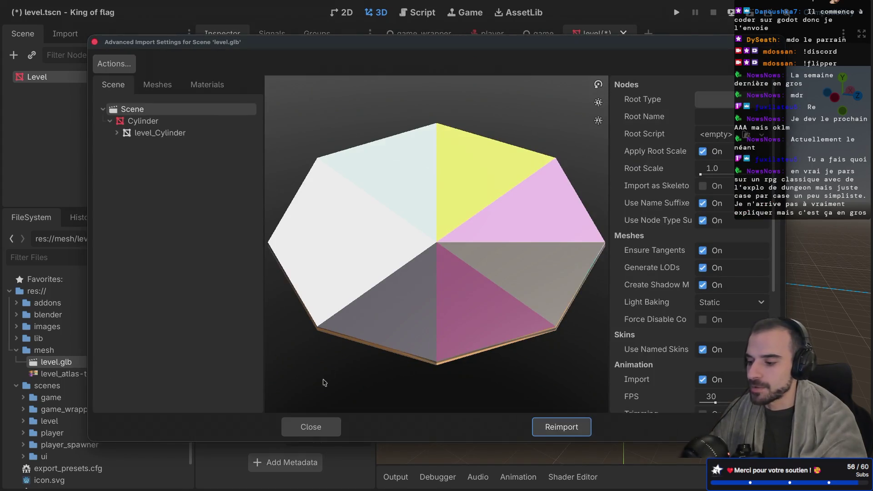
{"action": "left_click", "coordinate": [312, 427]}
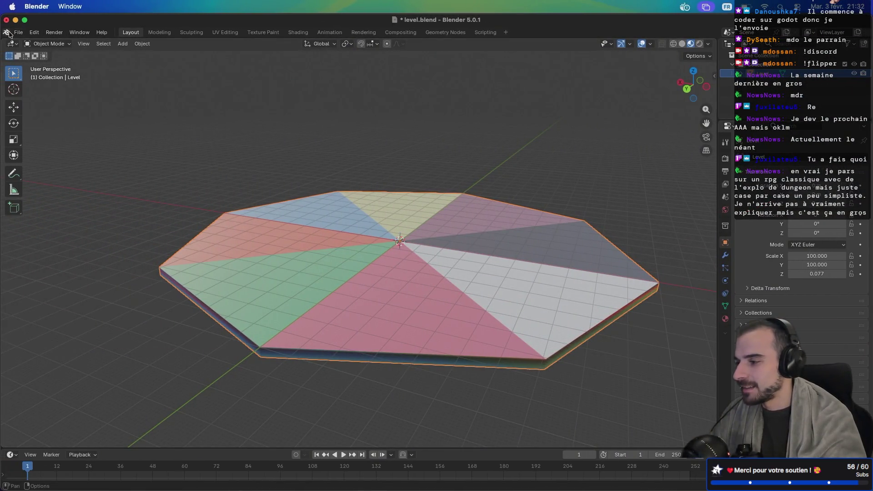
Export the scene as glTF, overwriting level.glb in the mesh folder
{"action": "left_click", "coordinate": [18, 32]}
{"action": "mouse_move", "coordinate": [64, 172]}
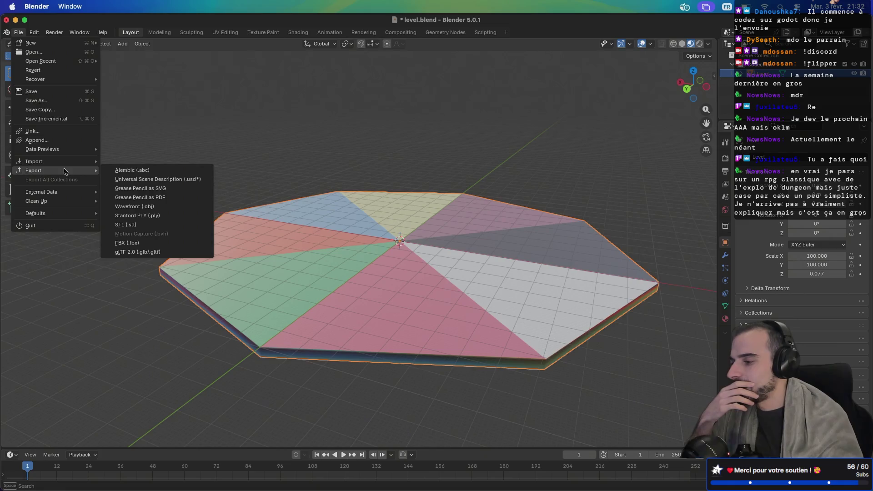
{"action": "left_click", "coordinate": [138, 252]}
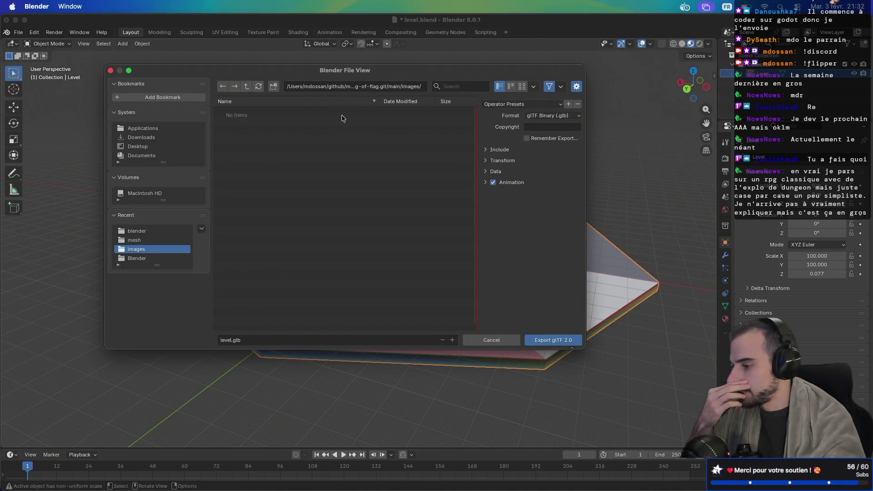
{"action": "left_click", "coordinate": [148, 241]}
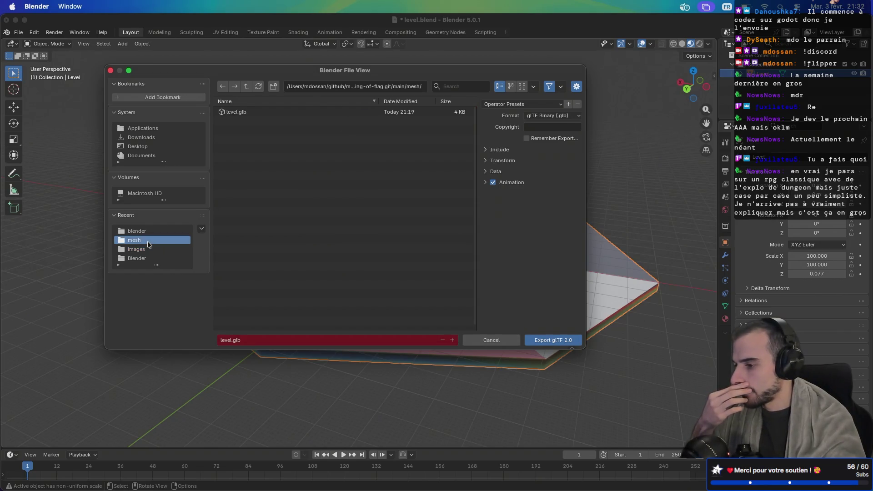
{"action": "double_click", "coordinate": [291, 112]}
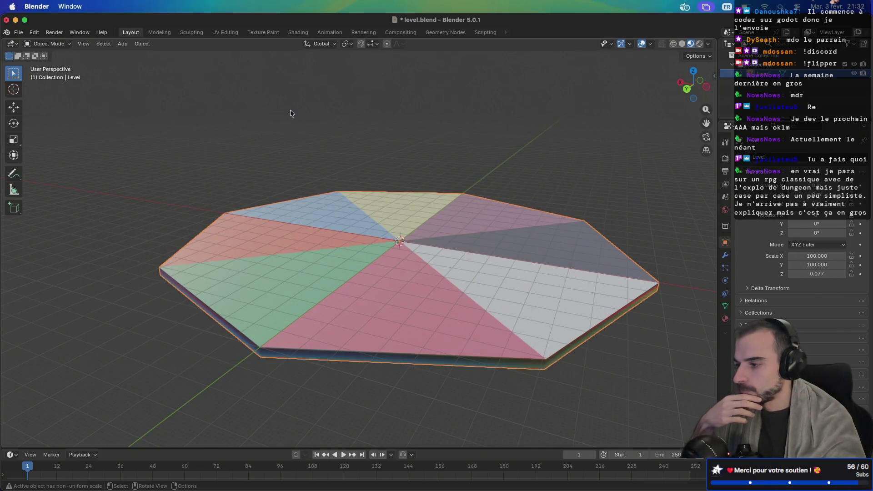
Reopen the glTF export dialog and expand the Data > Material options
{"action": "left_click", "coordinate": [18, 32]}
{"action": "mouse_move", "coordinate": [72, 172]}
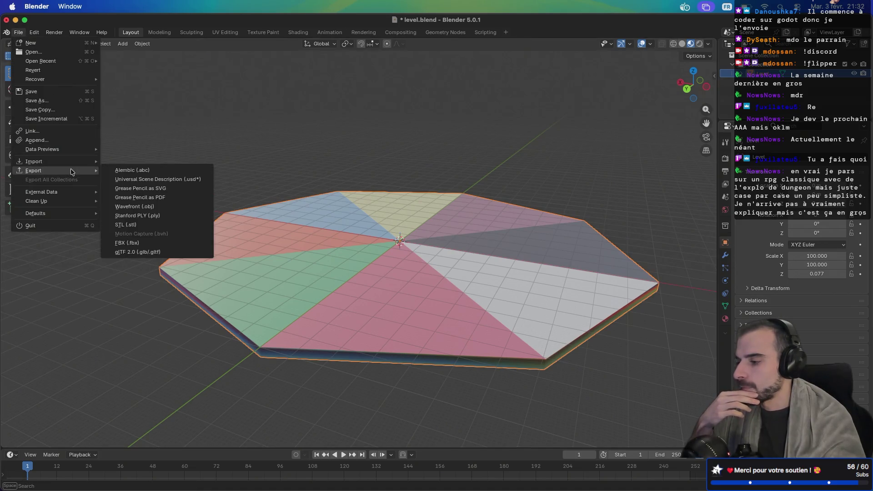
{"action": "left_click", "coordinate": [136, 252]}
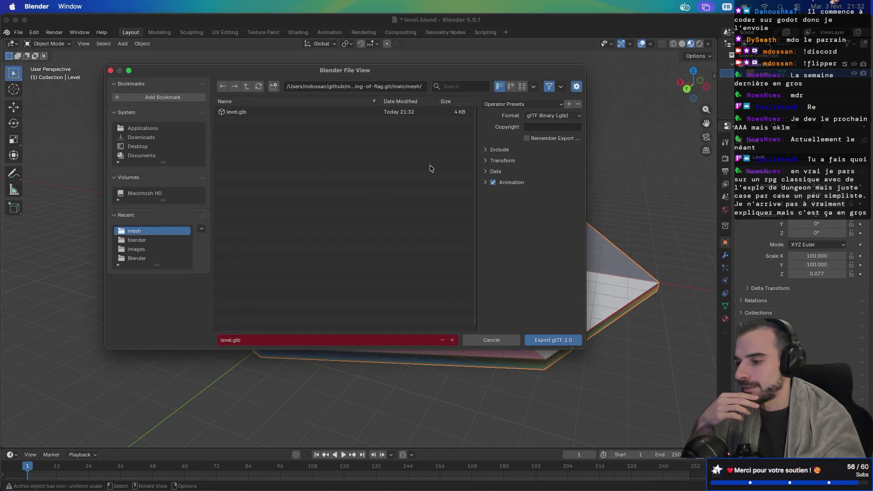
{"action": "left_click", "coordinate": [485, 171]}
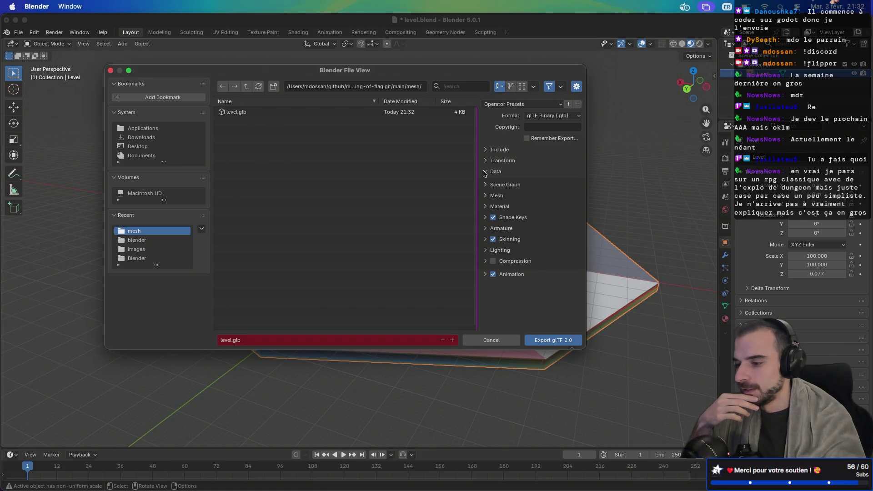
{"action": "left_click", "coordinate": [487, 208]}
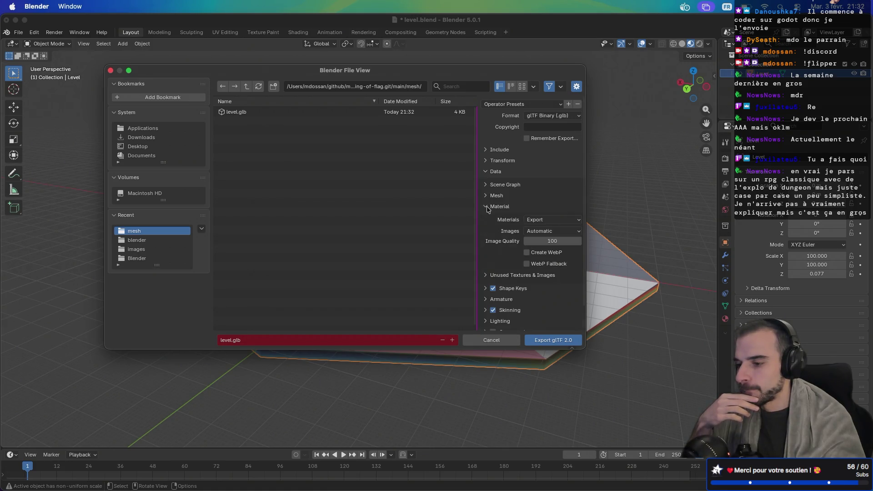
Keep Materials on Export and Images on Automatic, then export level.glb
{"action": "left_click", "coordinate": [540, 232]}
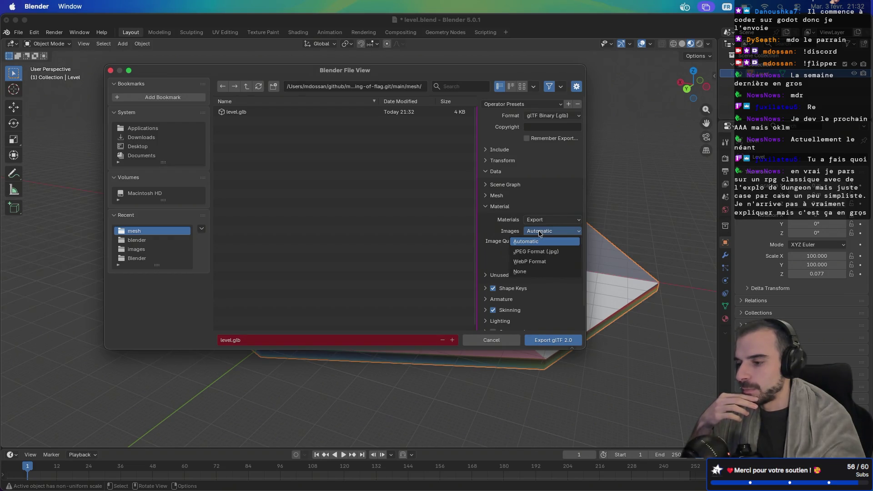
{"action": "left_click", "coordinate": [541, 220]}
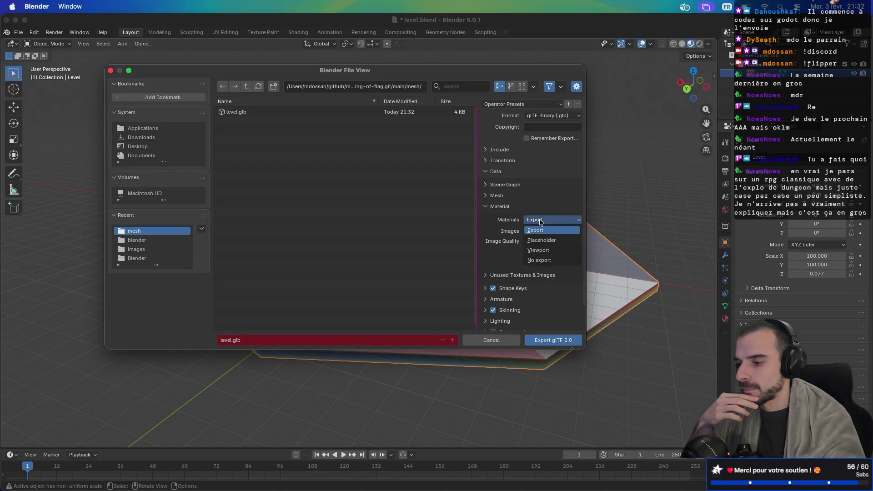
{"action": "left_click", "coordinate": [541, 230]}
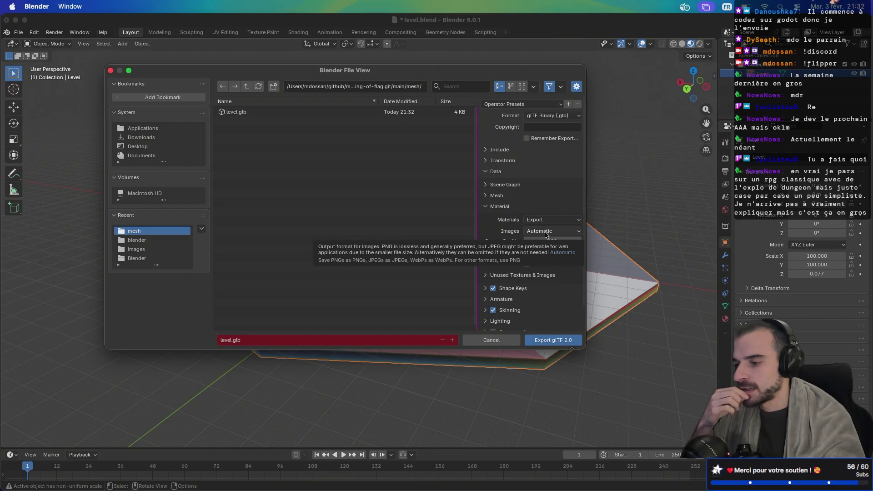
{"action": "left_click", "coordinate": [554, 232]}
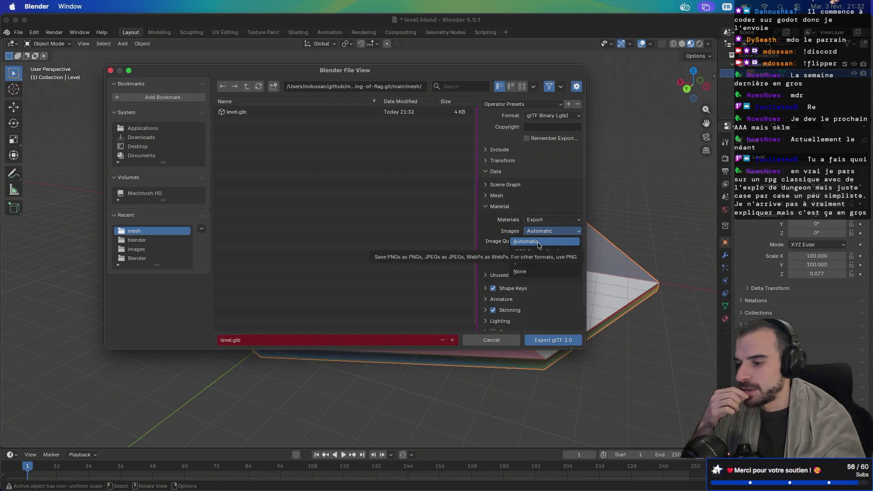
{"action": "left_click", "coordinate": [548, 220]}
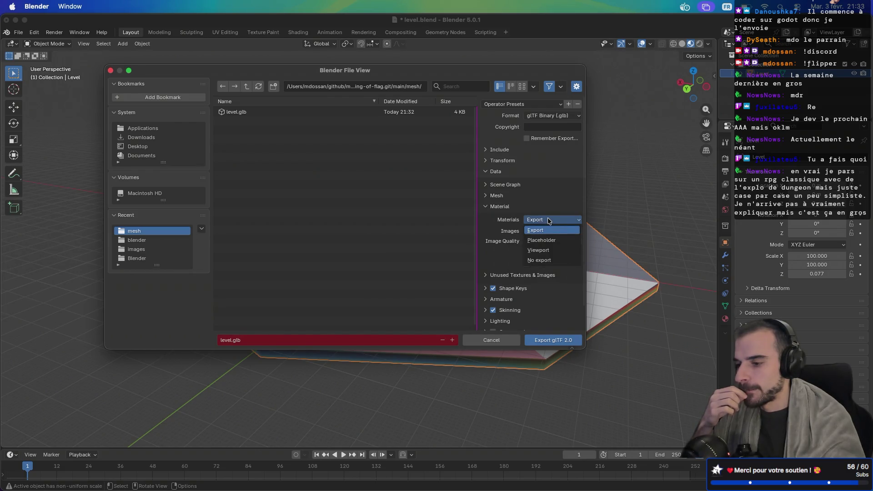
{"action": "left_click", "coordinate": [549, 220]}
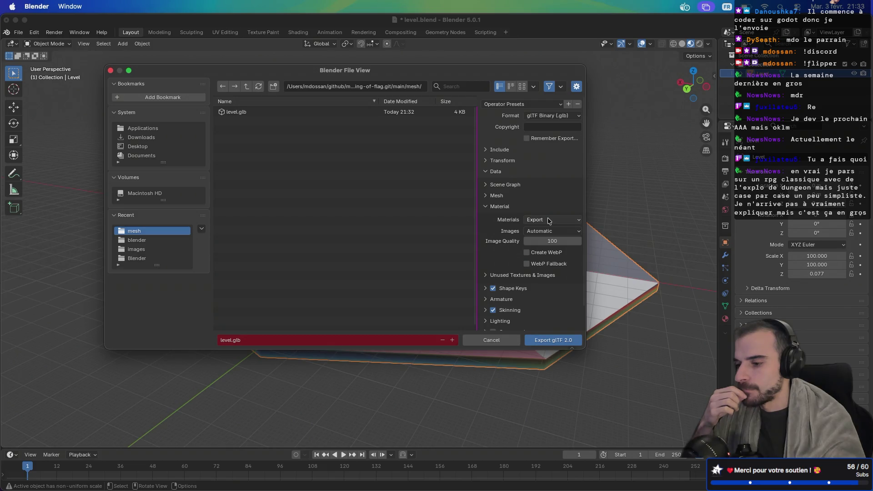
{"action": "left_click", "coordinate": [544, 340]}
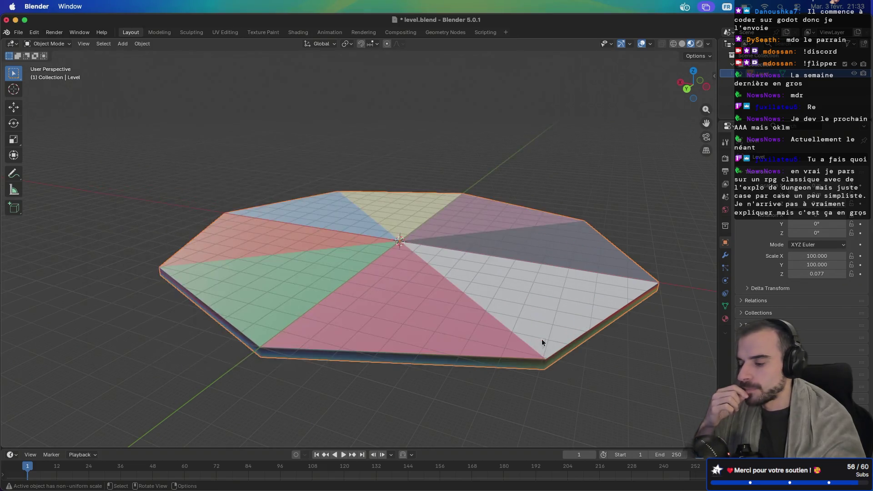
{"action": "key", "text": "ctrl+Right"}
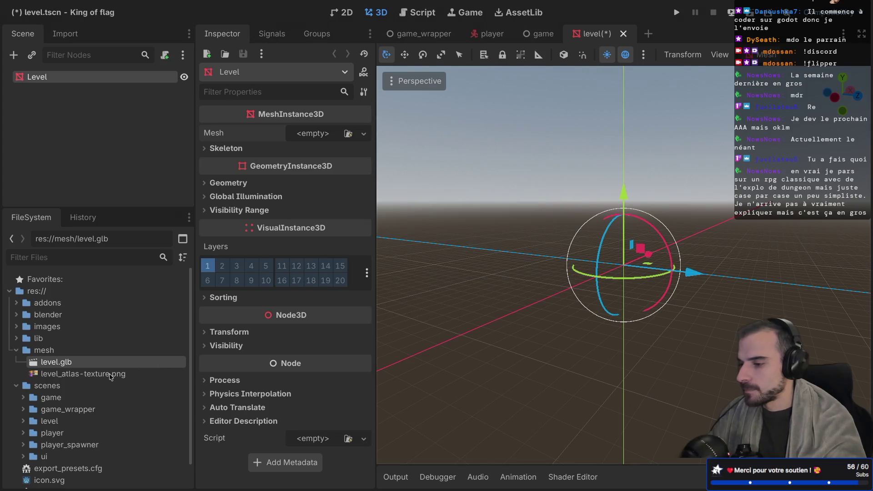
{"action": "double_click", "coordinate": [92, 362]}
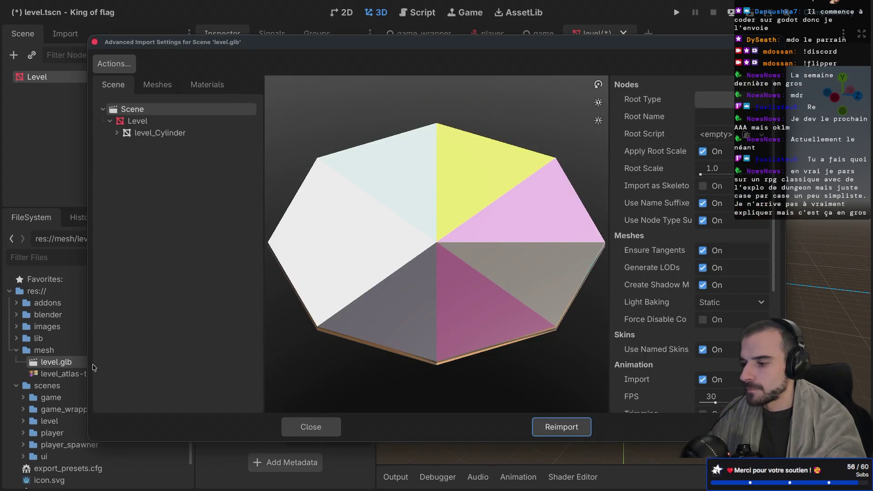
{"action": "mouse_move", "coordinate": [411, 279]}
{"action": "left_mouse_down"}
{"action": "mouse_move", "coordinate": [465, 235]}
{"action": "mouse_move", "coordinate": [419, 256]}
{"action": "mouse_move", "coordinate": [427, 272]}
{"action": "left_mouse_up"}
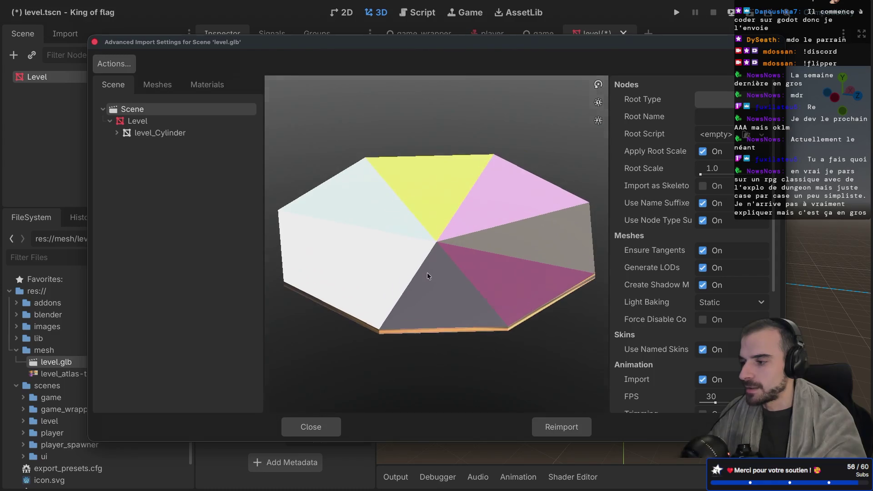
{"action": "left_click", "coordinate": [137, 121]}
{"action": "left_click", "coordinate": [146, 132]}
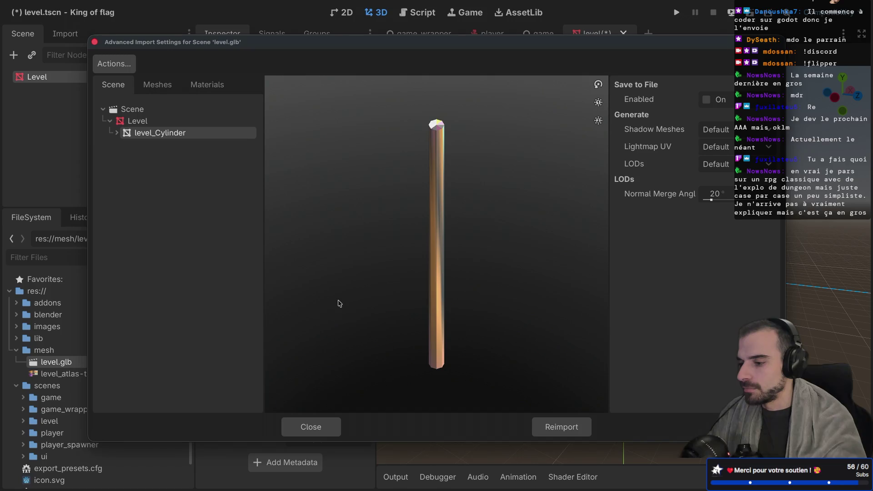
{"action": "left_click", "coordinate": [142, 122]}
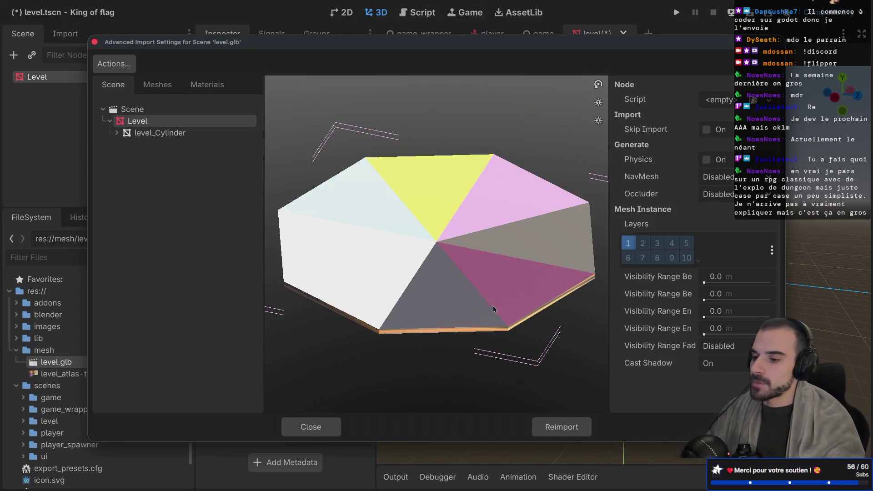
{"action": "mouse_move", "coordinate": [468, 271]}
{"action": "left_mouse_down"}
{"action": "mouse_move", "coordinate": [501, 248]}
{"action": "mouse_move", "coordinate": [468, 267]}
{"action": "mouse_move", "coordinate": [514, 255]}
{"action": "left_mouse_up"}
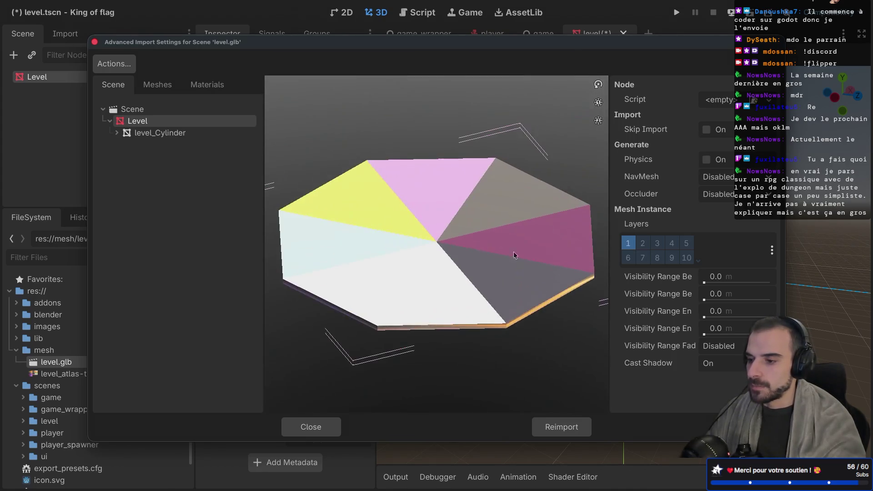
{"action": "left_click", "coordinate": [706, 130]}
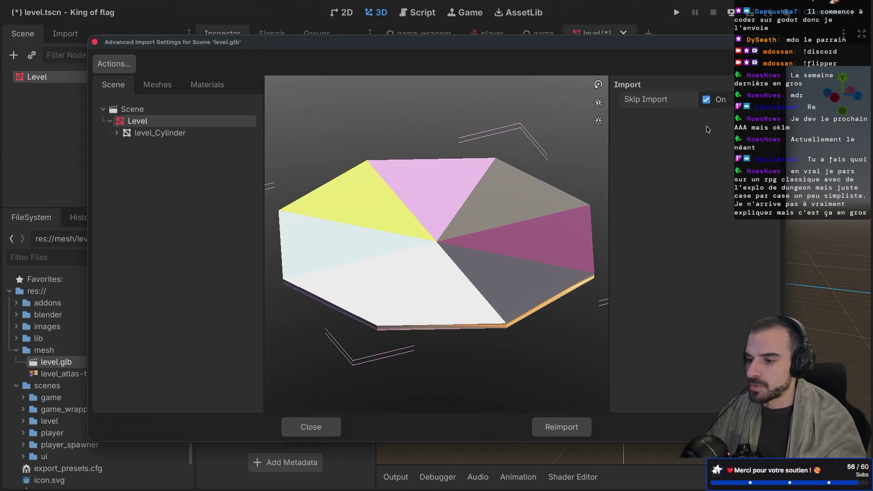
{"action": "left_click", "coordinate": [706, 100]}
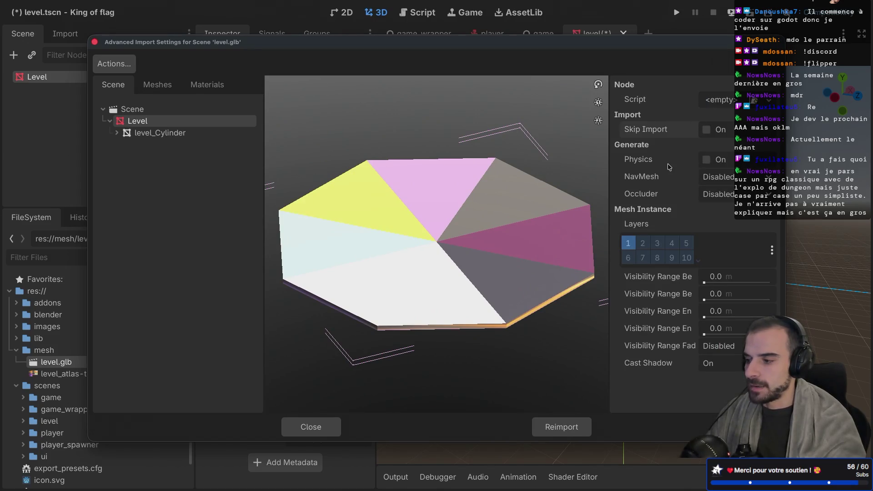
{"action": "left_click", "coordinate": [145, 110]}
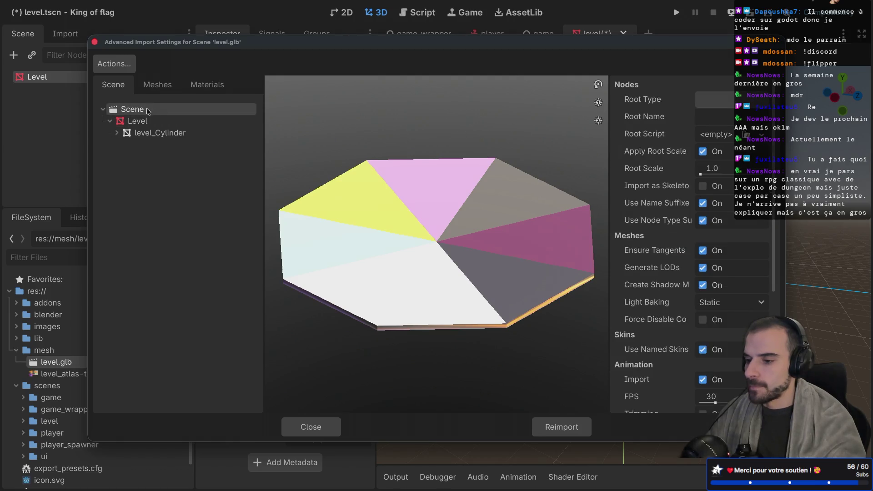
{"action": "scroll", "coordinate": [621, 294], "scroll_direction": "down", "scroll_amount": 5}
{"action": "scroll", "coordinate": [621, 294], "scroll_direction": "down", "scroll_amount": 2}
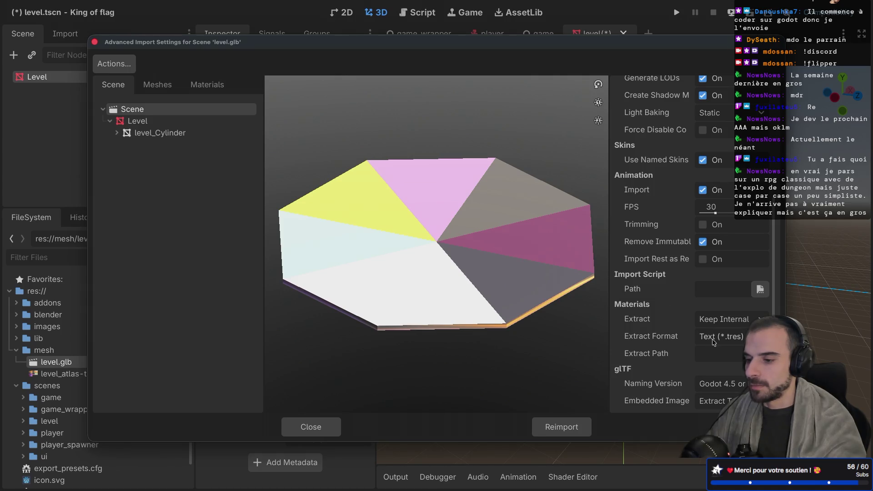
{"action": "left_click", "coordinate": [729, 338]}
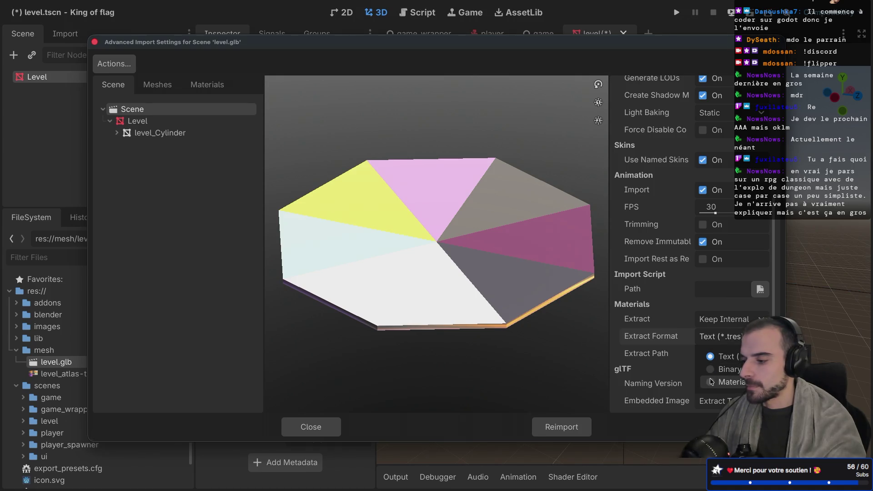
{"action": "left_click", "coordinate": [710, 357]}
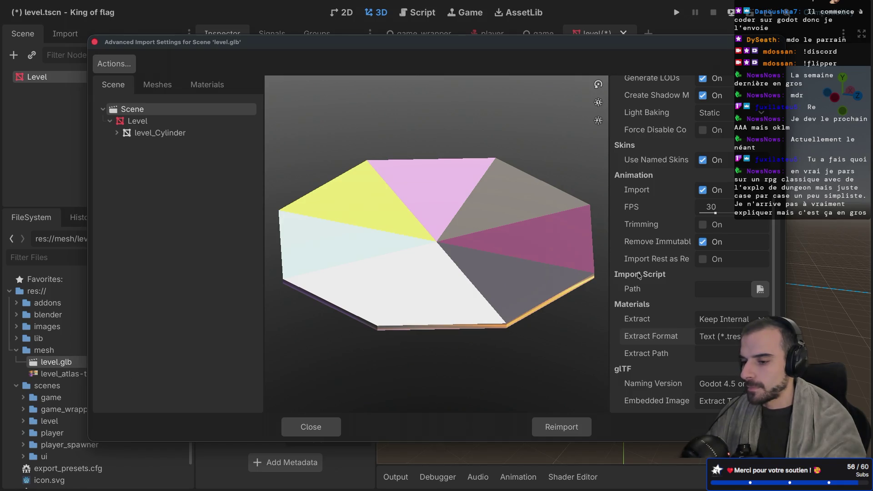
{"action": "left_click", "coordinate": [716, 339]}
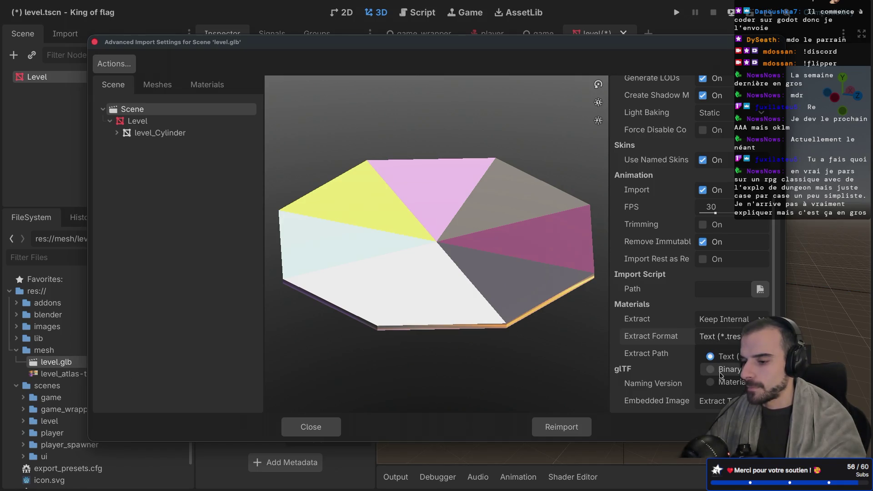
{"action": "left_click", "coordinate": [715, 384]}
{"action": "left_click", "coordinate": [716, 337]}
{"action": "left_click", "coordinate": [711, 357]}
{"action": "left_click", "coordinate": [714, 338]}
{"action": "left_click", "coordinate": [712, 356]}
{"action": "left_click", "coordinate": [727, 320]}
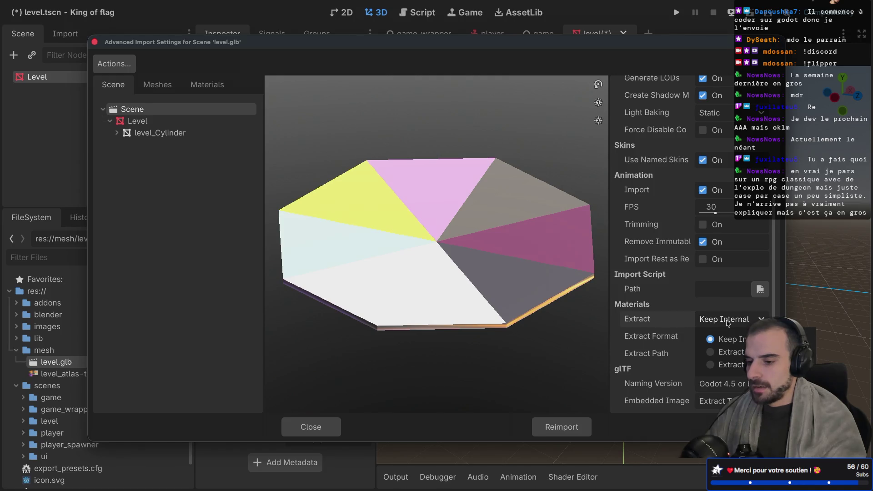
{"action": "left_click", "coordinate": [719, 339]}
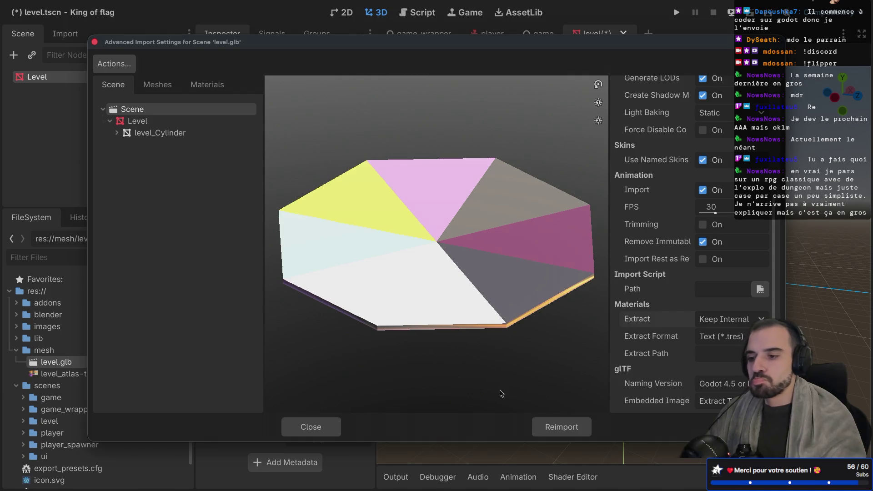
{"action": "scroll", "coordinate": [621, 276], "scroll_direction": "up", "scroll_amount": 3}
{"action": "scroll", "coordinate": [621, 276], "scroll_direction": "up", "scroll_amount": 6}
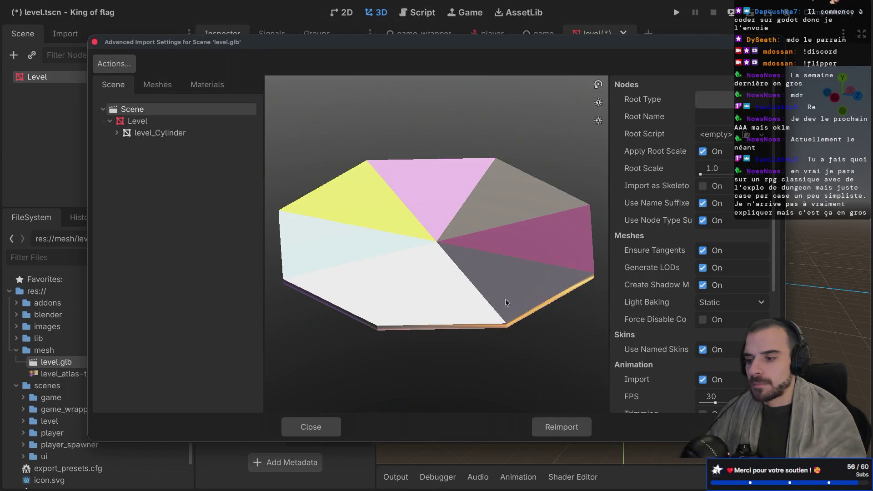
{"action": "left_click", "coordinate": [313, 426]}
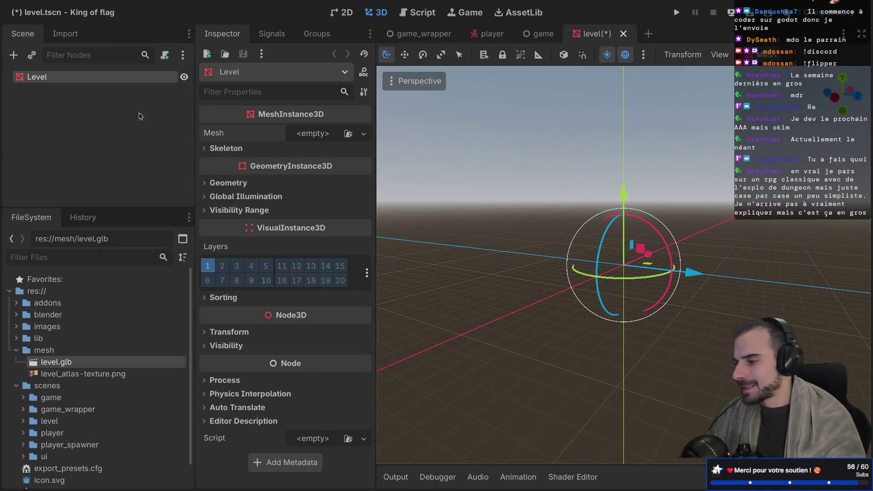
{"action": "right_click", "coordinate": [48, 80]}
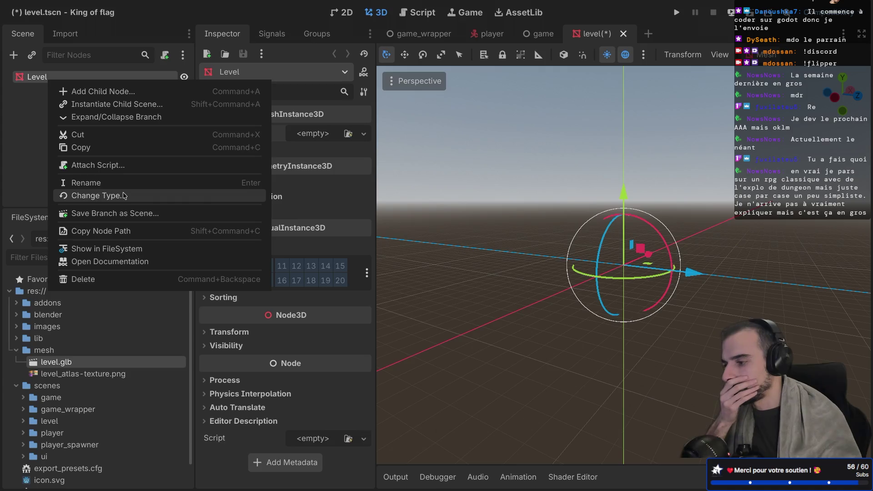
{"action": "left_click", "coordinate": [123, 195]}
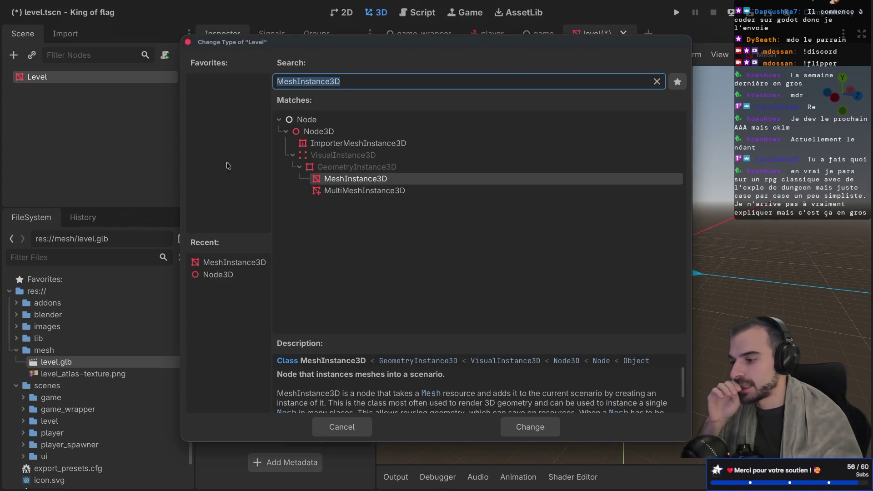
{"action": "double_click", "coordinate": [320, 143]}
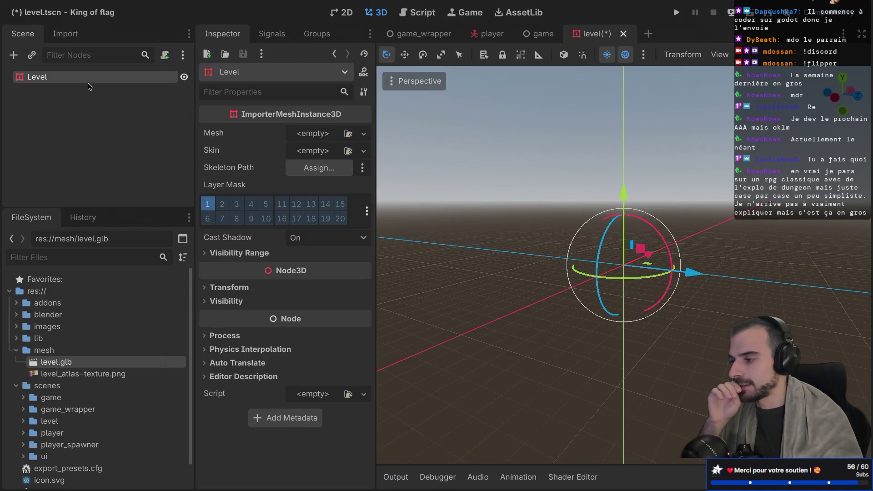
{"action": "right_click", "coordinate": [85, 81]}
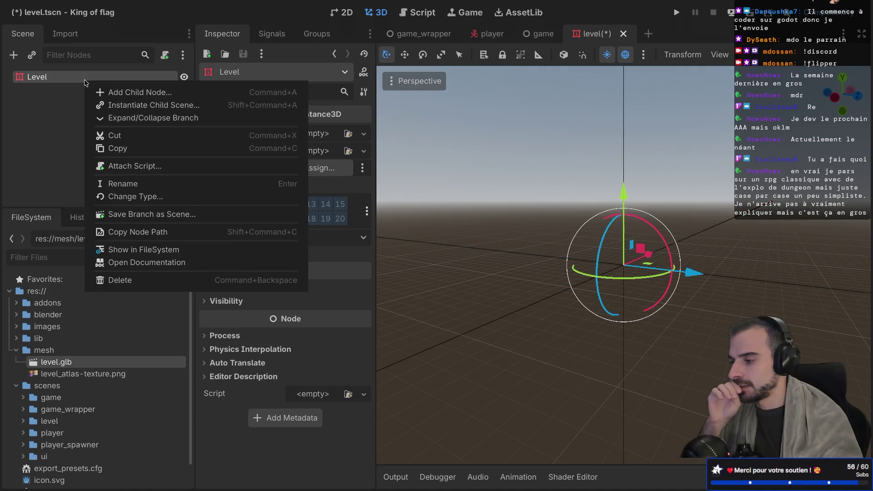
{"action": "left_click", "coordinate": [102, 197]}
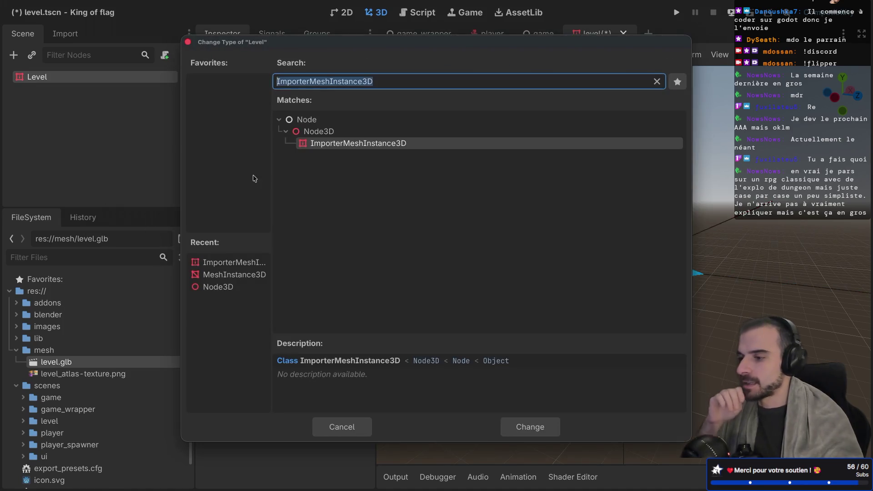
{"action": "left_click", "coordinate": [319, 133]}
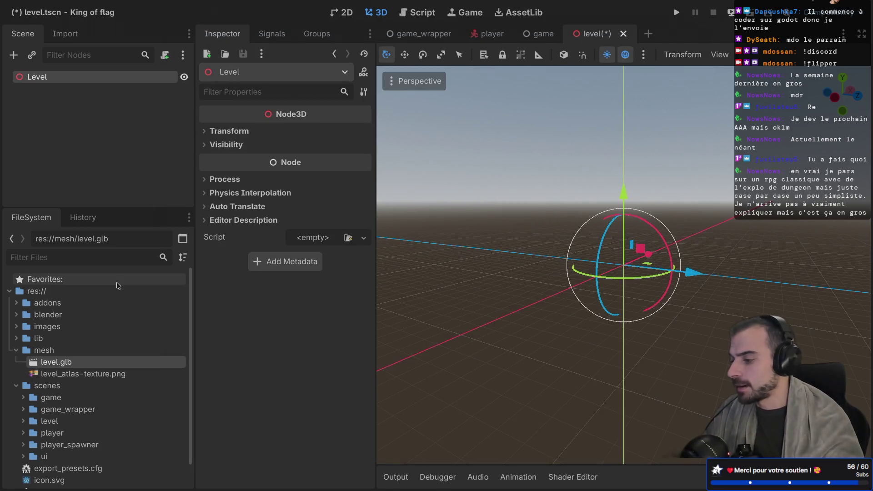
{"action": "mouse_move", "coordinate": [67, 367]}
{"action": "left_mouse_down"}
{"action": "mouse_move", "coordinate": [84, 142]}
{"action": "mouse_move", "coordinate": [59, 79]}
{"action": "left_mouse_up"}
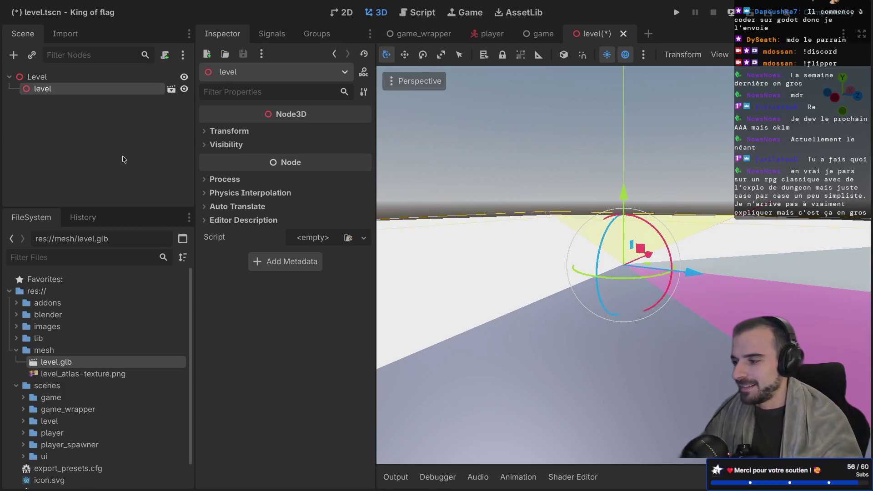
Rename the newly added level node to LevelMesh
{"action": "double_click", "coordinate": [43, 90]}
{"action": "type", "text": "L"}
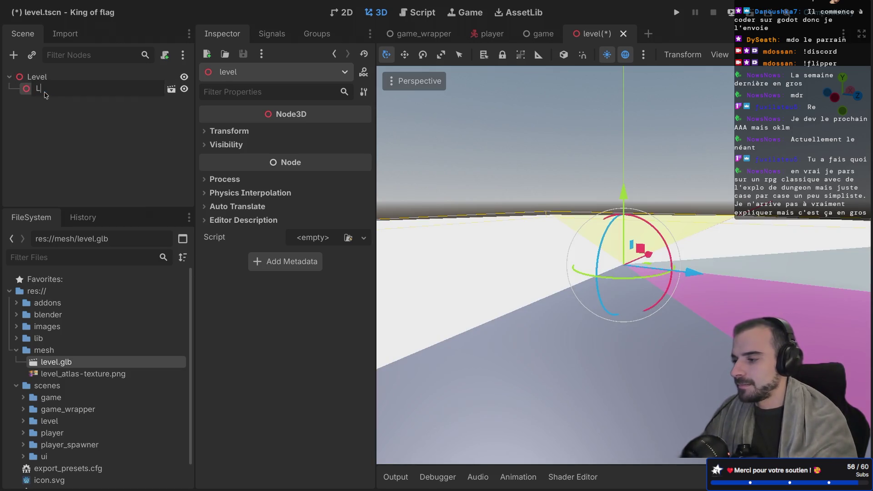
{"action": "type", "text": "esh"}
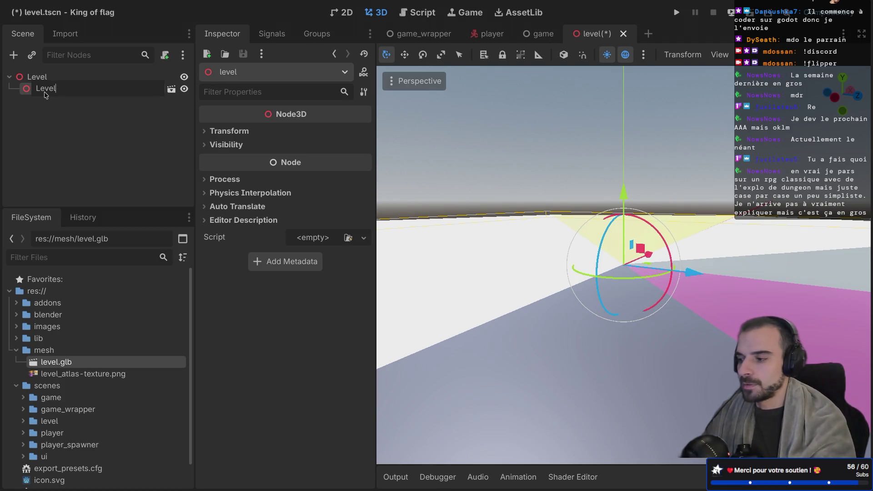
{"action": "key", "text": "super+space"}
{"action": "type", "text": "Mesh"}
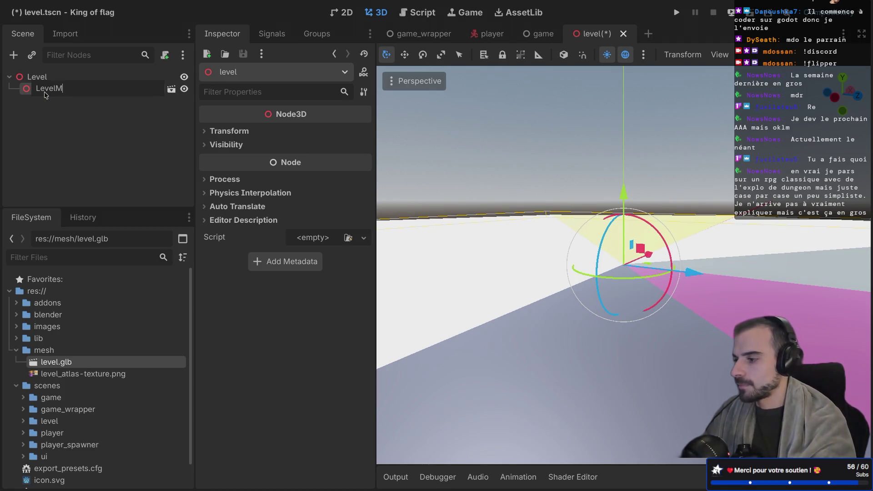
{"action": "key", "text": "Return"}
Look over the octagonal level model and save level.tscn
{"action": "left_click_drag", "start_coordinate": [483, 249], "coordinate": [483, 249]}
{"action": "scroll", "coordinate": [483, 249], "scroll_direction": "down", "scroll_amount": 6}
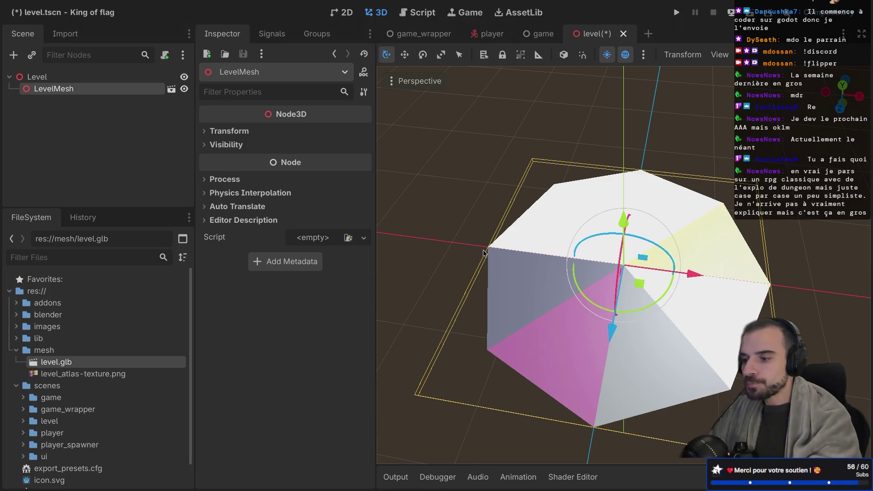
{"action": "left_click_drag", "start_coordinate": [483, 253], "coordinate": [555, 253]}
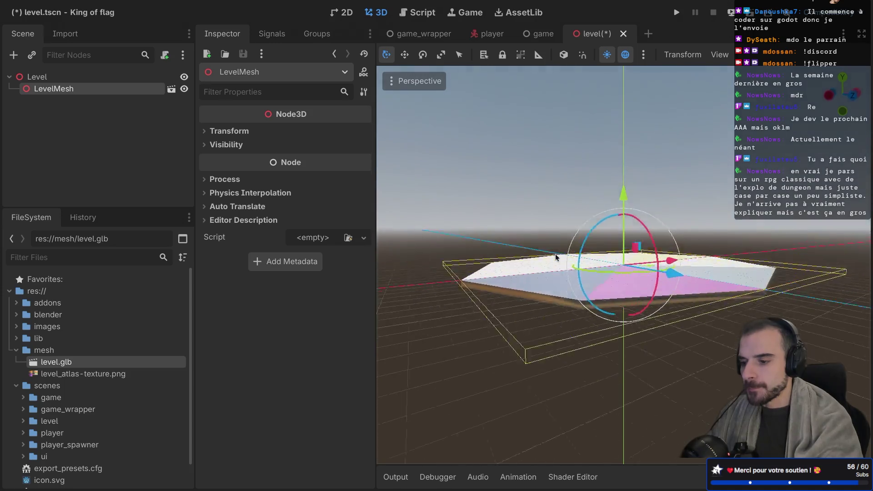
{"action": "scroll", "coordinate": [555, 254], "scroll_direction": "up", "scroll_amount": 5}
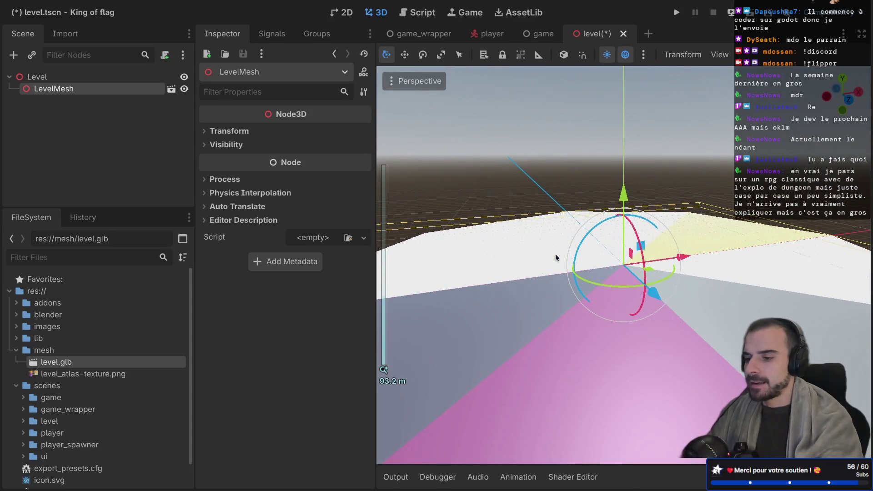
{"action": "scroll", "coordinate": [555, 254], "scroll_direction": "down", "scroll_amount": 7}
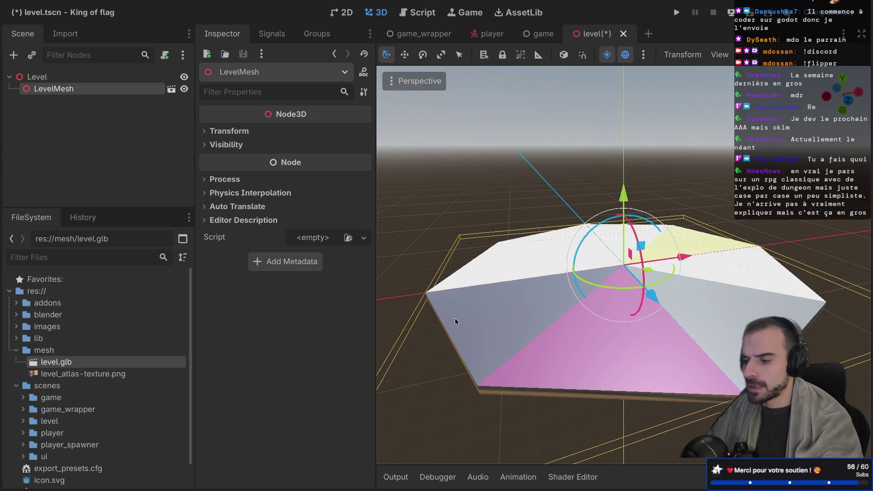
{"action": "key", "text": "ctrl+s"}
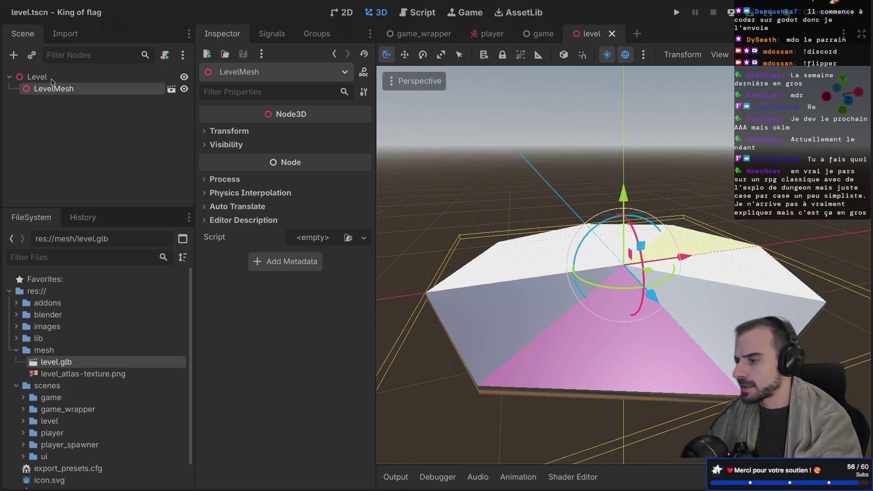
{"action": "left_click", "coordinate": [51, 82]}
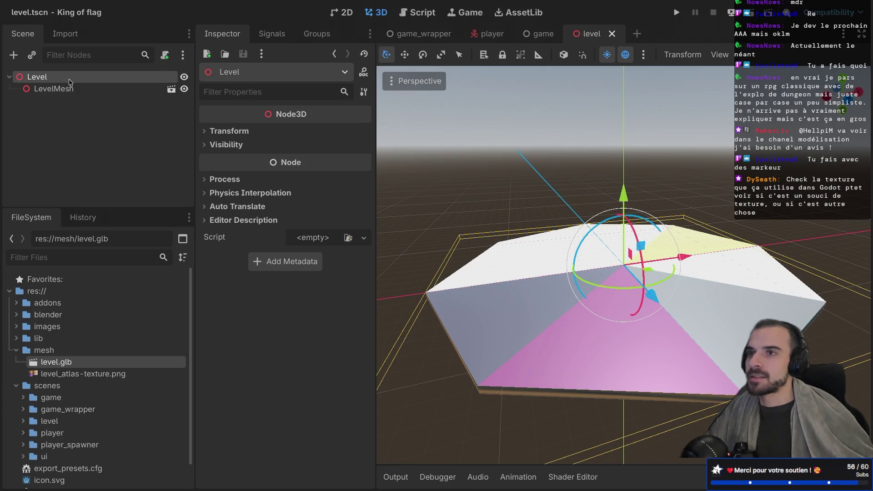
Select level_atlas-texture.png and look at its file options
{"action": "left_click", "coordinate": [74, 376]}
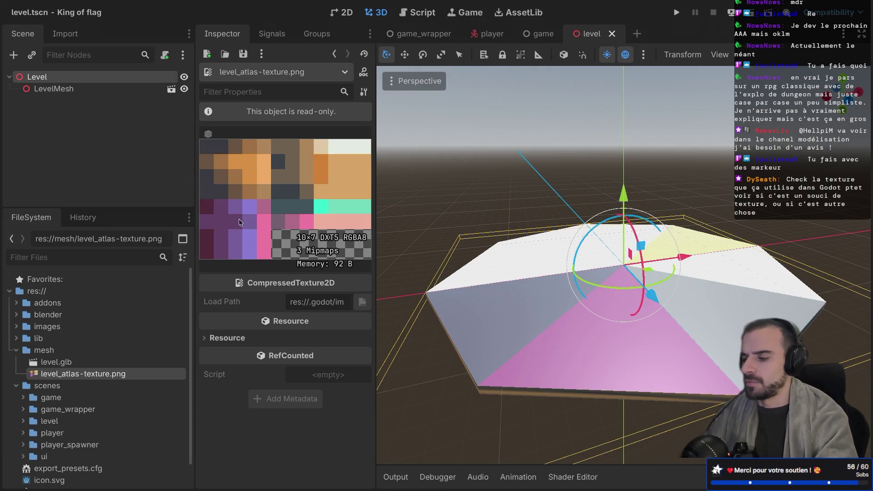
{"action": "right_click", "coordinate": [89, 374]}
{"action": "left_click", "coordinate": [78, 383]}
{"action": "left_click", "coordinate": [68, 363]}
{"action": "left_click", "coordinate": [66, 375]}
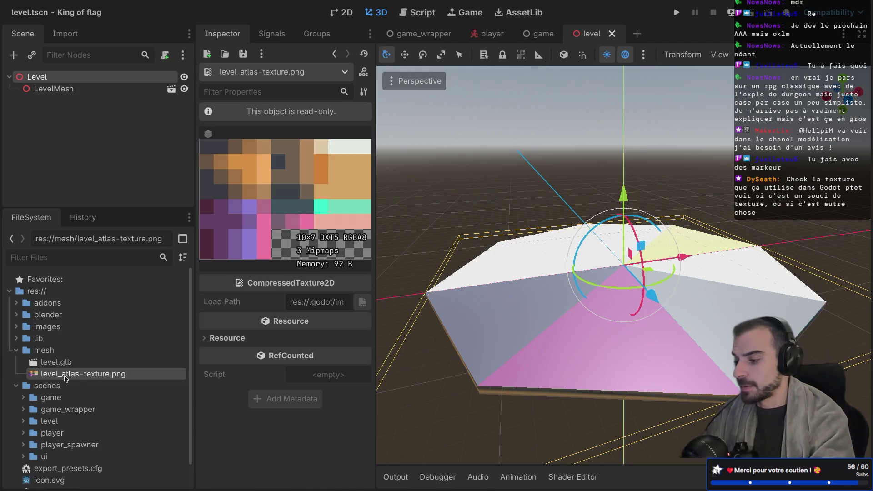
Cancel deleting the atlas texture and open level.glb's Advanced Import Settings instead
{"action": "right_click", "coordinate": [66, 376]}
{"action": "left_click", "coordinate": [64, 374]}
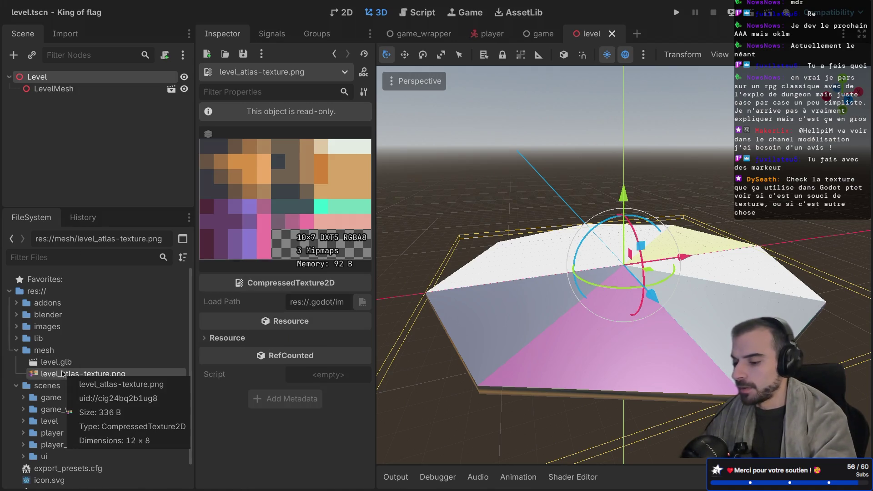
{"action": "key", "text": "Delete"}
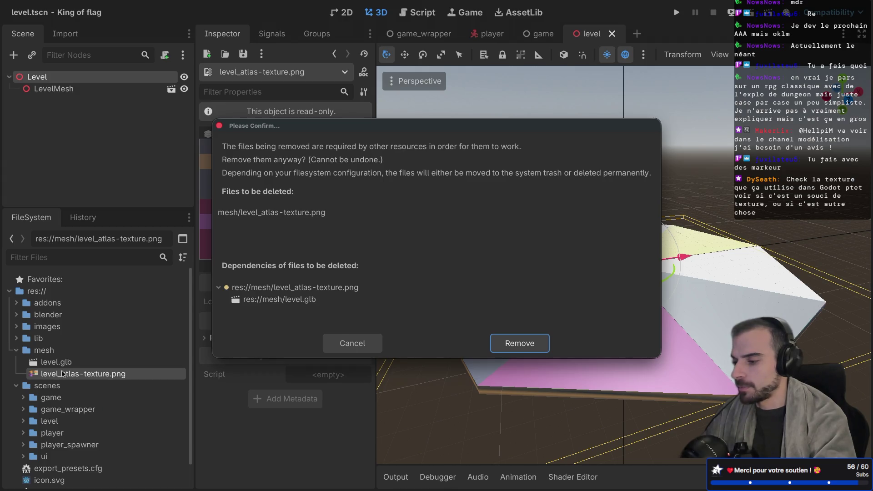
{"action": "key", "text": "Escape"}
{"action": "double_click", "coordinate": [68, 363]}
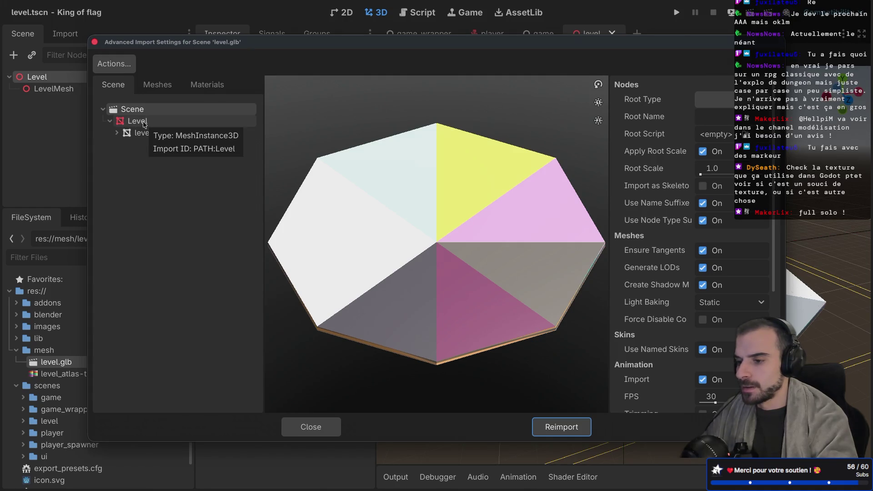
Review level.glb's meshes and the level_Cylinder mesh's Material.001
{"action": "scroll", "coordinate": [682, 270], "scroll_direction": "down", "scroll_amount": 5}
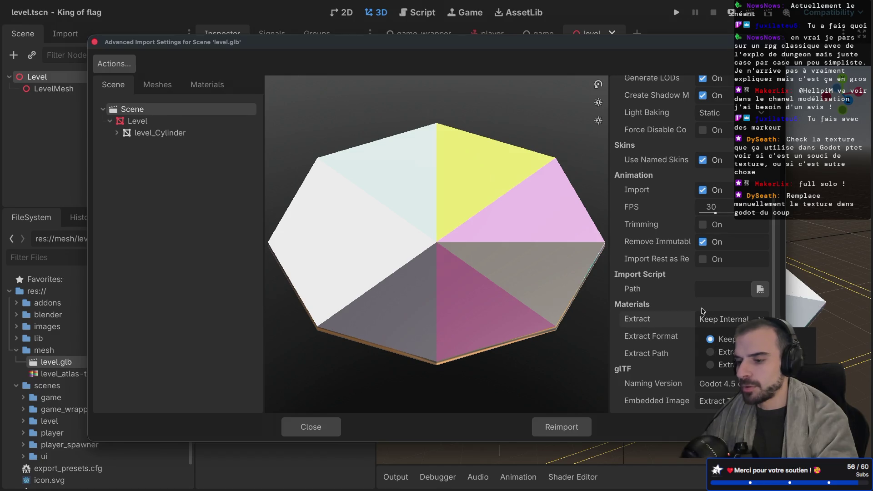
{"action": "left_click", "coordinate": [711, 353]}
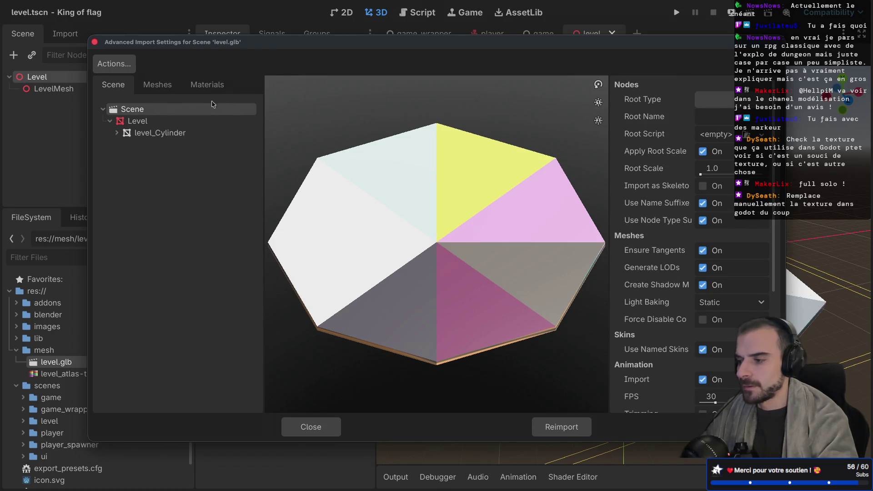
{"action": "left_click", "coordinate": [159, 85]}
{"action": "left_click", "coordinate": [159, 103]}
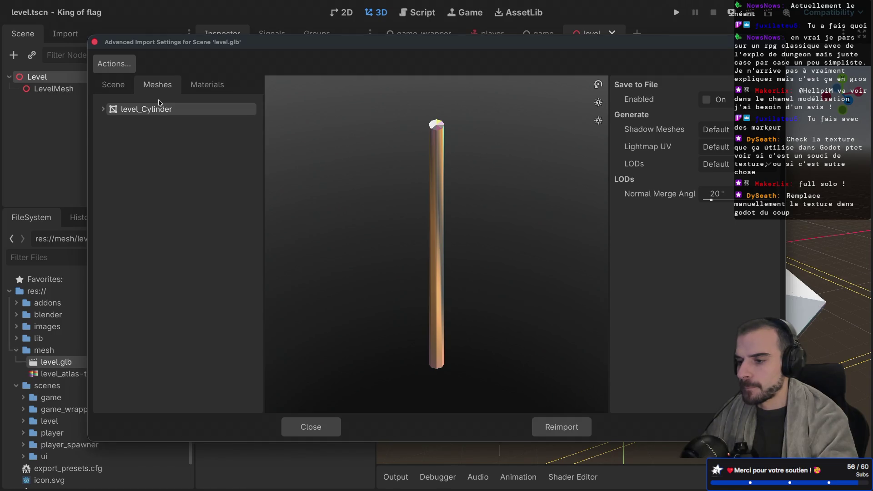
{"action": "left_click", "coordinate": [102, 110]}
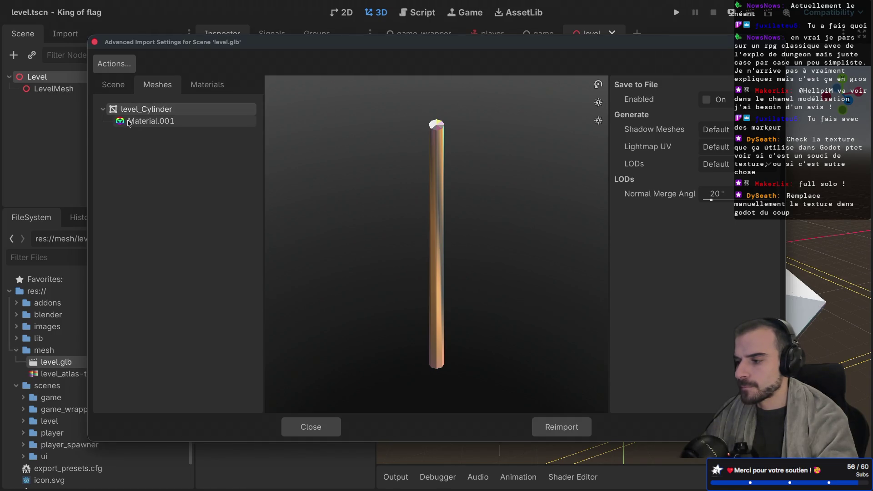
{"action": "left_click", "coordinate": [129, 122]}
Tick Use External on Material.001, then cancel the external material file picker
{"action": "left_click", "coordinate": [207, 84]}
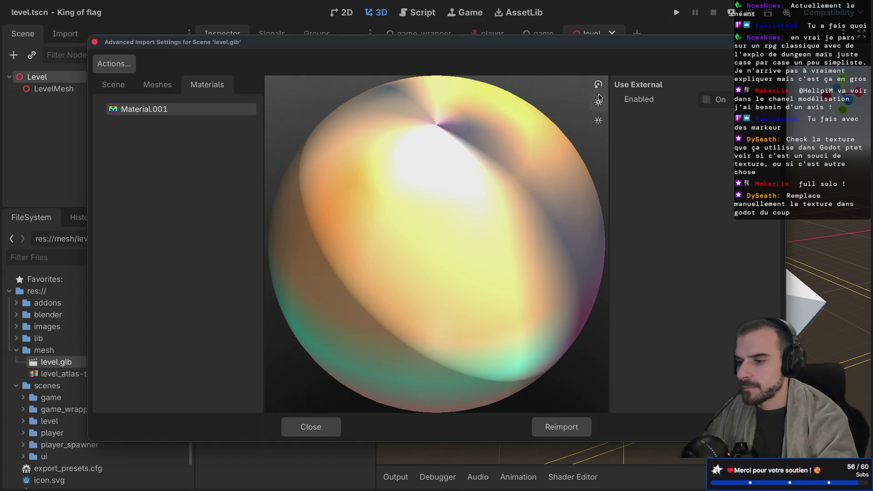
{"action": "left_click", "coordinate": [707, 100]}
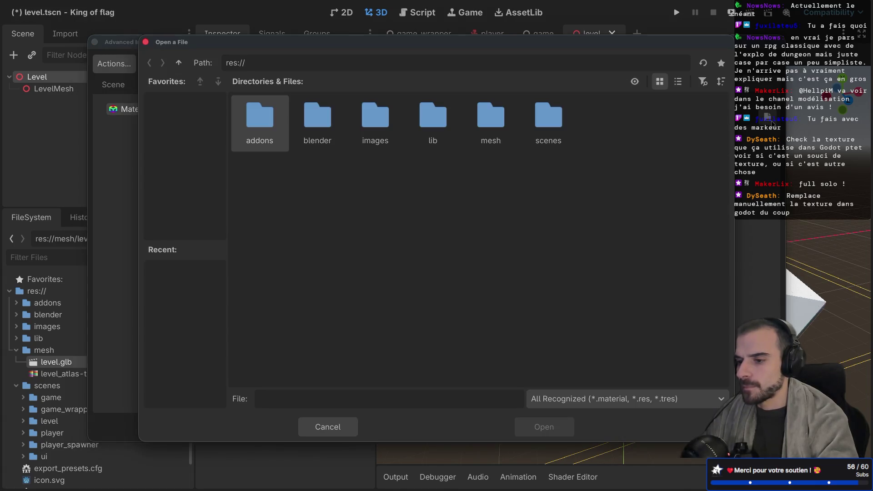
{"action": "left_click", "coordinate": [768, 117]}
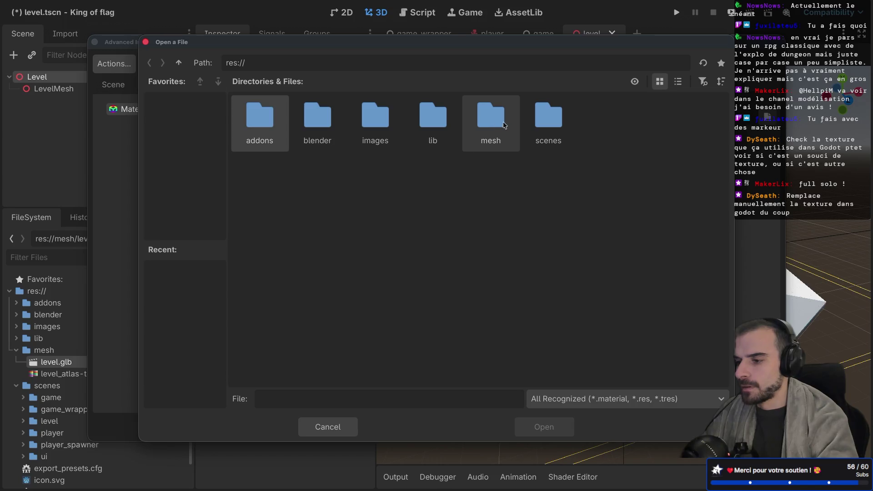
{"action": "double_click", "coordinate": [376, 120]}
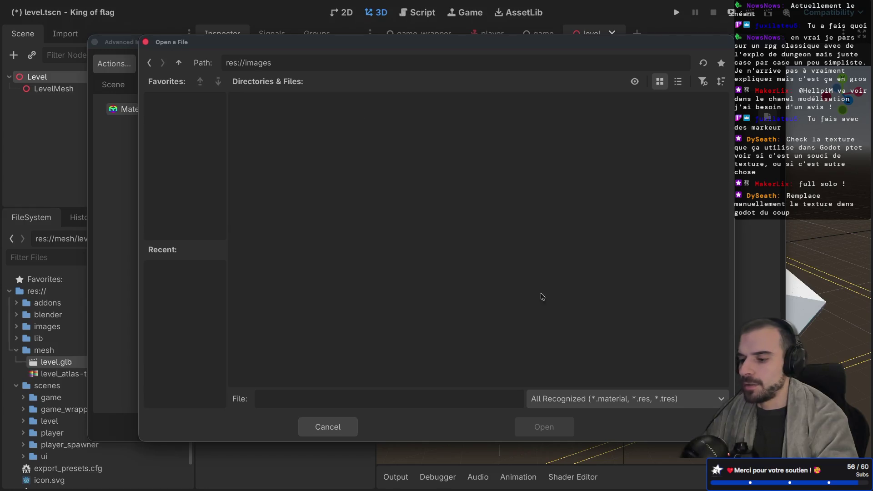
{"action": "key", "text": "Escape"}
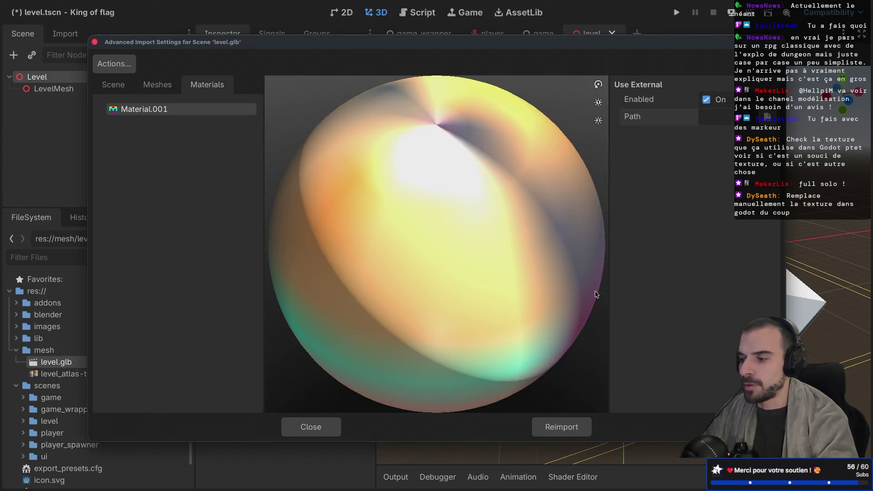
Recheck the level_Cylinder mesh and Level node options, then close without reimporting
{"action": "left_click", "coordinate": [159, 85]}
{"action": "left_click", "coordinate": [153, 111]}
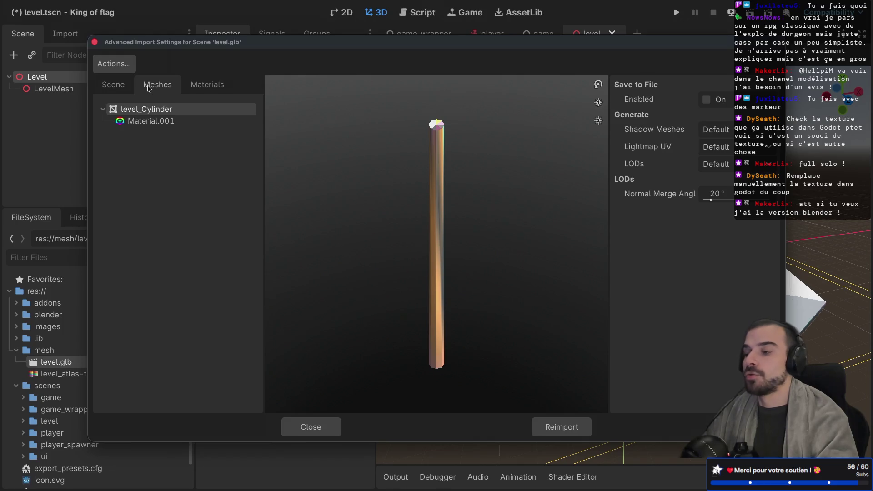
{"action": "left_click", "coordinate": [120, 84]}
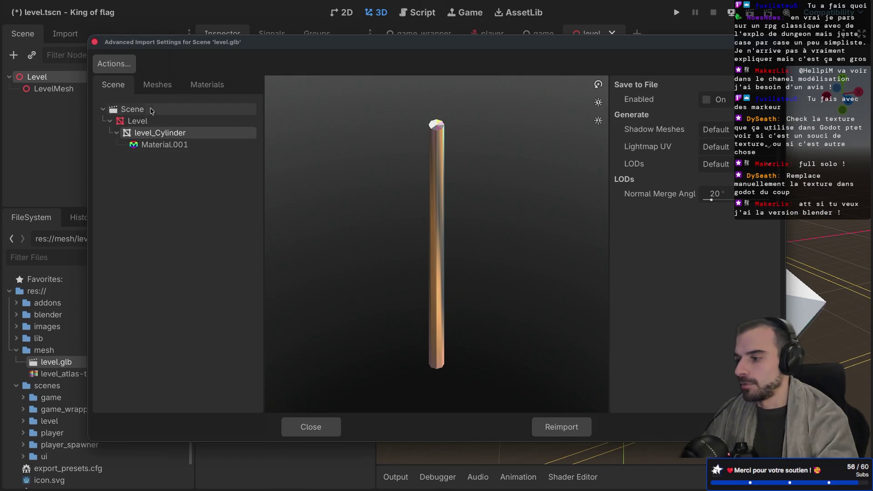
{"action": "left_click", "coordinate": [149, 122]}
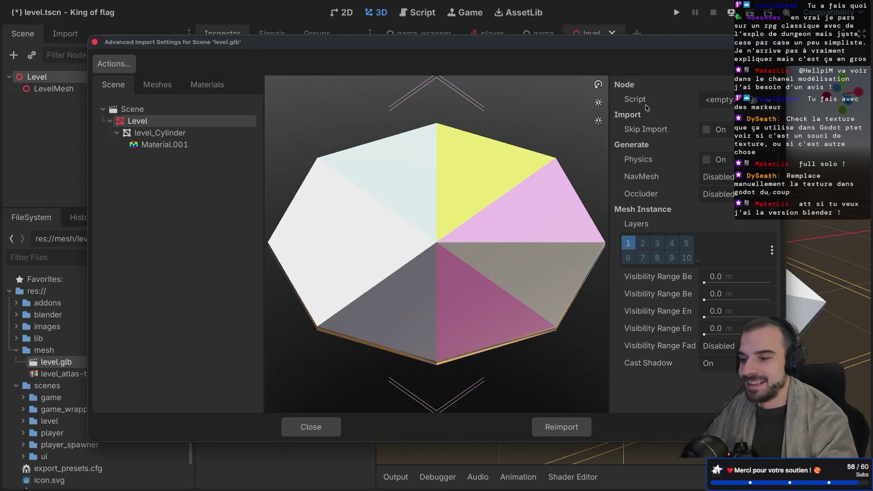
{"action": "left_click", "coordinate": [316, 428]}
Orbit around the level model and check the atlas texture and level.glb files
{"action": "left_click_drag", "start_coordinate": [472, 298], "coordinate": [437, 314]}
{"action": "left_click", "coordinate": [57, 375]}
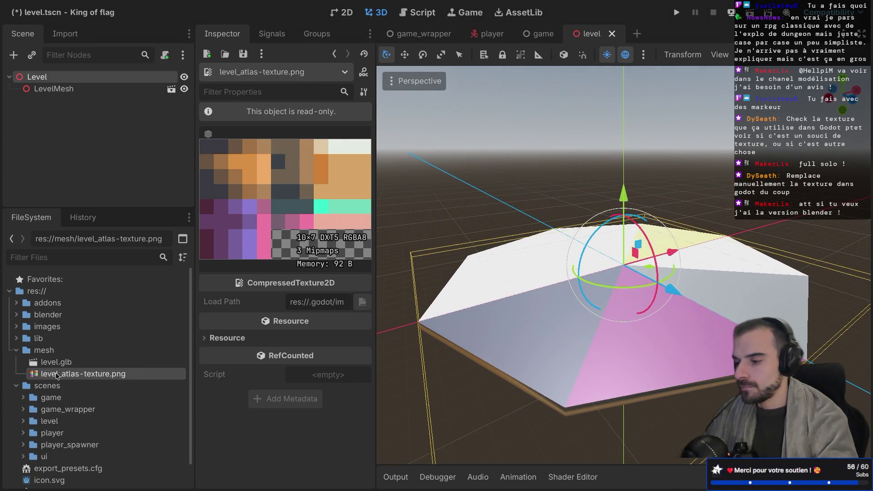
{"action": "left_click", "coordinate": [64, 364]}
{"action": "left_click", "coordinate": [64, 374]}
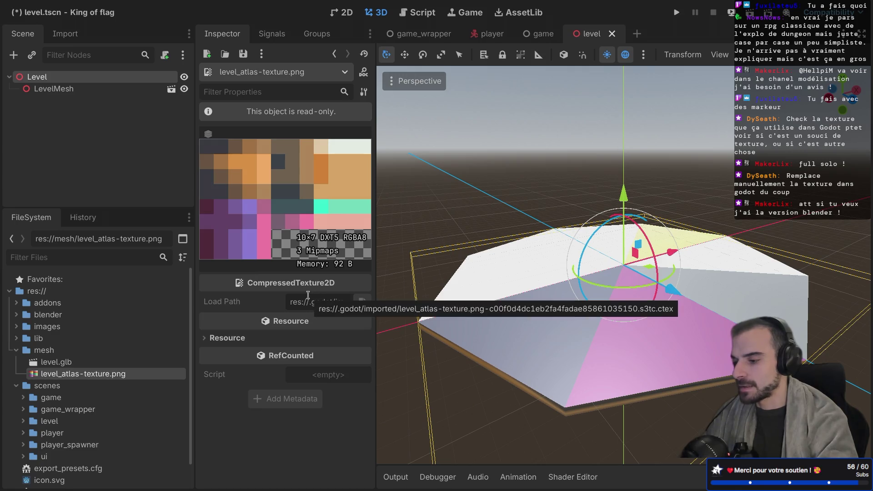
{"action": "left_click_drag", "start_coordinate": [550, 242], "coordinate": [559, 242]}
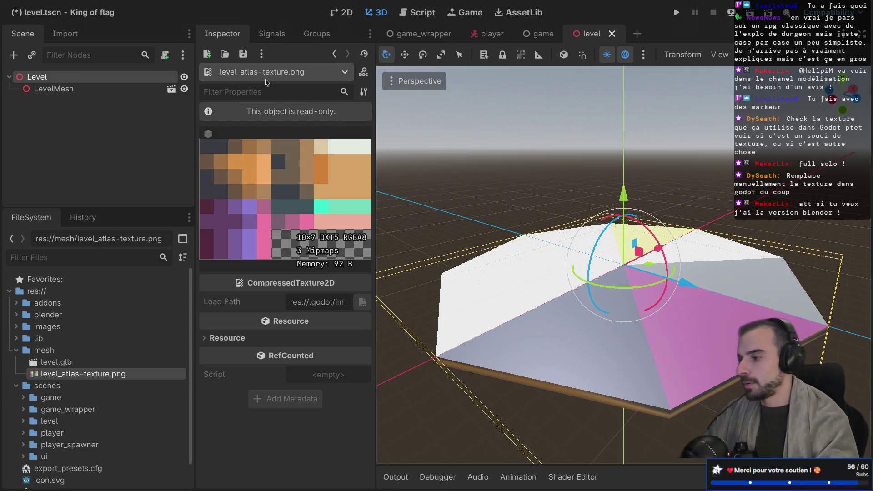
Select the Level root and bring up the Create New Node dialog with Ctrl+A
{"action": "right_click", "coordinate": [57, 78]}
{"action": "key", "text": "Escape"}
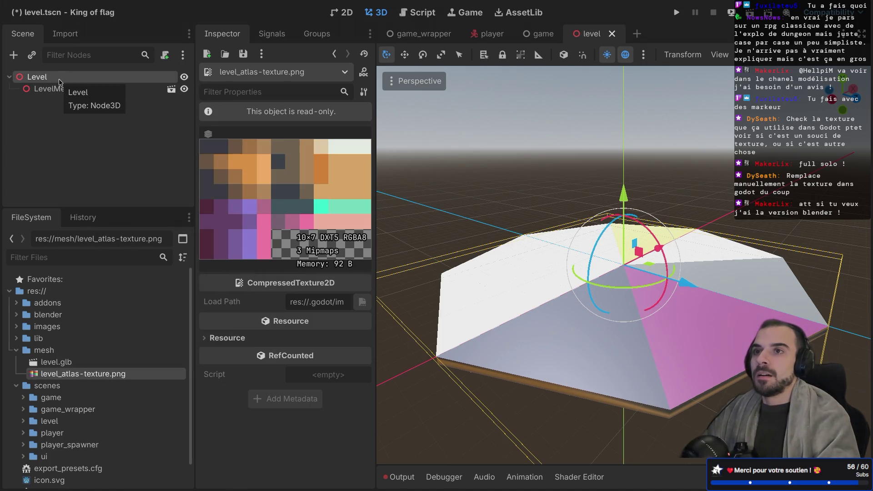
{"action": "key", "text": "ctrl+a"}
{"action": "key", "text": "Escape"}
{"action": "right_click", "coordinate": [60, 80]}
{"action": "key", "text": "Escape"}
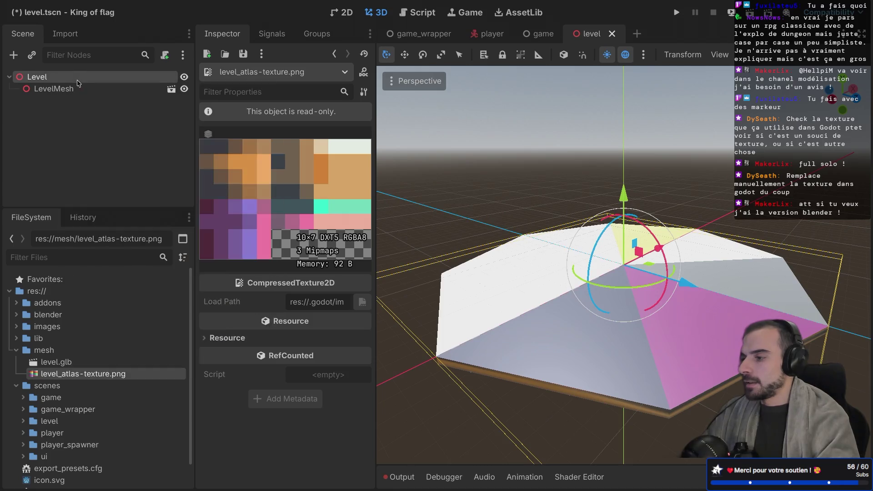
{"action": "key", "text": "ctrl+a"}
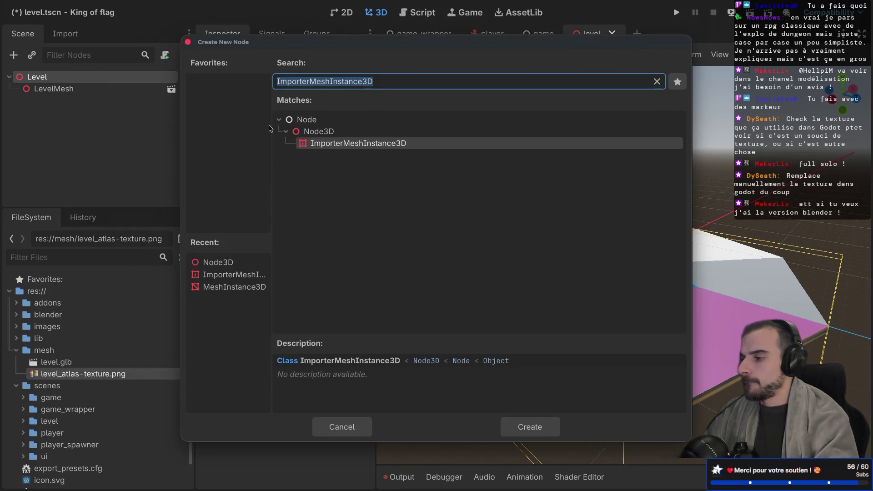
Add a Node3D child under Level and name it SpawnPoints
{"action": "type", "text": "Spawn"}
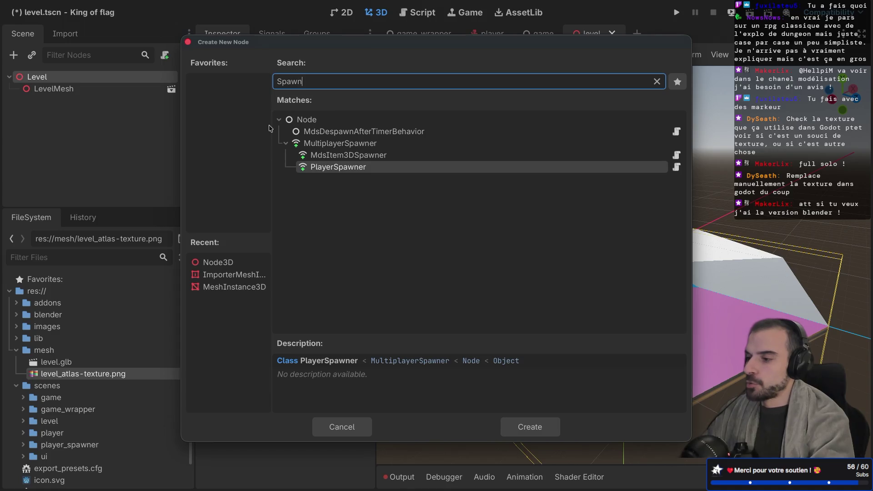
{"action": "type", "text": "Points"}
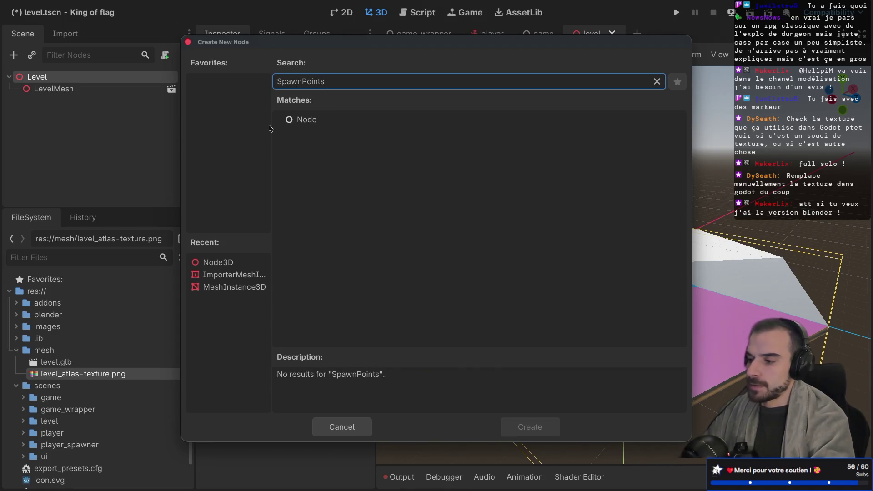
{"action": "key", "text": "BackSpace"}
{"action": "key", "text": "BackSpace"}
{"action": "key", "text": "BackSpace"}
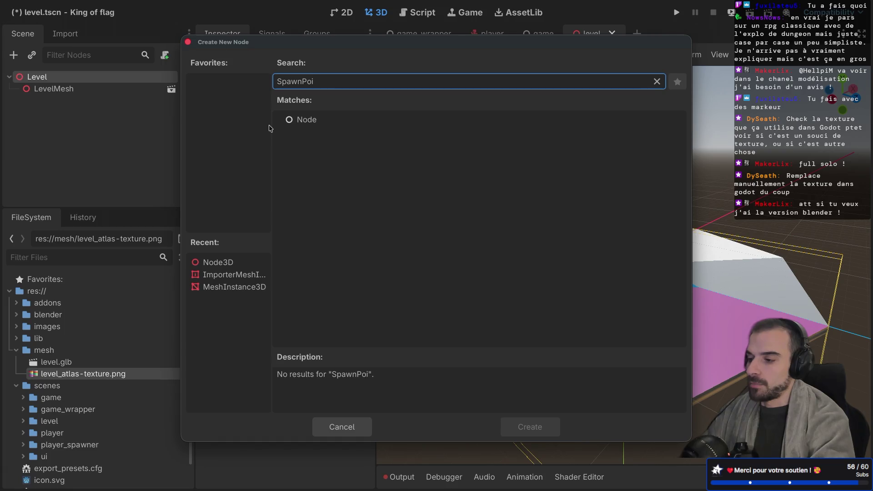
{"action": "type", "text": "Node"}
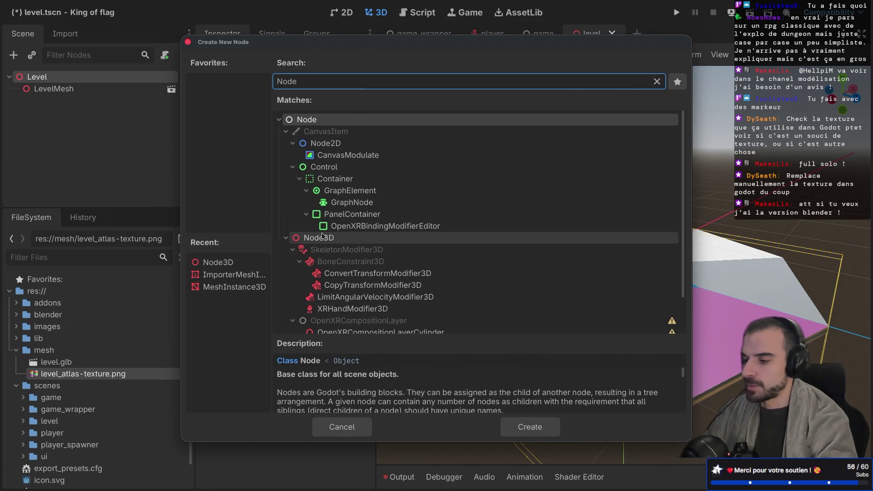
{"action": "double_click", "coordinate": [314, 238]}
{"action": "double_click", "coordinate": [60, 102]}
{"action": "type", "text": "S"}
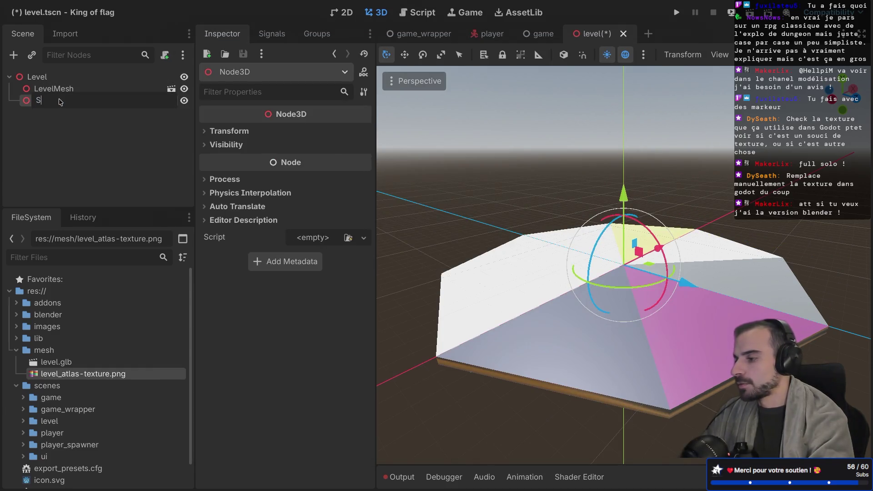
{"action": "type", "text": "pawnPoints"}
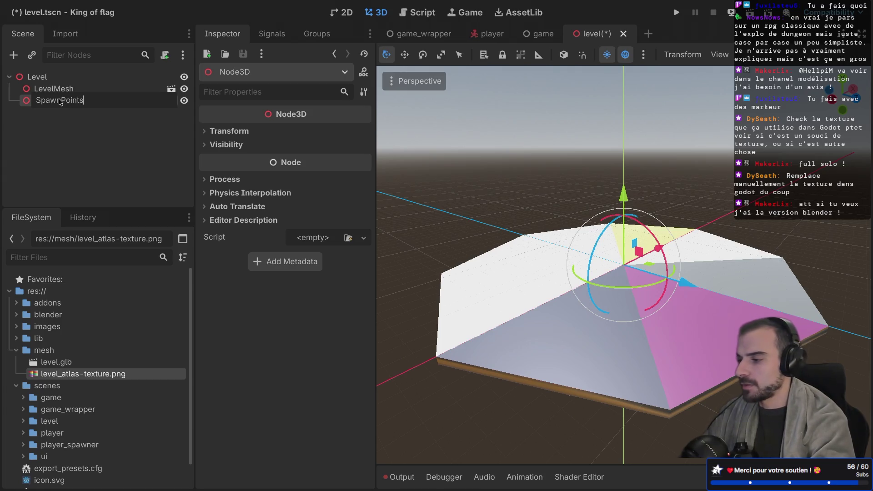
{"action": "key", "text": "Return"}
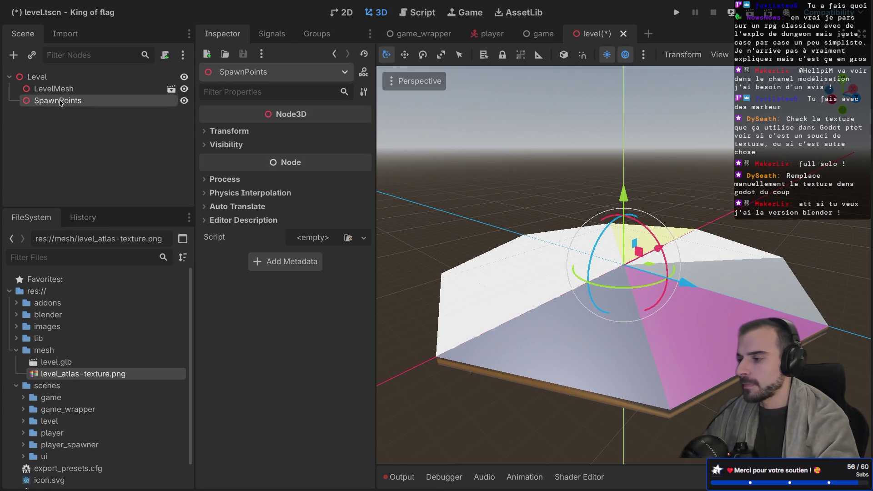
{"action": "right_click", "coordinate": [60, 102]}
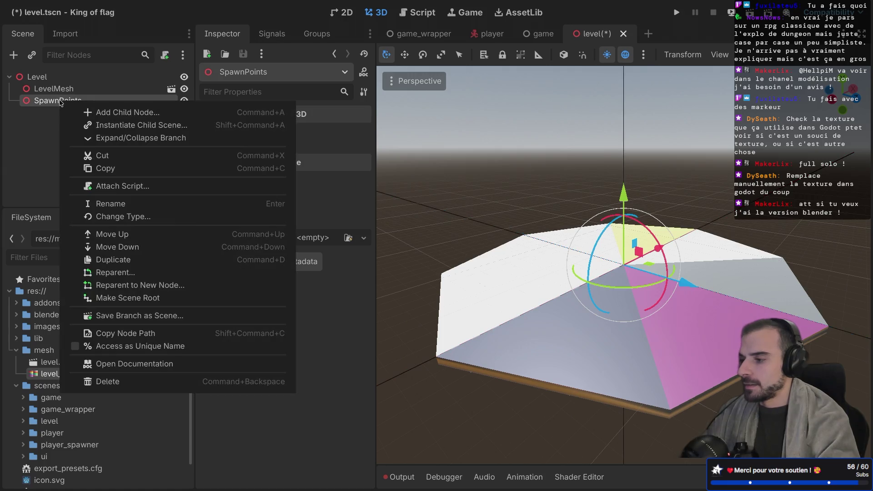
Add a Marker3D child under SpawnPoints and name it Spawn
{"action": "left_click", "coordinate": [109, 112]}
{"action": "type", "text": "Mark"}
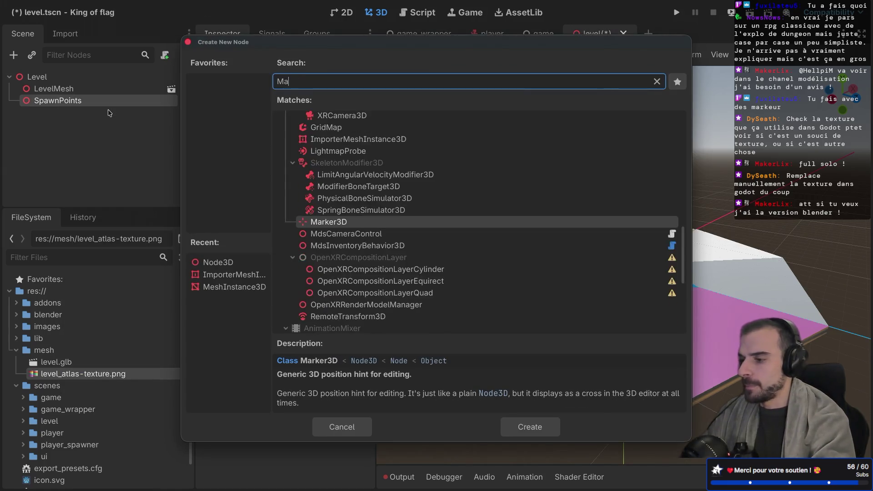
{"action": "key", "text": "Return"}
{"action": "double_click", "coordinate": [77, 113]}
{"action": "type", "text": "Spawn"}
{"action": "key", "text": "Return"}
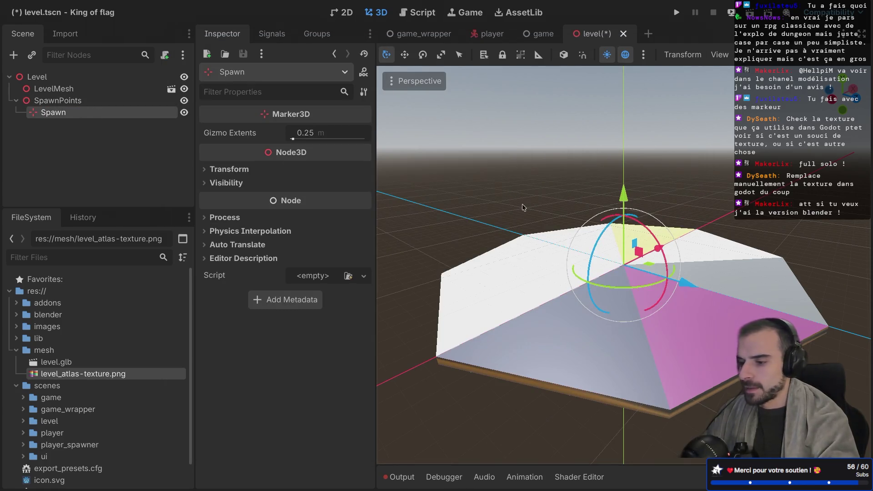
Set the Spawn marker's Y position to 0.1
{"action": "key", "text": "KP_8"}
{"action": "key", "text": "KP_8"}
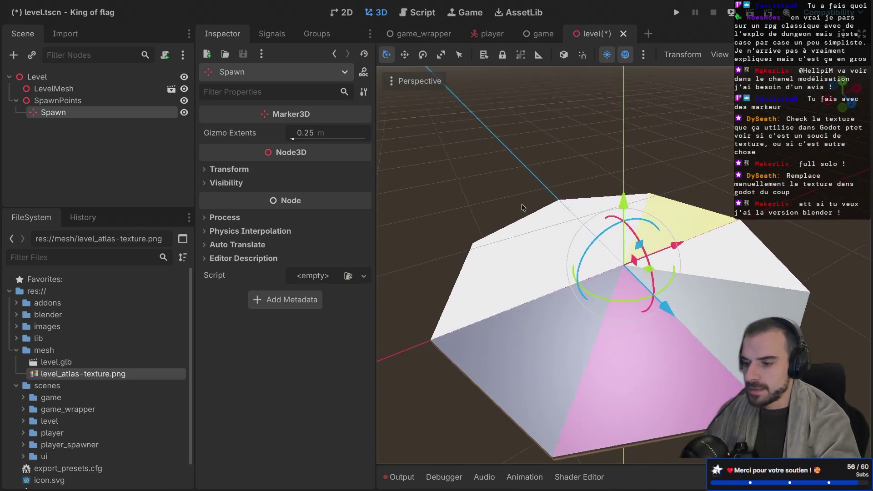
{"action": "key", "text": "KP_2"}
{"action": "key", "text": "KP_2"}
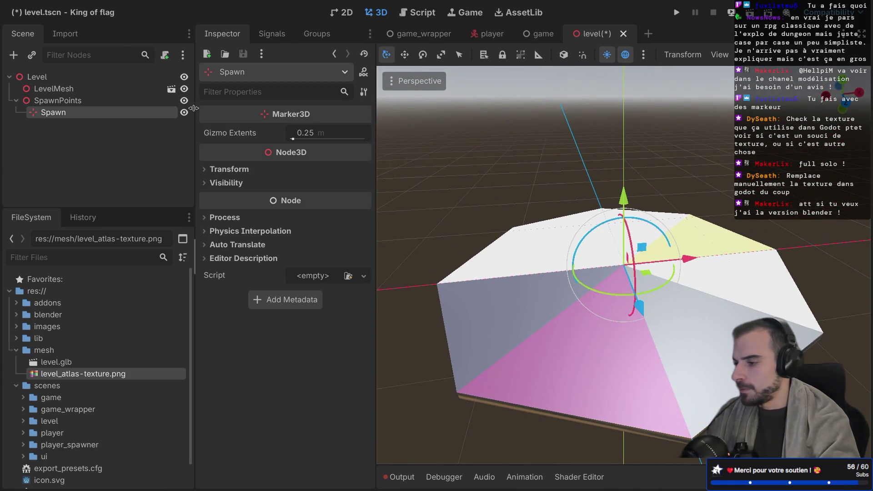
{"action": "left_click", "coordinate": [223, 169]}
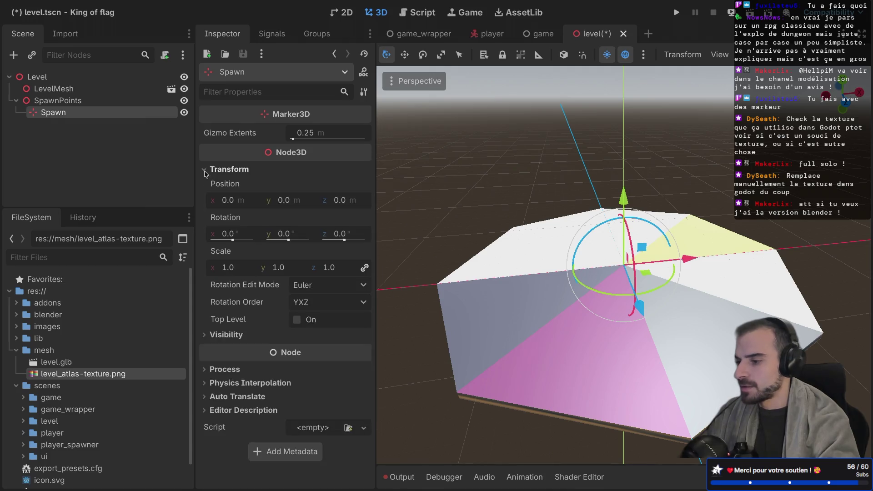
{"action": "left_click", "coordinate": [285, 204]}
{"action": "type", "text": ".1"}
{"action": "key", "text": "Return"}
Set Spawn's X position to 90 and duplicate it as Spawn2
{"action": "scroll", "coordinate": [623, 265], "scroll_direction": "up", "scroll_amount": 5}
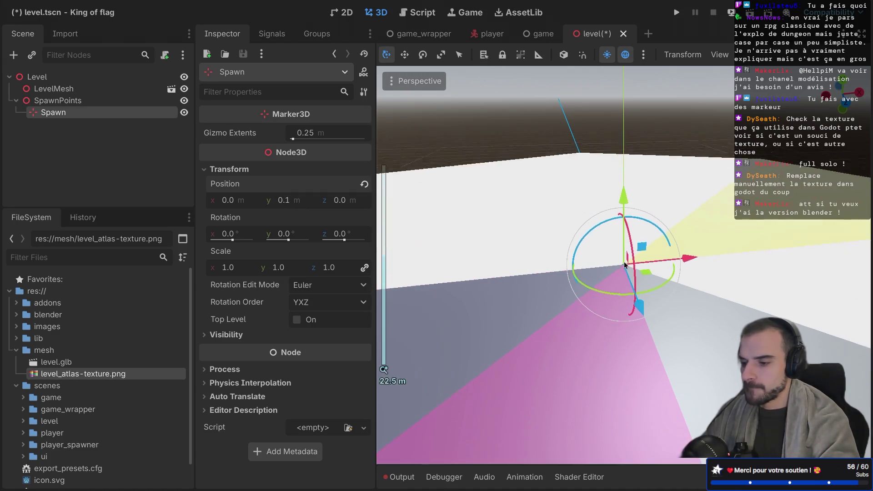
{"action": "scroll", "coordinate": [625, 264], "scroll_direction": "down", "scroll_amount": 10}
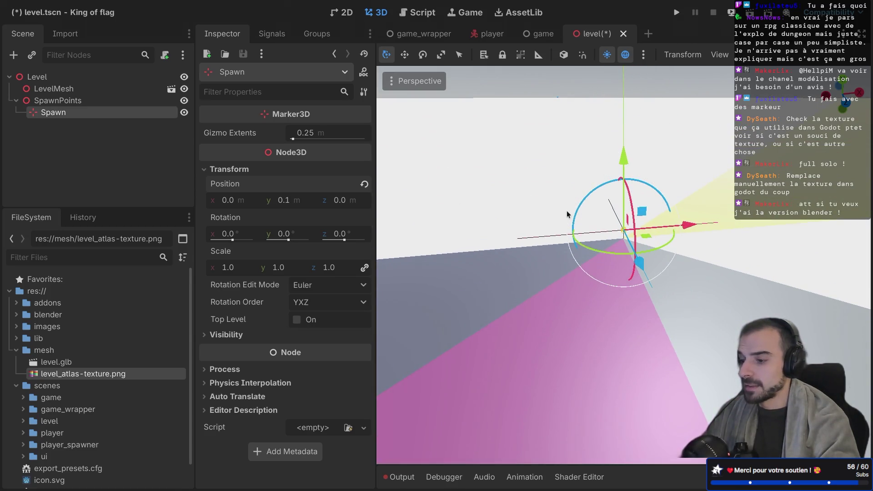
{"action": "scroll", "coordinate": [567, 211], "scroll_direction": "down", "scroll_amount": 20}
{"action": "scroll", "coordinate": [566, 211], "scroll_direction": "down", "scroll_amount": 10}
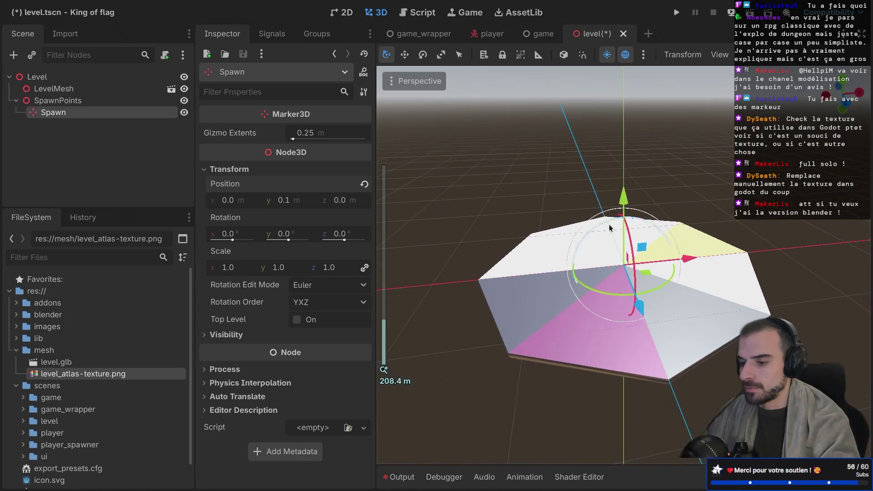
{"action": "mouse_move", "coordinate": [688, 266]}
{"action": "left_mouse_down"}
{"action": "mouse_move", "coordinate": [814, 246]}
{"action": "mouse_move", "coordinate": [790, 243]}
{"action": "left_mouse_up"}
{"action": "left_click", "coordinate": [234, 203]}
{"action": "type", "text": "90"}
{"action": "key", "text": "Return"}
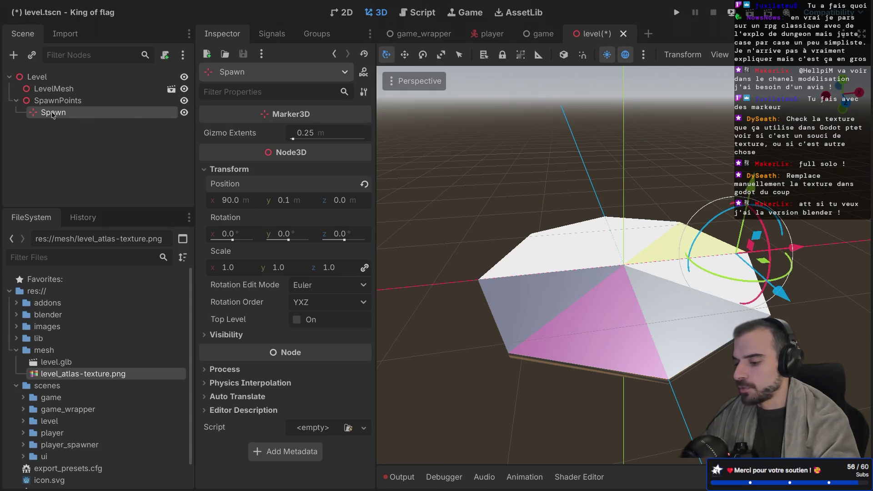
{"action": "key", "text": "ctrl+d"}
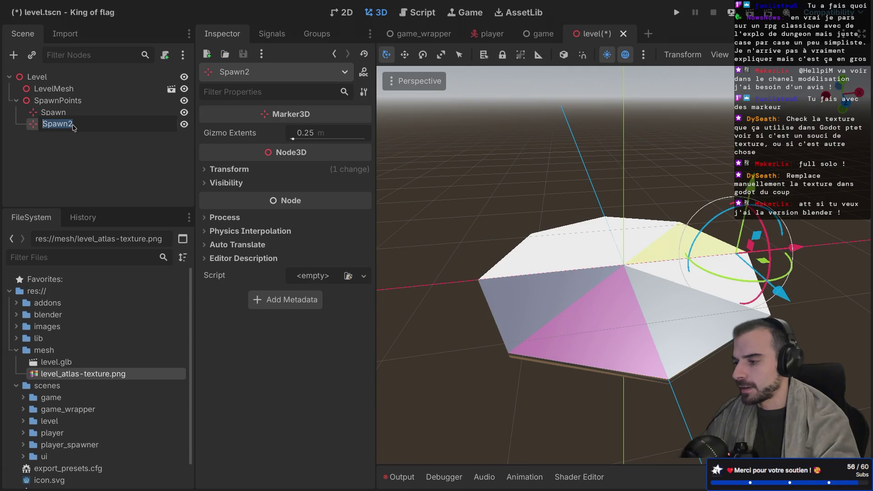
Set Spawn2's X position to -90
{"action": "left_click", "coordinate": [201, 170]}
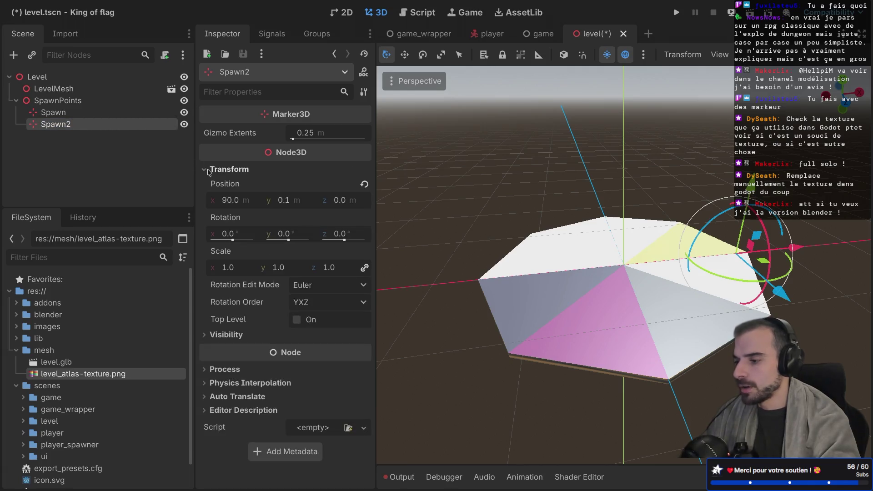
{"action": "left_click", "coordinate": [224, 206]}
{"action": "key", "text": "Home"}
{"action": "type", "text": "0"}
{"action": "key", "text": "BackSpace"}
{"action": "type", "text": "-"}
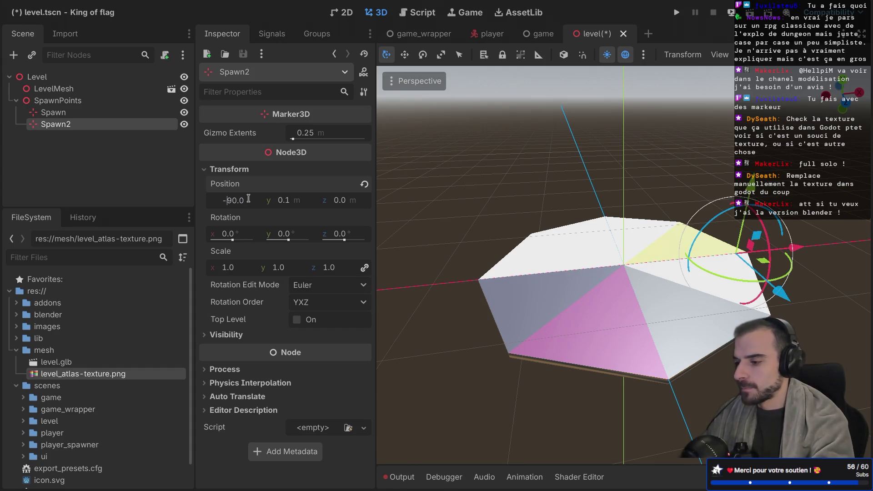
{"action": "key", "text": "Return"}
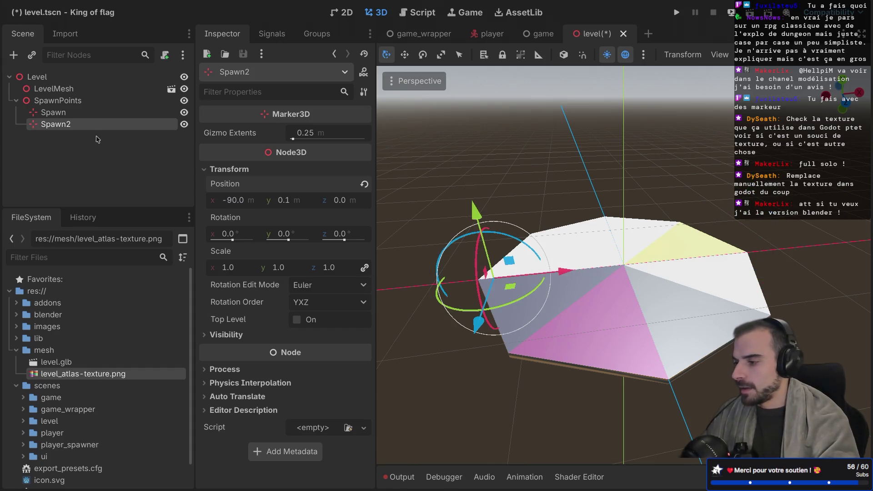
Duplicate Spawn2 as Spawn3, keep its Y rotation at 0, and move it toward the front face
{"action": "key", "text": "ctrl+d"}
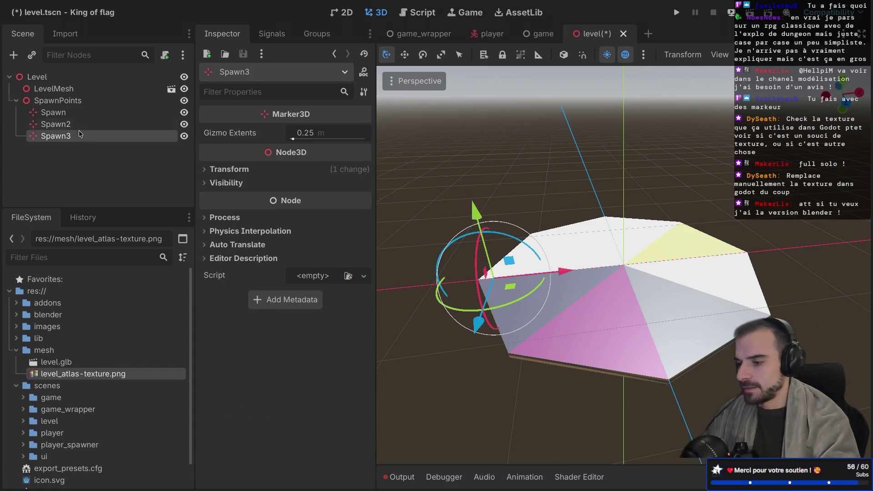
{"action": "left_click", "coordinate": [200, 171]}
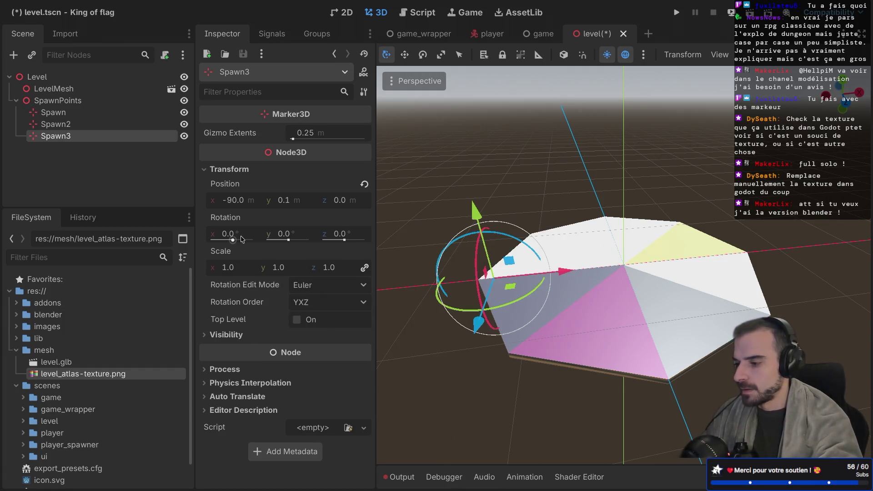
{"action": "left_click_drag", "start_coordinate": [289, 240], "coordinate": [298, 241]}
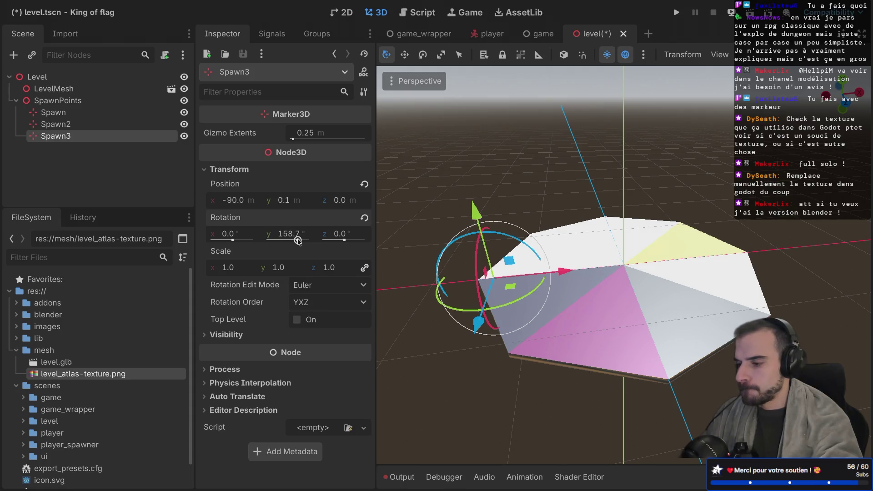
{"action": "key", "text": "ctrl+z"}
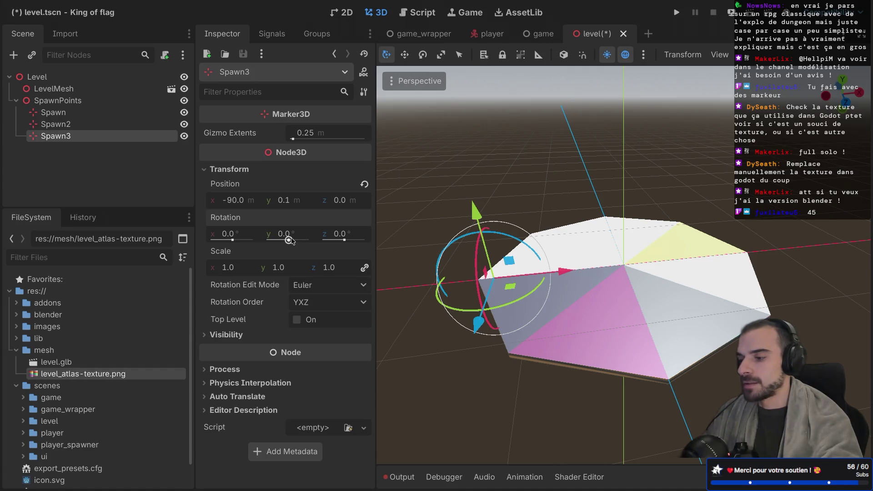
{"action": "left_click_drag", "start_coordinate": [292, 240], "coordinate": [289, 241]}
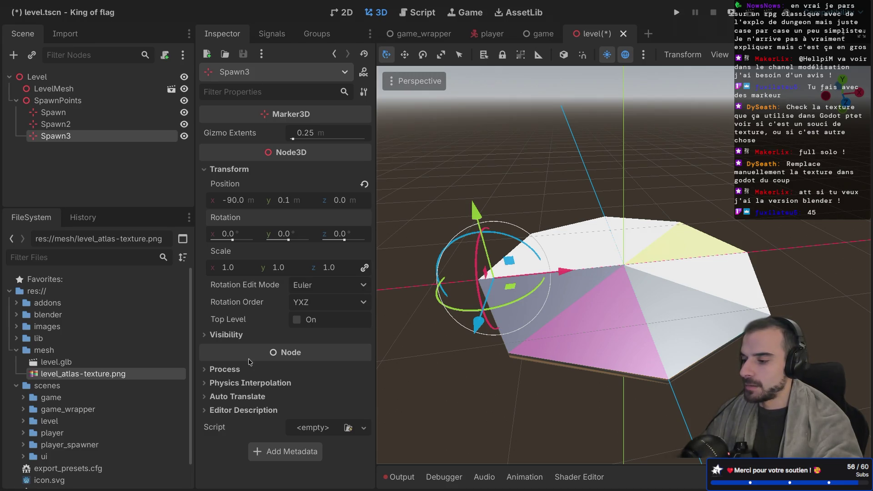
{"action": "mouse_move", "coordinate": [229, 355]}
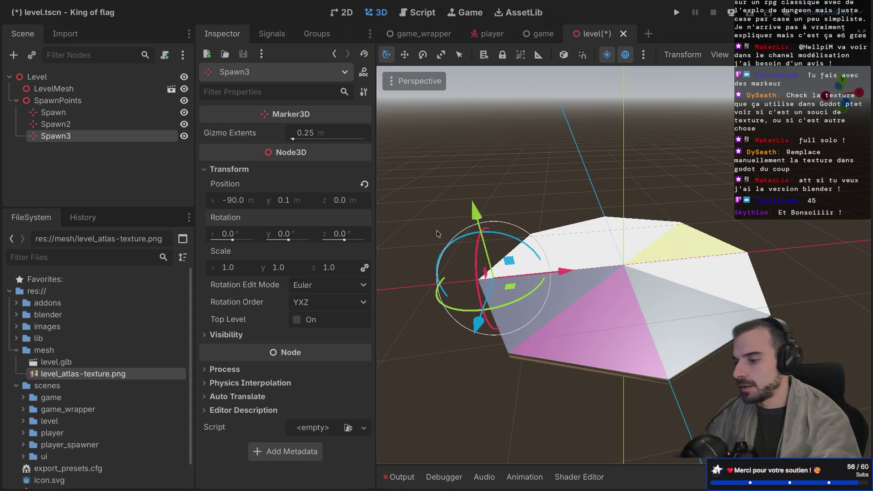
{"action": "mouse_move", "coordinate": [512, 291]}
{"action": "left_mouse_down"}
{"action": "mouse_move", "coordinate": [542, 356]}
{"action": "mouse_move", "coordinate": [557, 356]}
{"action": "mouse_move", "coordinate": [547, 348]}
{"action": "left_mouse_up"}
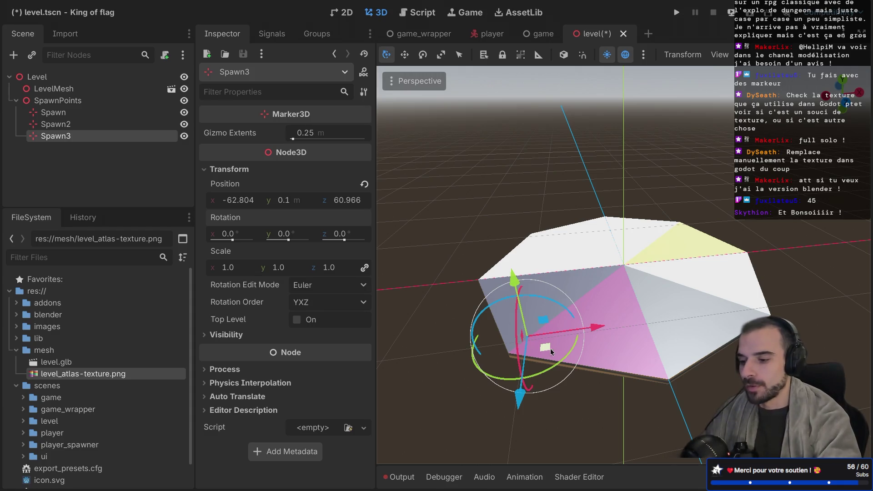
Settle Spawn3 on the front face, then duplicate it as Spawn4 near the yellow face
{"action": "left_click_drag", "start_coordinate": [546, 347], "coordinate": [546, 349]}
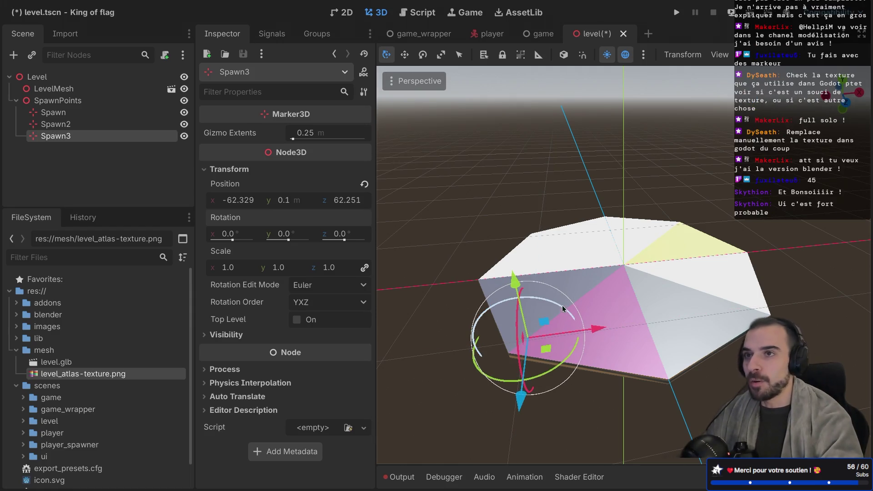
{"action": "left_click", "coordinate": [90, 128]}
{"action": "left_click", "coordinate": [91, 135]}
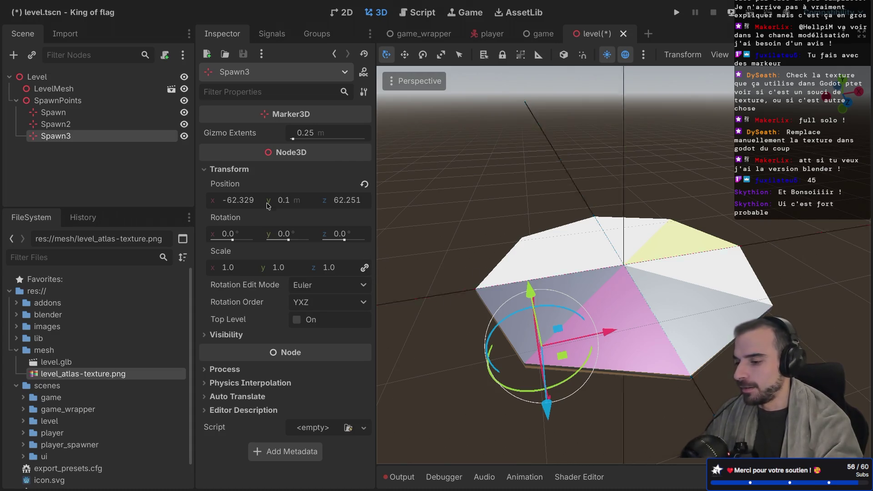
{"action": "key", "text": "ctrl+d"}
{"action": "mouse_move", "coordinate": [572, 358]}
{"action": "left_mouse_down"}
{"action": "mouse_move", "coordinate": [639, 210]}
{"action": "mouse_move", "coordinate": [672, 236]}
{"action": "mouse_move", "coordinate": [725, 251]}
{"action": "mouse_move", "coordinate": [732, 270]}
{"action": "mouse_move", "coordinate": [740, 259]}
{"action": "left_mouse_up"}
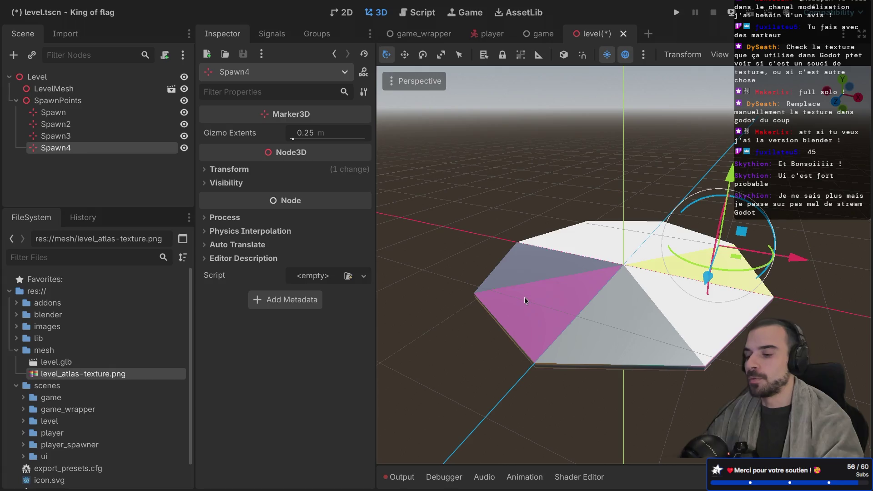
Compare the existing spawn markers' positions and select Spawn4
{"action": "left_click", "coordinate": [60, 117]}
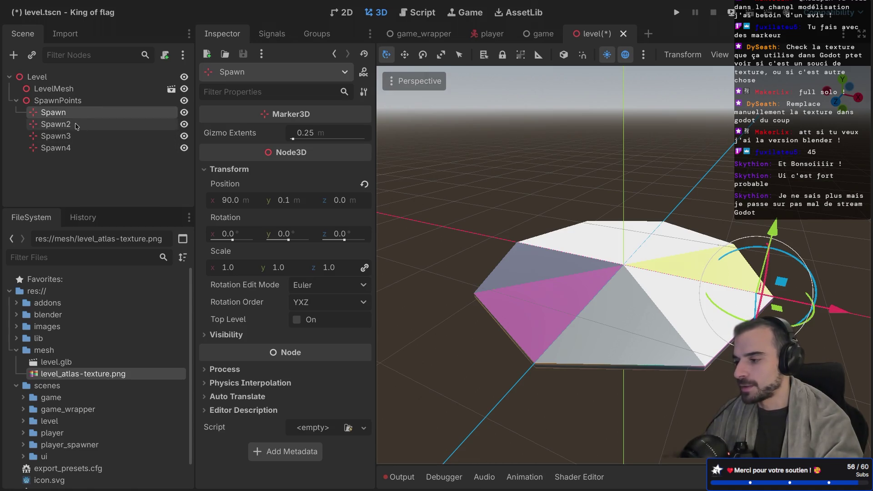
{"action": "left_click", "coordinate": [54, 147]}
{"action": "left_click", "coordinate": [216, 169]}
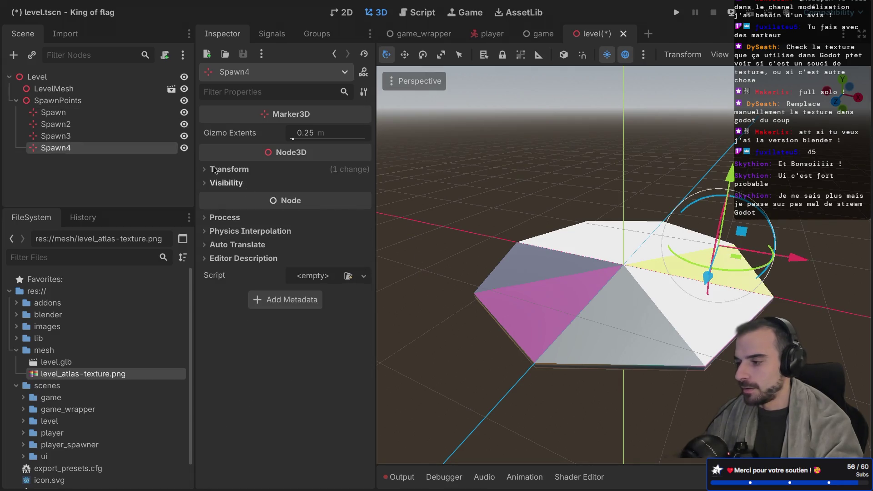
{"action": "left_click", "coordinate": [67, 112]}
{"action": "left_click", "coordinate": [70, 125]}
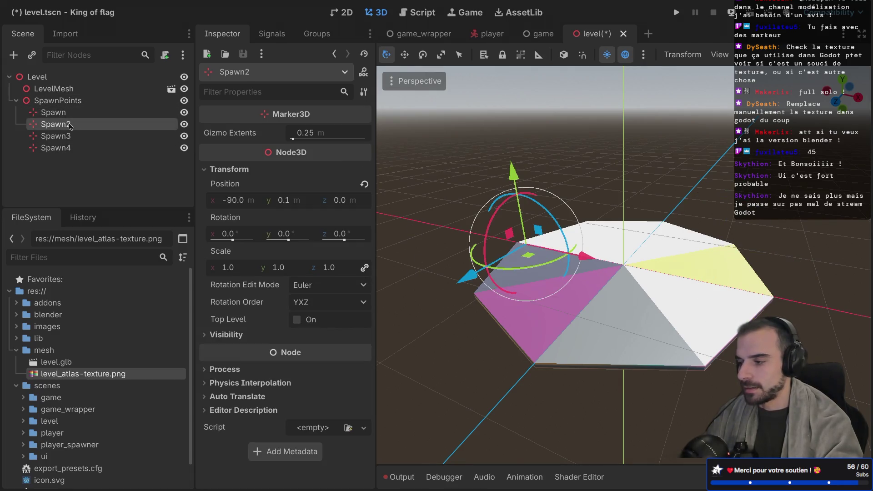
{"action": "left_click", "coordinate": [68, 113]}
{"action": "left_click", "coordinate": [70, 124]}
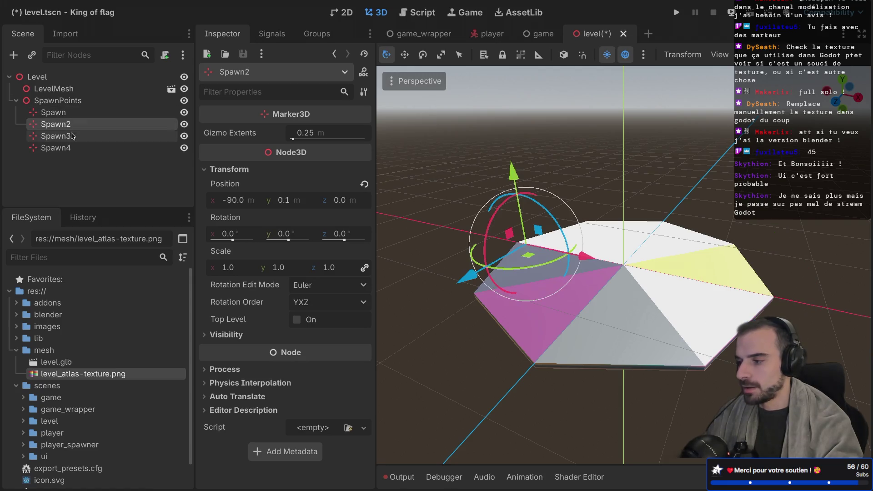
{"action": "left_click", "coordinate": [72, 136]}
{"action": "left_click", "coordinate": [71, 150]}
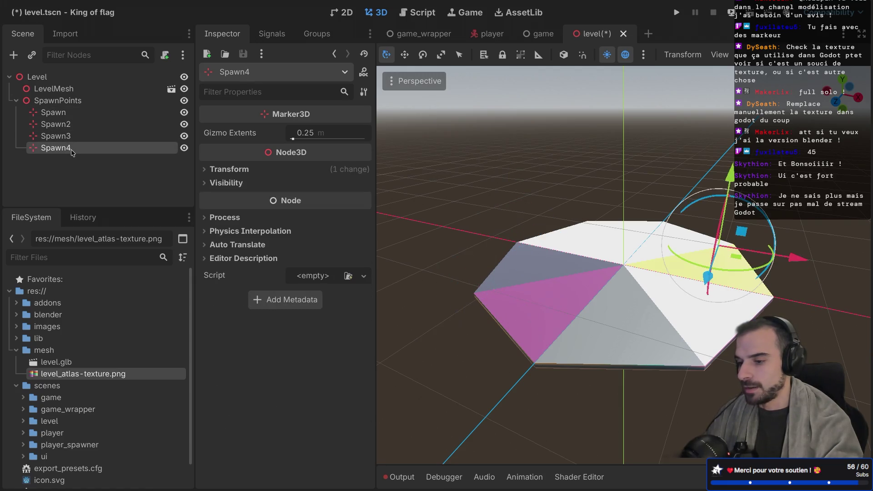
Duplicate Spawn4 into Spawn5 on the far edge and Spawn6 on the near edge
{"action": "key", "text": "ctrl+d"}
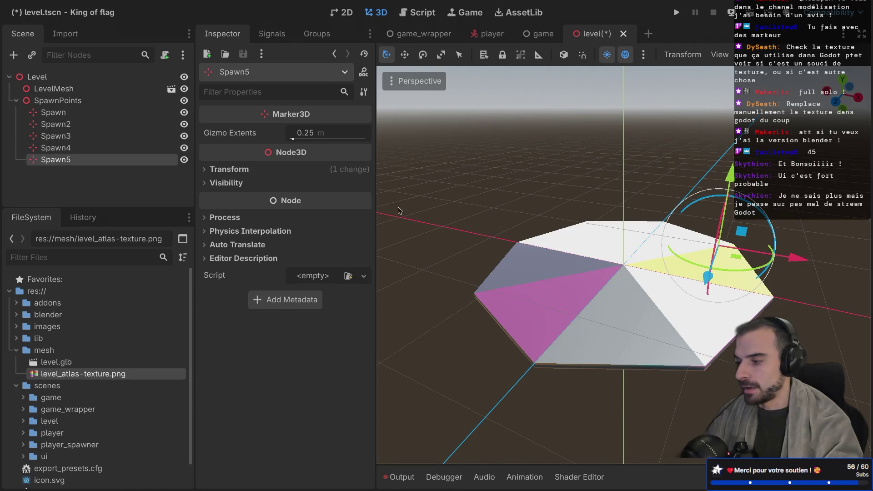
{"action": "left_click_drag", "start_coordinate": [735, 256], "coordinate": [672, 230]}
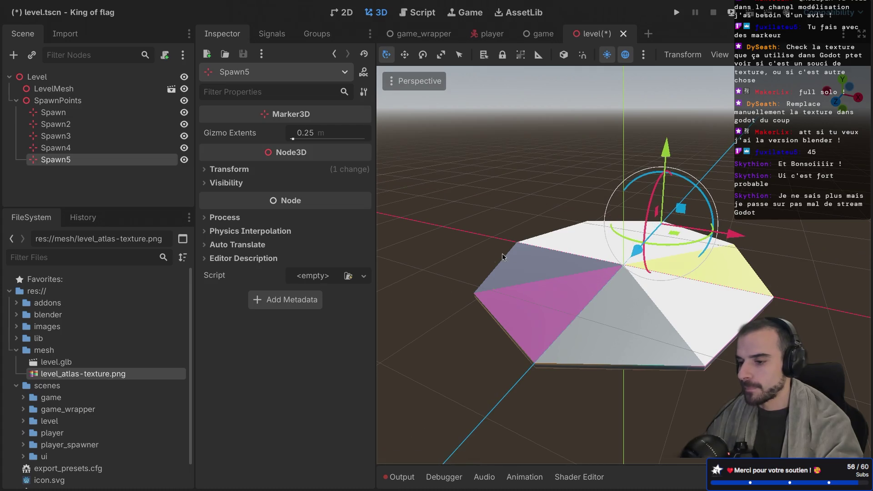
{"action": "key", "text": "ctrl+d"}
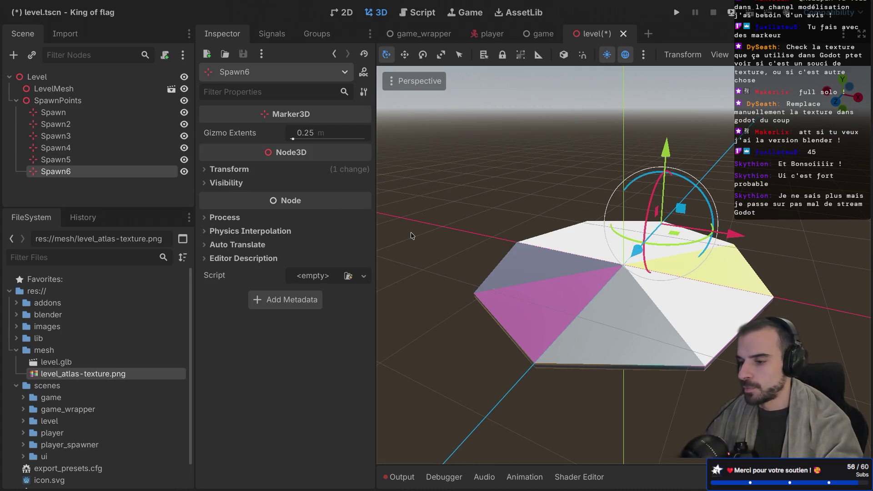
{"action": "mouse_move", "coordinate": [670, 233]}
{"action": "left_mouse_down"}
{"action": "mouse_move", "coordinate": [550, 394]}
{"action": "mouse_move", "coordinate": [552, 373]}
{"action": "left_mouse_up"}
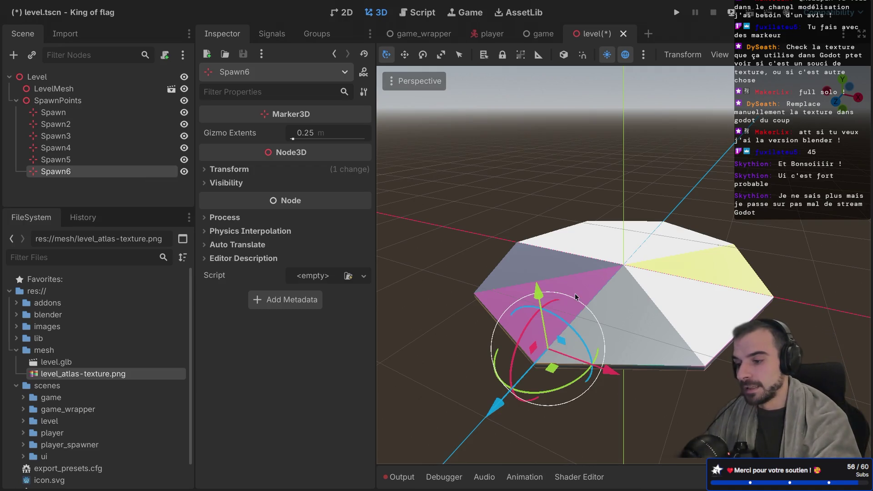
Review each spawn marker's position from Spawn through Spawn6
{"action": "left_click", "coordinate": [99, 114]}
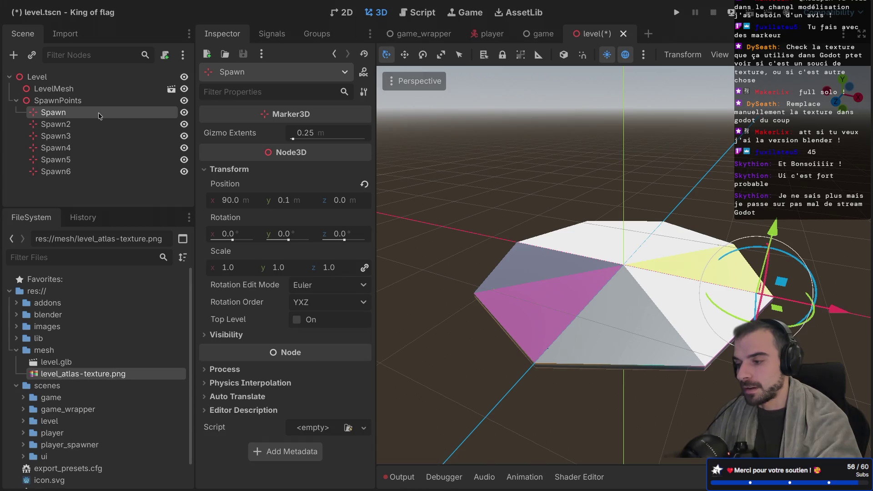
{"action": "left_click", "coordinate": [91, 124]}
{"action": "left_click", "coordinate": [84, 137]}
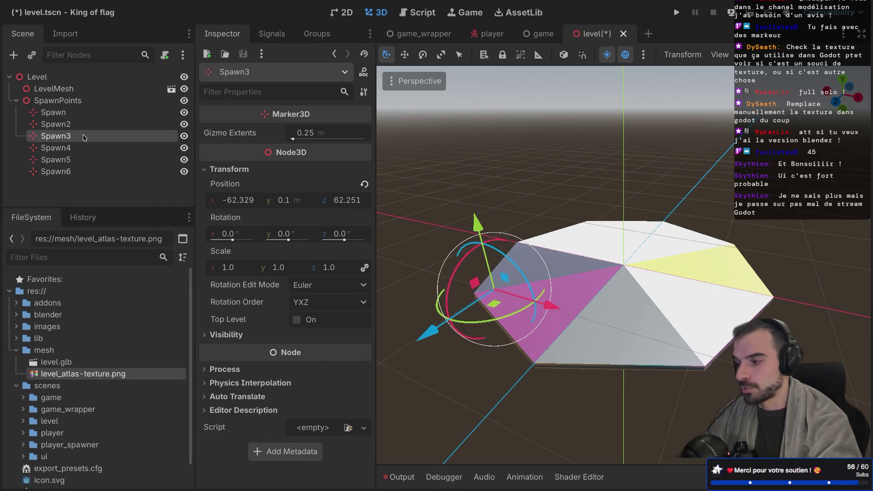
{"action": "left_click", "coordinate": [86, 145]}
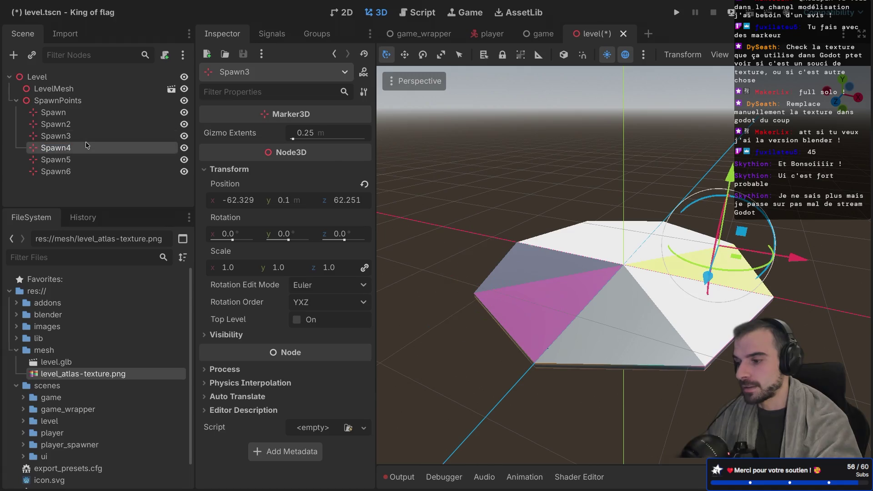
{"action": "left_click", "coordinate": [75, 160]}
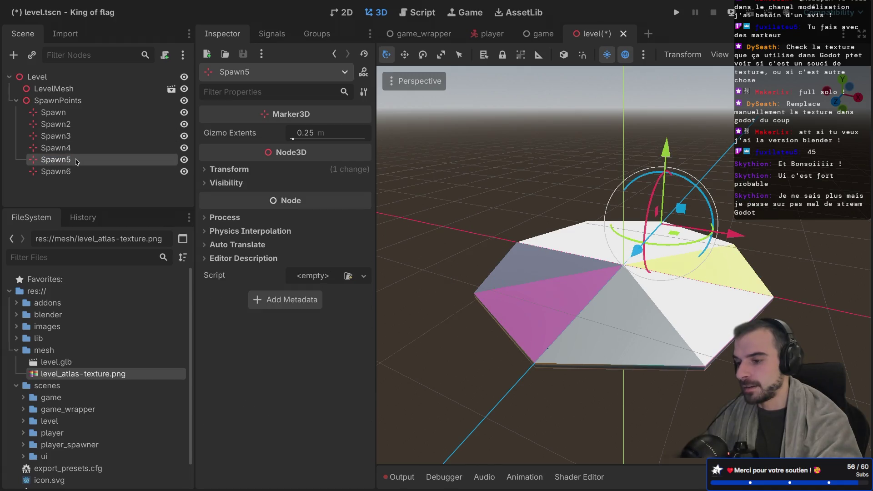
{"action": "left_click", "coordinate": [71, 177]}
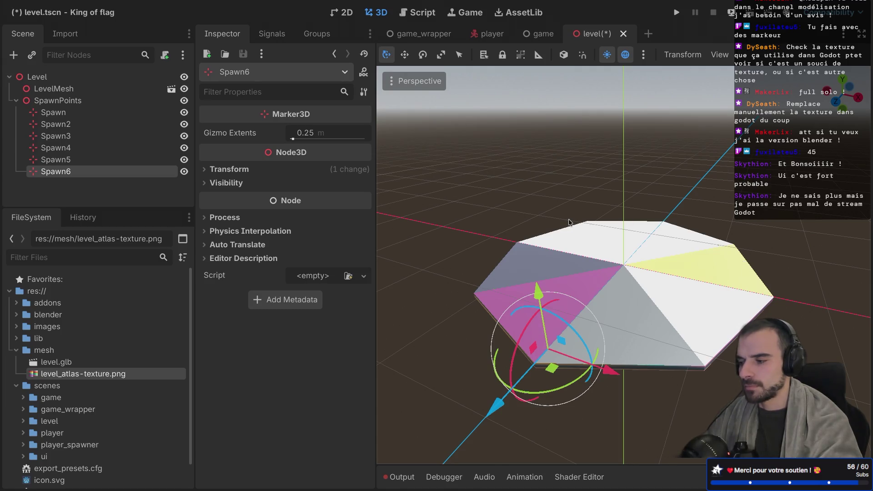
{"action": "left_click", "coordinate": [87, 112]}
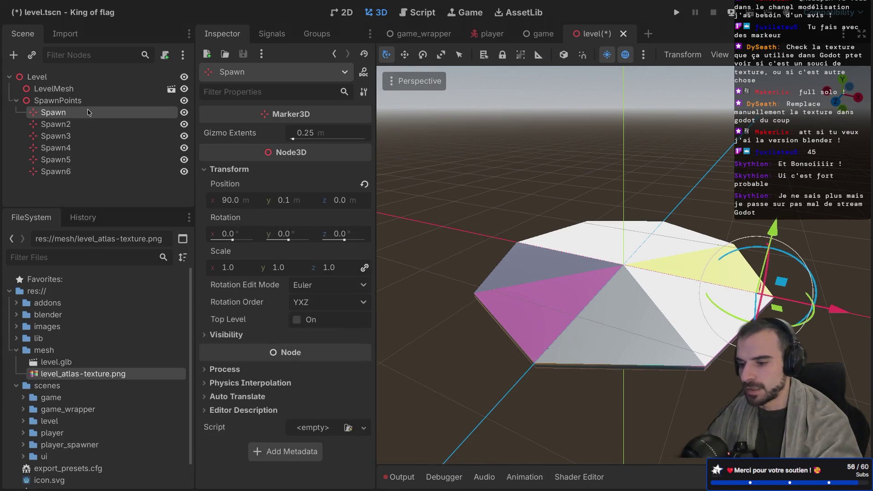
{"action": "left_click", "coordinate": [83, 125]}
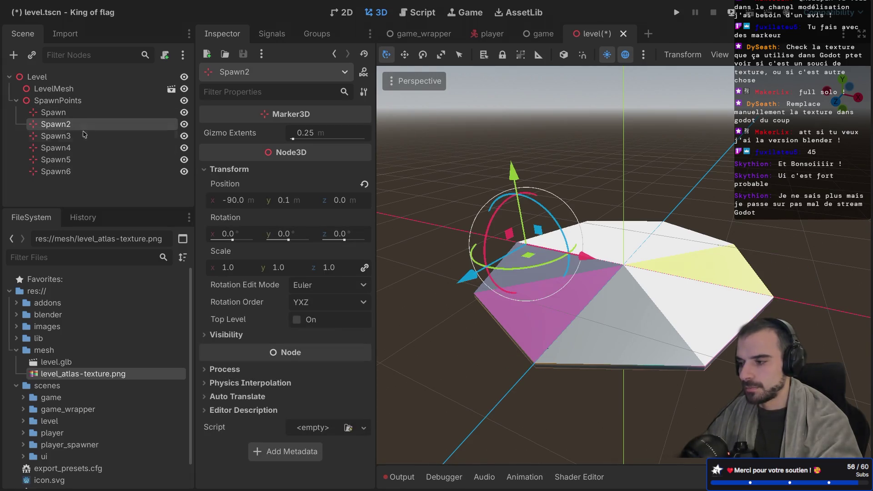
{"action": "left_click", "coordinate": [84, 139]}
{"action": "left_click", "coordinate": [80, 148]}
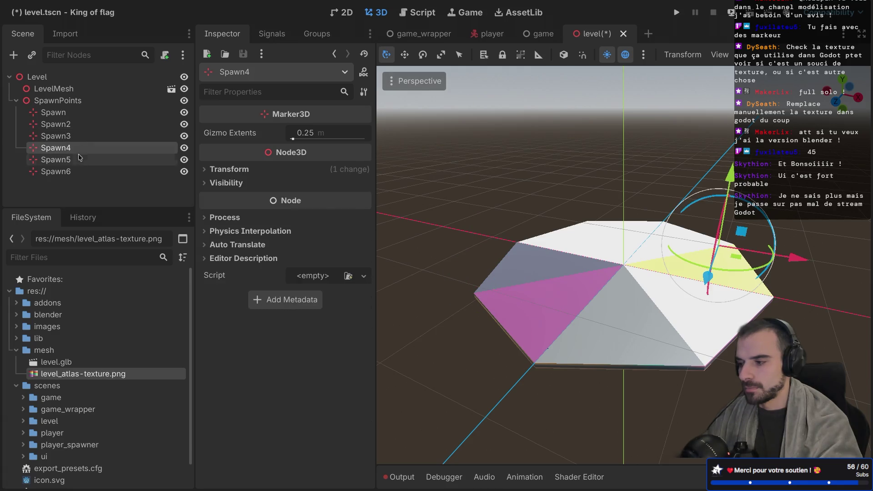
{"action": "left_click", "coordinate": [78, 158]}
{"action": "left_click", "coordinate": [71, 173]}
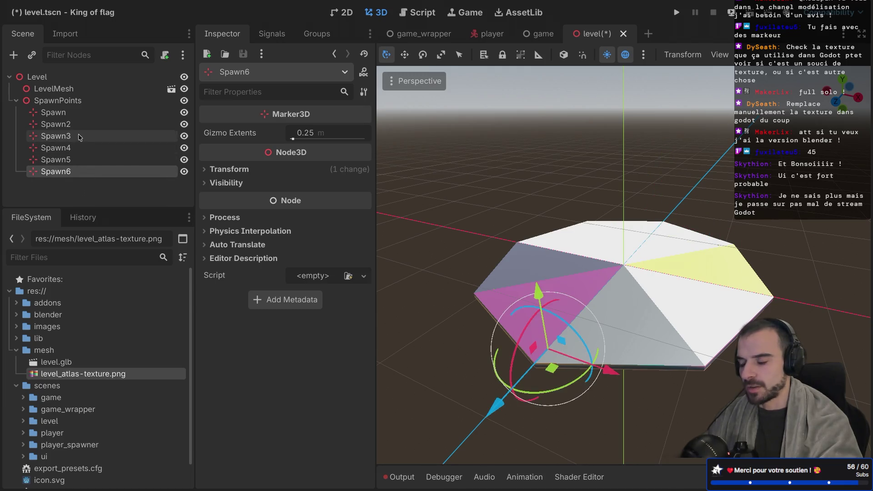
Recheck Spawn2, Spawn4 and Spawn6, then bring the view closer to the platform
{"action": "left_click", "coordinate": [72, 117]}
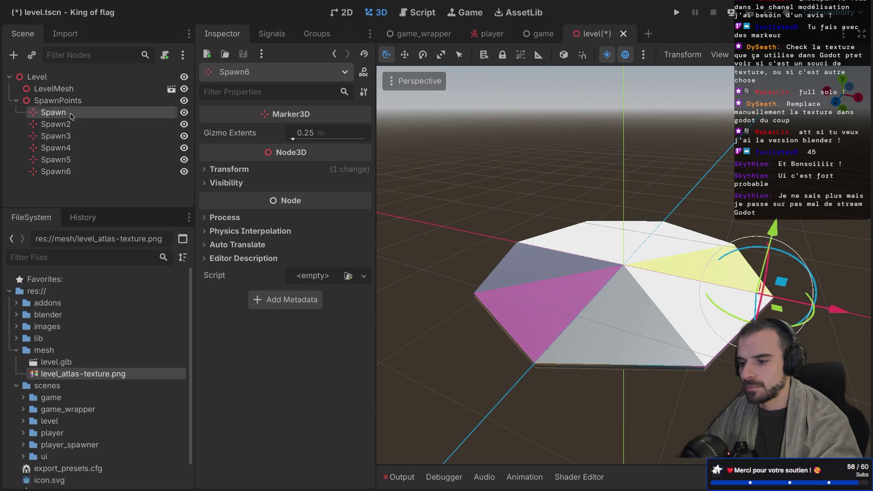
{"action": "left_click", "coordinate": [71, 124]}
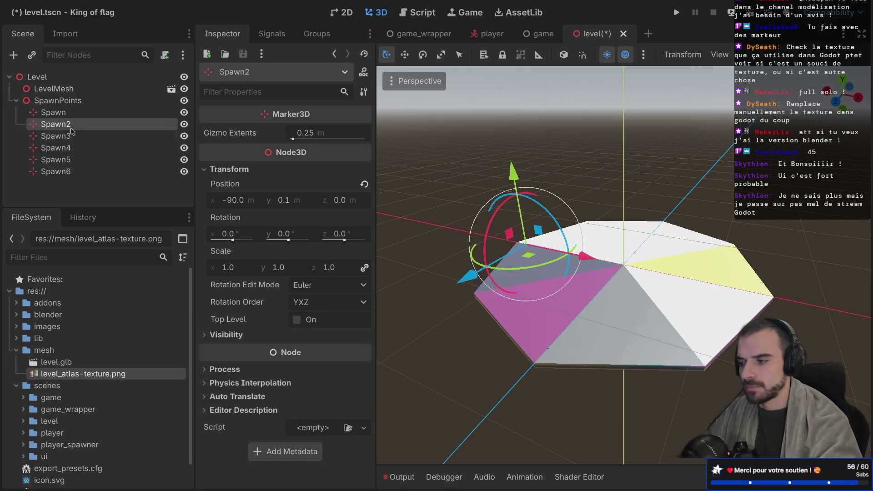
{"action": "left_click", "coordinate": [69, 149]}
{"action": "left_click", "coordinate": [69, 152]}
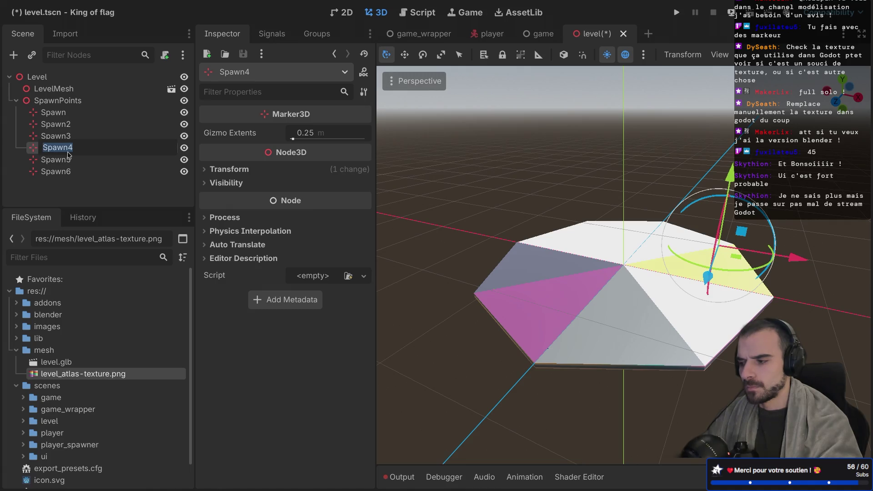
{"action": "key", "text": "Escape"}
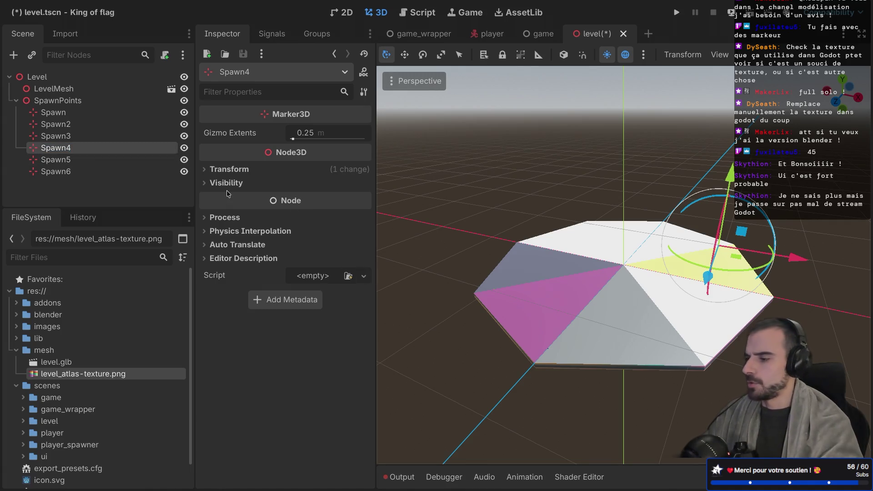
{"action": "left_click", "coordinate": [68, 171]}
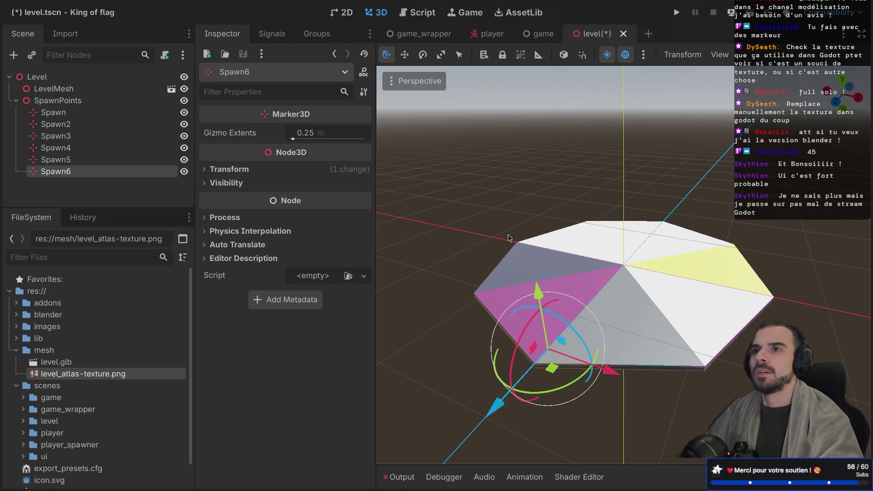
{"action": "left_click_drag", "start_coordinate": [697, 269], "coordinate": [758, 291]}
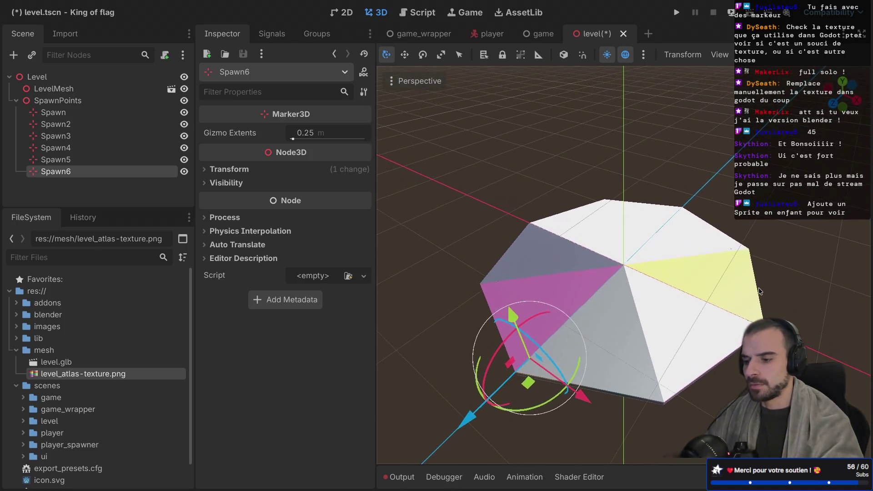
{"action": "left_click", "coordinate": [117, 113]}
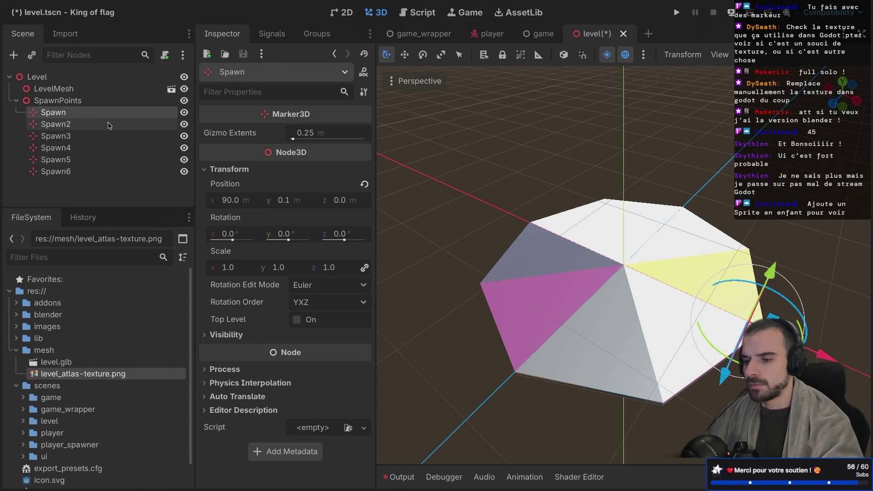
{"action": "left_click", "coordinate": [109, 125]}
{"action": "left_click", "coordinate": [103, 136]}
{"action": "left_click", "coordinate": [98, 149]}
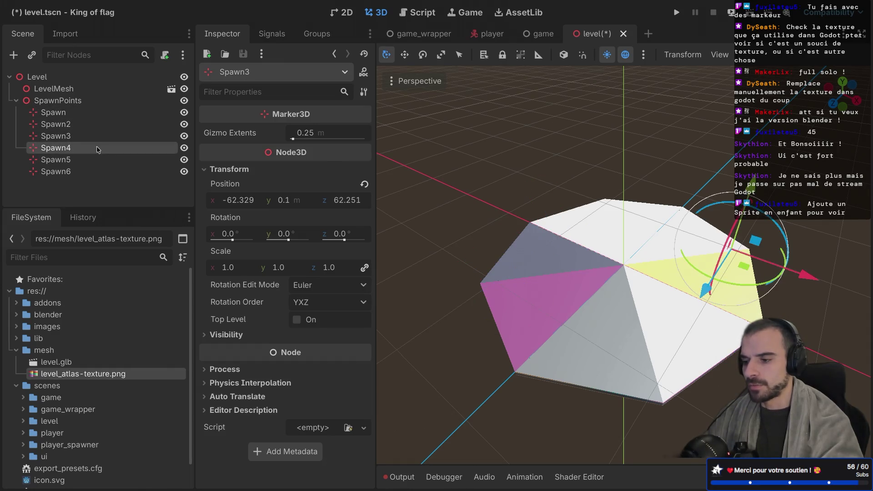
{"action": "left_click", "coordinate": [86, 160]}
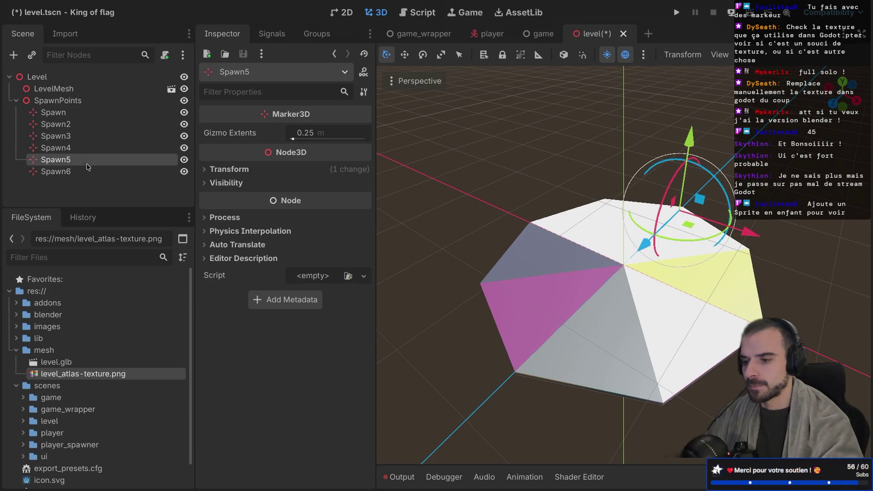
{"action": "left_click", "coordinate": [84, 175]}
{"action": "left_click", "coordinate": [83, 161]}
{"action": "left_click", "coordinate": [83, 172]}
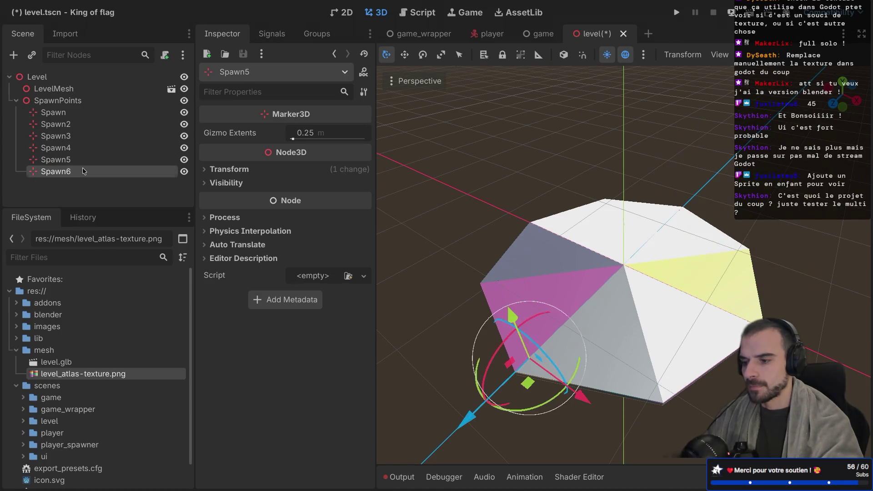
{"action": "left_click", "coordinate": [84, 149]}
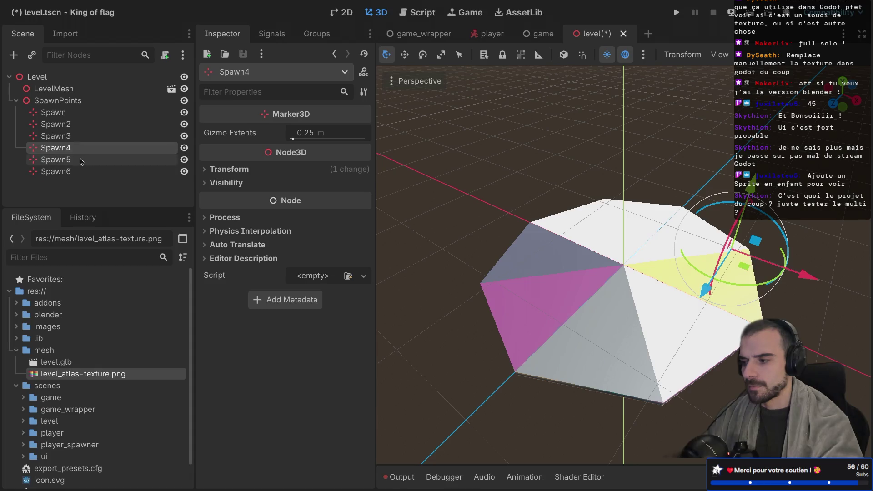
{"action": "left_click", "coordinate": [83, 161]}
{"action": "left_click", "coordinate": [80, 136]}
{"action": "left_click", "coordinate": [79, 147]}
{"action": "left_click", "coordinate": [78, 125]}
{"action": "left_click", "coordinate": [78, 137]}
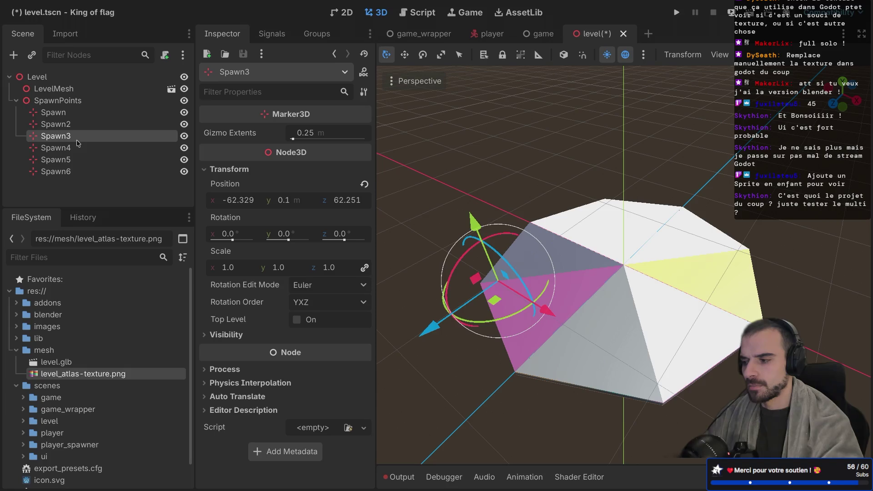
{"action": "left_click", "coordinate": [74, 116]}
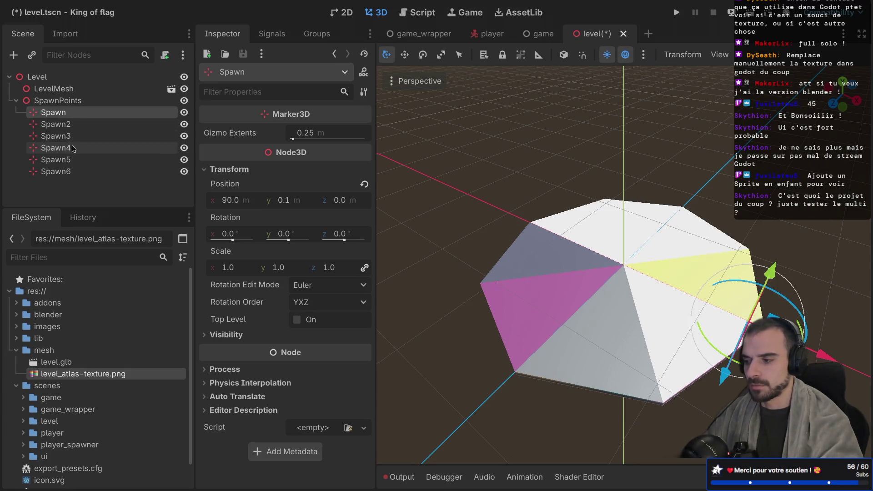
{"action": "left_click", "coordinate": [70, 172]}
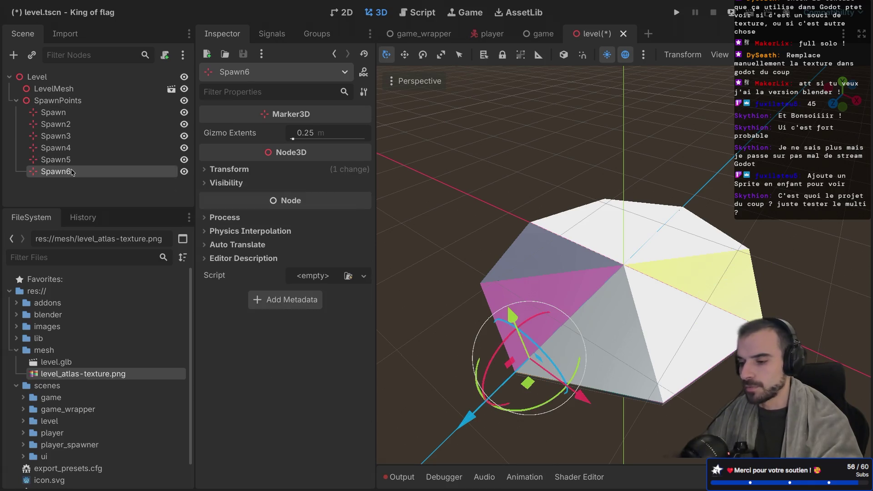
Add Spawn7 at the lower-right corner and Spawn8 at the top corner of the level
{"action": "key", "text": "ctrl+d"}
{"action": "mouse_move", "coordinate": [527, 384]}
{"action": "left_mouse_down"}
{"action": "mouse_move", "coordinate": [650, 407]}
{"action": "mouse_move", "coordinate": [668, 420]}
{"action": "left_mouse_up"}
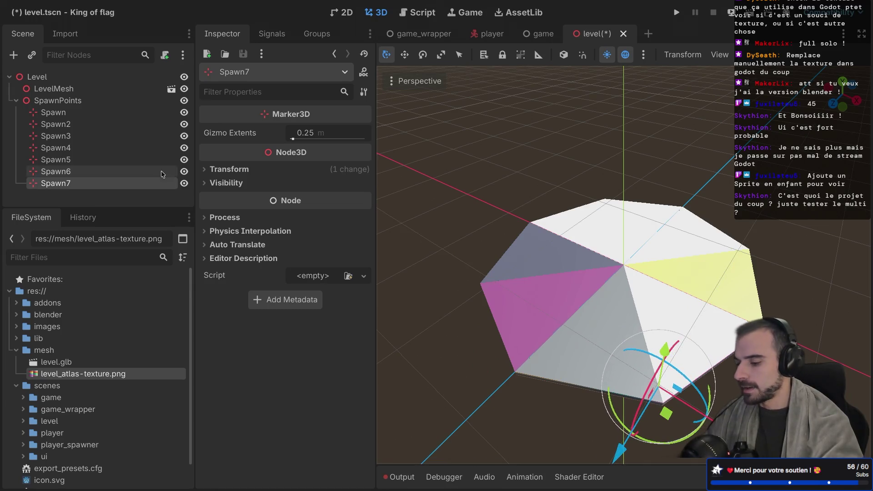
{"action": "key", "text": "ctrl+d"}
{"action": "mouse_move", "coordinate": [667, 419]}
{"action": "left_mouse_down"}
{"action": "mouse_move", "coordinate": [668, 200]}
{"action": "mouse_move", "coordinate": [616, 229]}
{"action": "mouse_move", "coordinate": [608, 222]}
{"action": "left_mouse_up"}
Adjust the view over the level and switch to the browser desktop's FigJam overview
{"action": "right_click", "coordinate": [568, 247]}
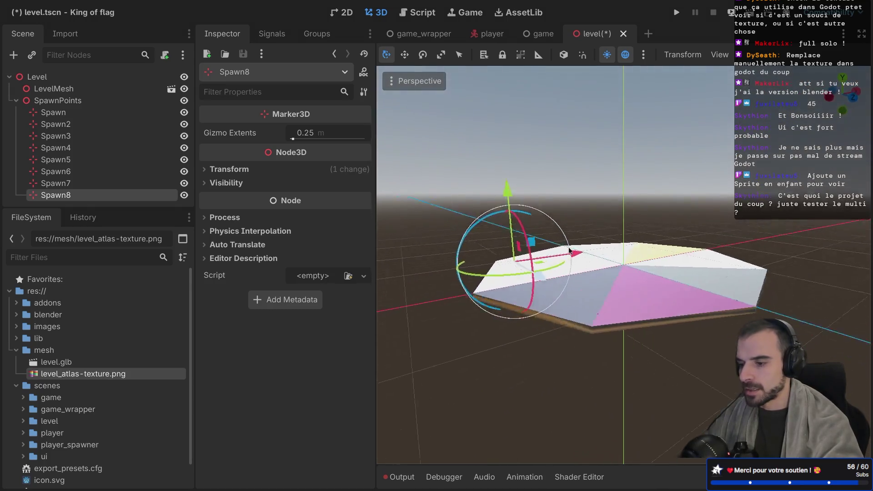
{"action": "right_click", "coordinate": [568, 247]}
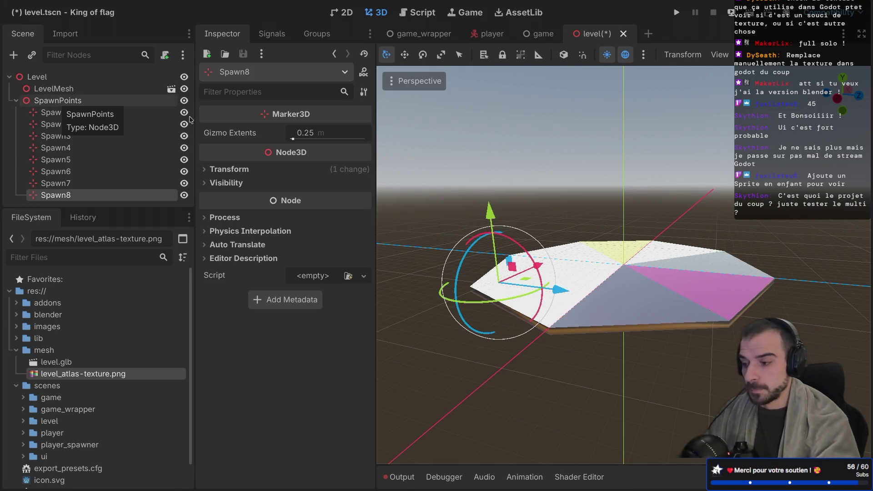
{"action": "key", "text": "ctrl+Right"}
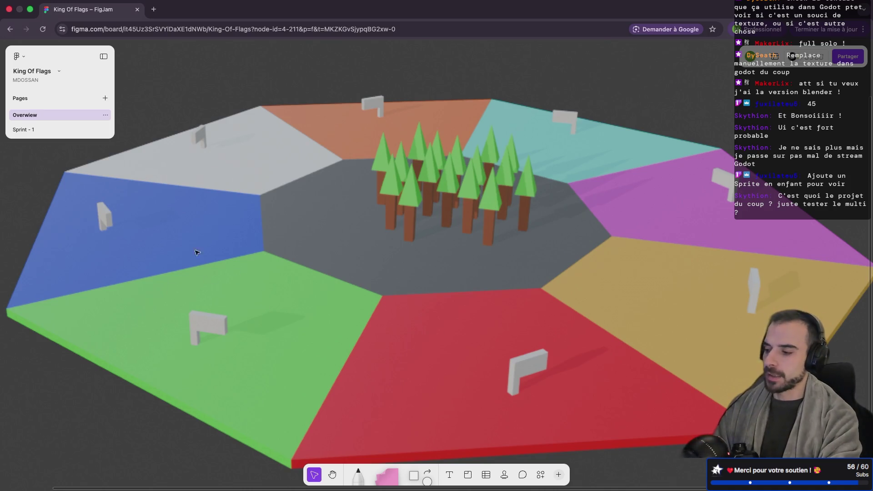
Return the FigJam board to its Overview page and switch back to the Godot editor desktop
{"action": "left_click", "coordinate": [26, 128]}
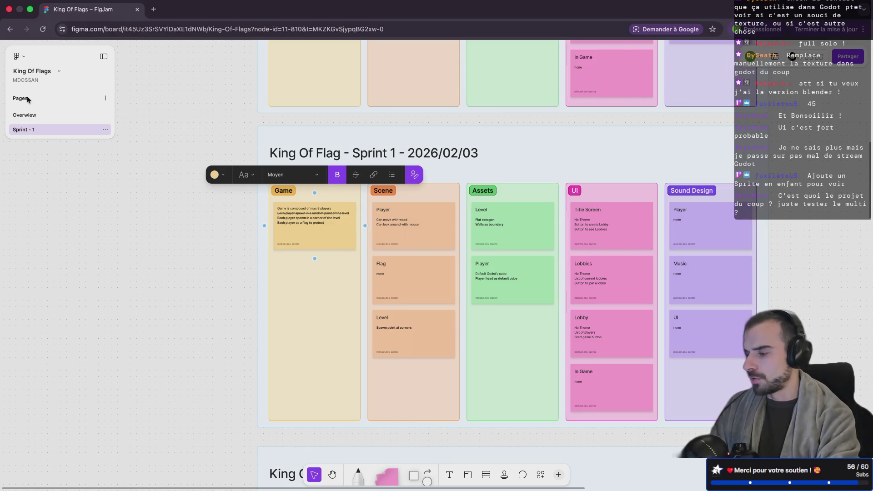
{"action": "left_click", "coordinate": [25, 115]}
{"action": "key", "text": "ctrl+Left"}
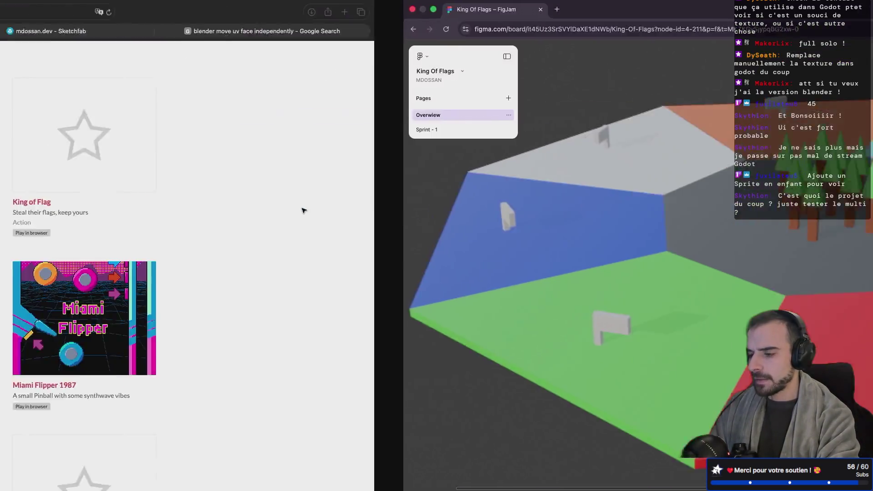
{"action": "key", "text": "ctrl+Left"}
{"action": "key", "text": "ctrl+Left"}
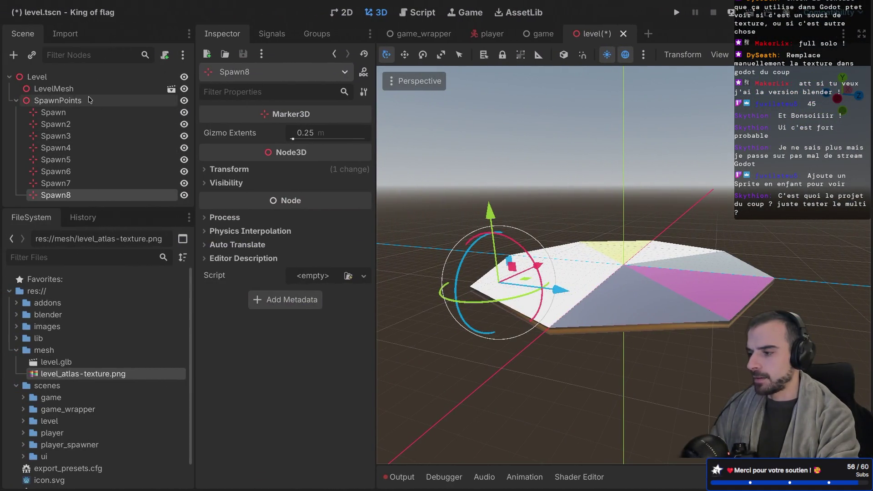
Select SpawnPoints and save the level scene with its spawn markers
{"action": "left_click", "coordinate": [89, 100]}
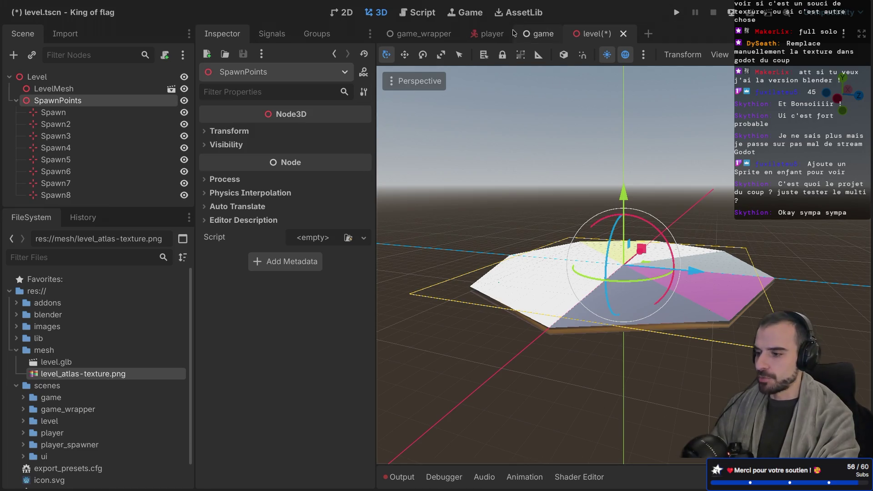
{"action": "left_click", "coordinate": [537, 39]}
{"action": "key", "text": "ctrl+shift+Tab"}
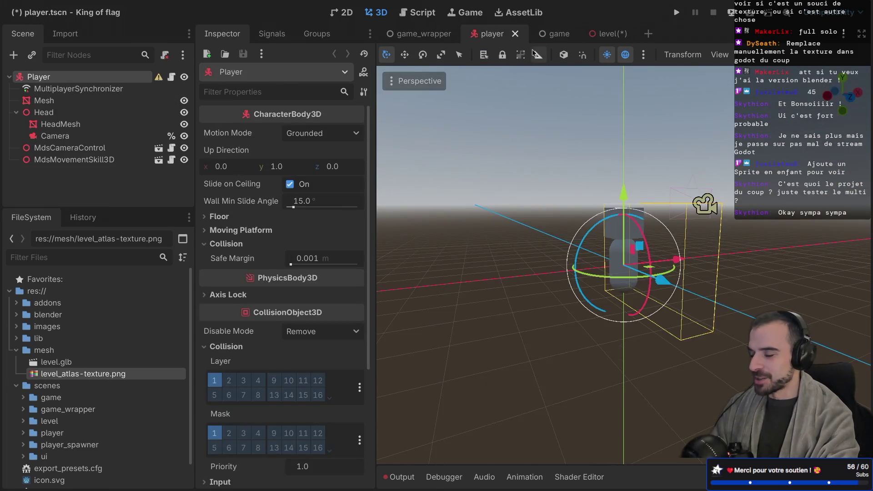
{"action": "left_click", "coordinate": [551, 35]}
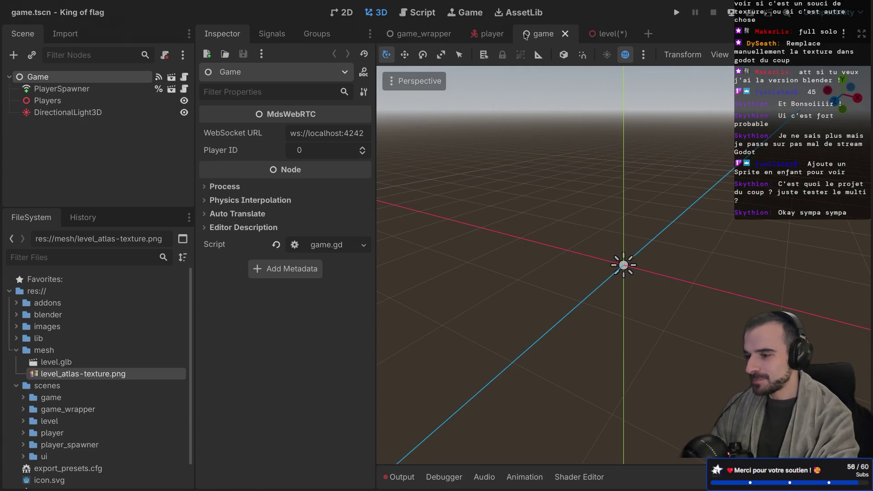
{"action": "left_click", "coordinate": [608, 34]}
{"action": "key", "text": "ctrl+s"}
Open the Game scene from the game_wrapper scene's scene icon
{"action": "left_click", "coordinate": [543, 34]}
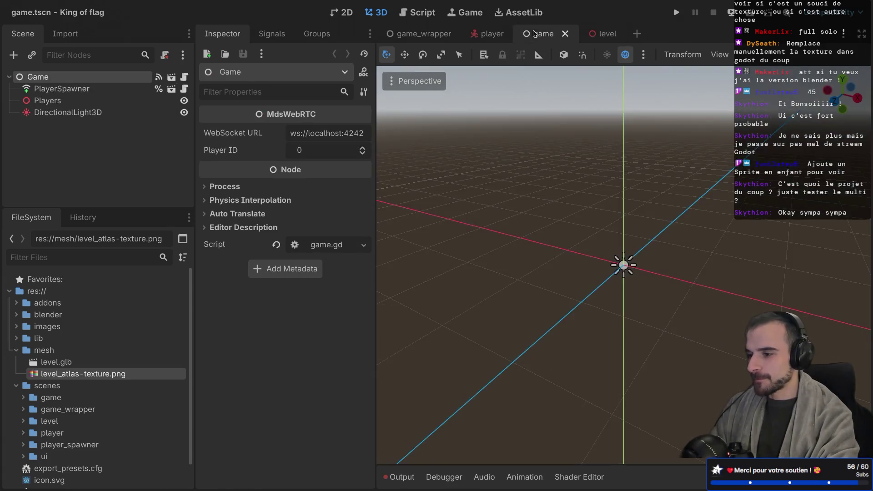
{"action": "left_click", "coordinate": [486, 35]}
{"action": "left_click", "coordinate": [461, 36]}
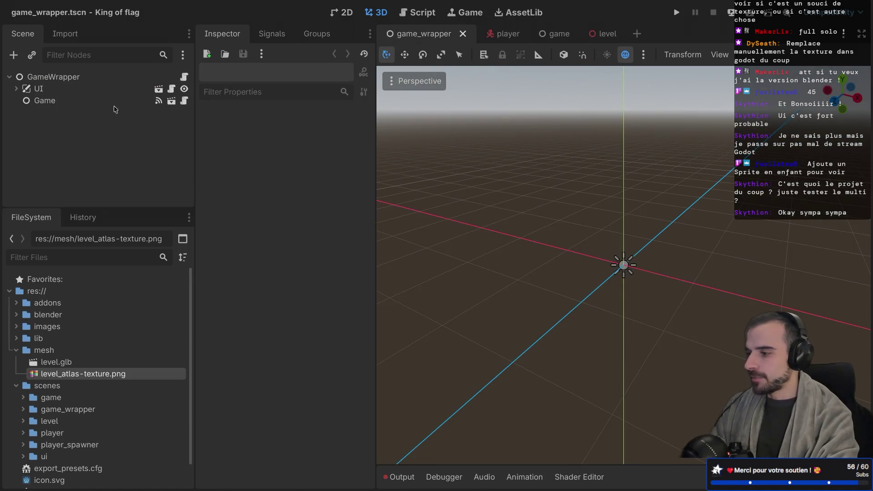
{"action": "left_click", "coordinate": [176, 103]}
{"action": "right_click", "coordinate": [76, 80]}
{"action": "key", "text": "Escape"}
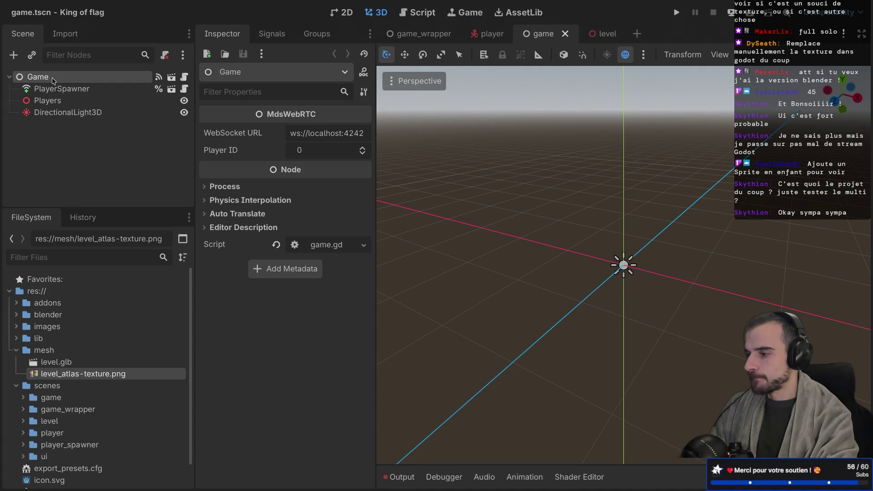
Collapse the mesh folder in the FileSystem dock
{"action": "right_click", "coordinate": [52, 78]}
{"action": "left_click", "coordinate": [53, 81]}
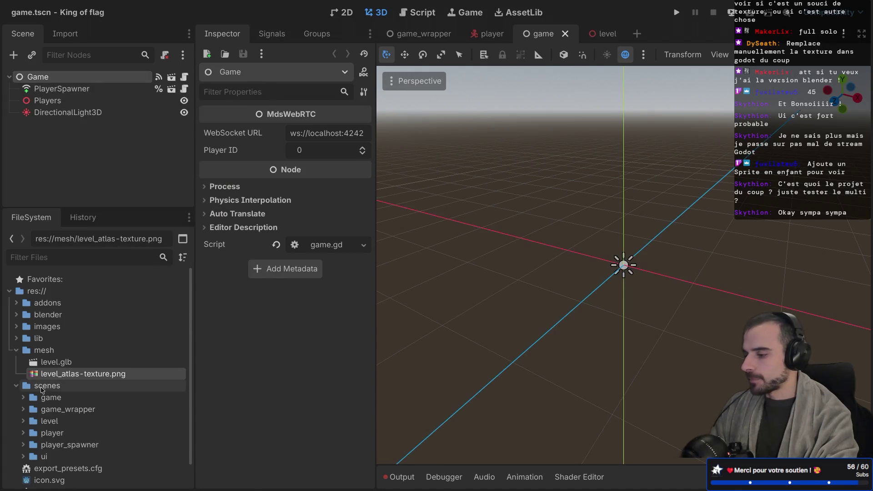
{"action": "left_click", "coordinate": [16, 351]}
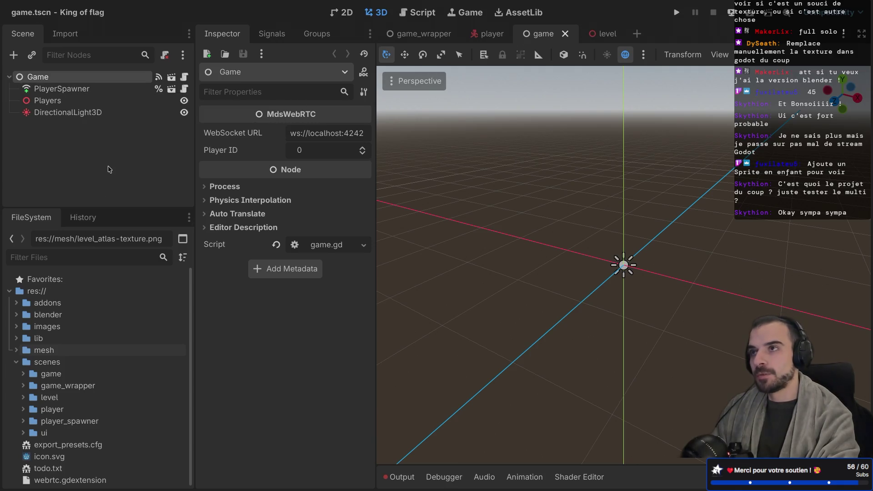
{"action": "scroll", "coordinate": [103, 314], "scroll_direction": "down", "scroll_amount": 1}
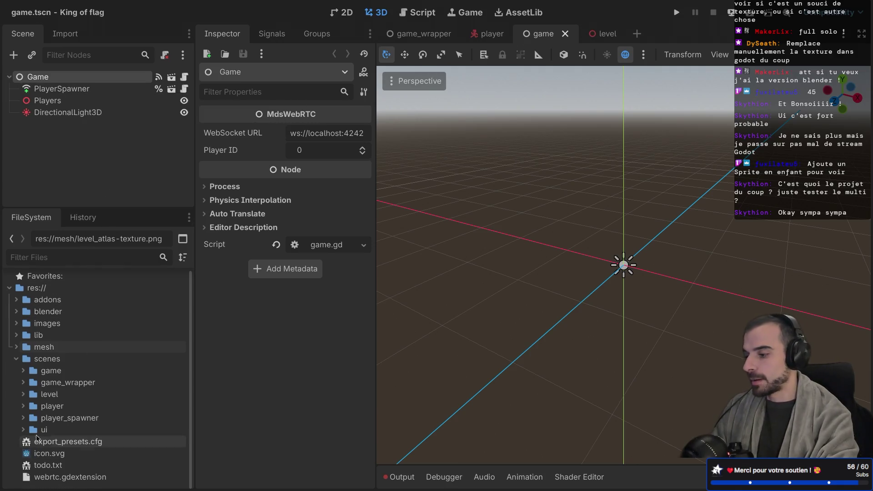
Create a new folder named level_spawner inside res://scenes/
{"action": "left_click", "coordinate": [45, 361]}
{"action": "right_click", "coordinate": [45, 361]}
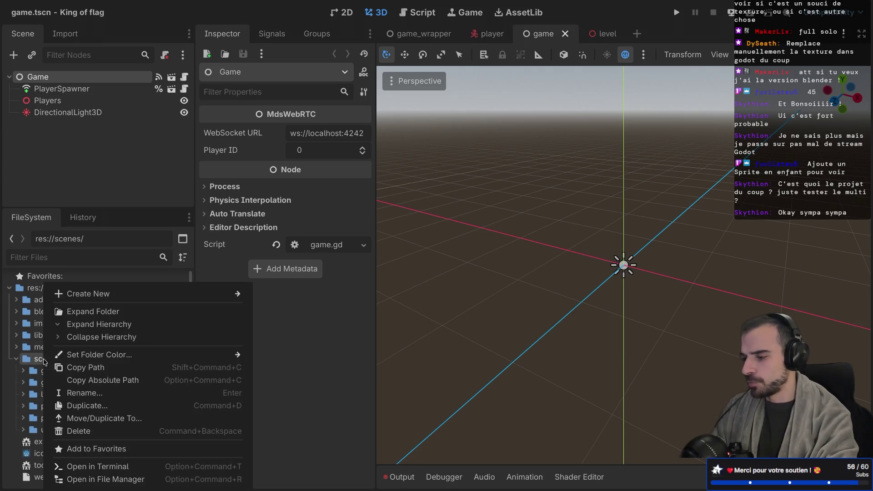
{"action": "mouse_move", "coordinate": [230, 294]}
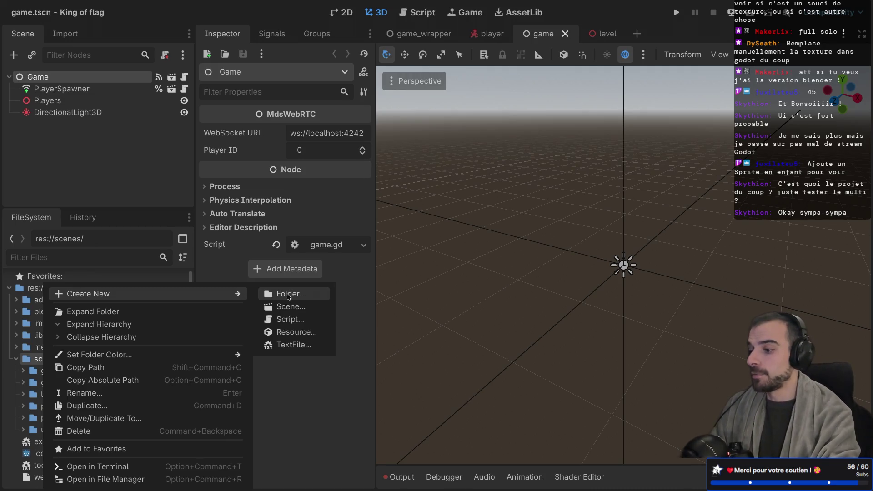
{"action": "left_click", "coordinate": [289, 296]}
{"action": "type", "text": "level_spawner"}
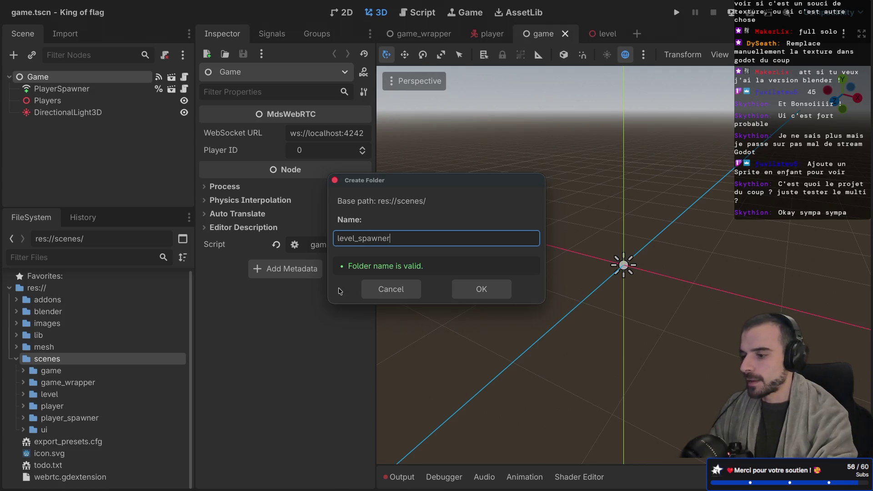
{"action": "left_click", "coordinate": [481, 291]}
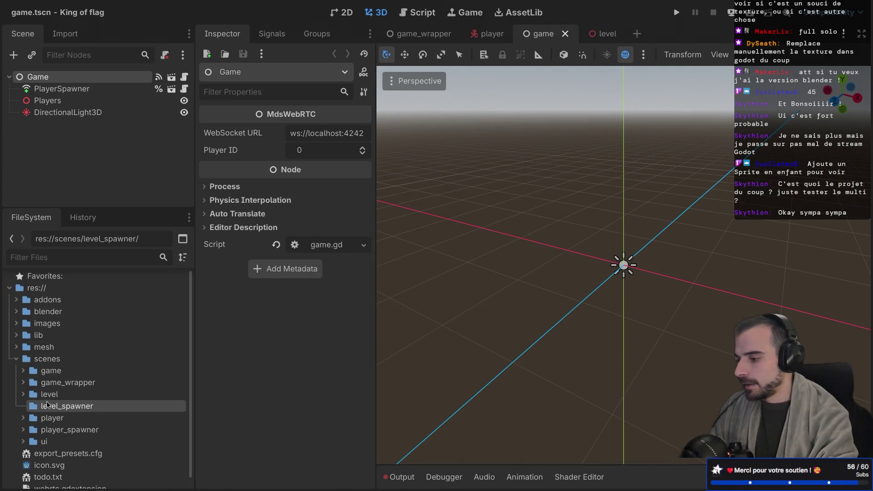
{"action": "right_click", "coordinate": [47, 406]}
Create scene level_spawner in the level_spawner folder with a MultiplayerSpawner root type
{"action": "mouse_move", "coordinate": [145, 296]}
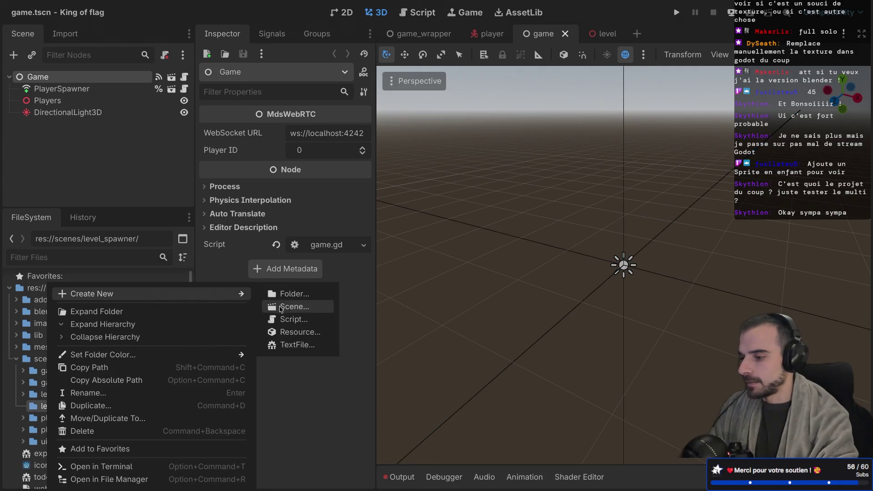
{"action": "left_click", "coordinate": [280, 306]}
{"action": "left_click", "coordinate": [527, 236]}
{"action": "left_click", "coordinate": [532, 213]}
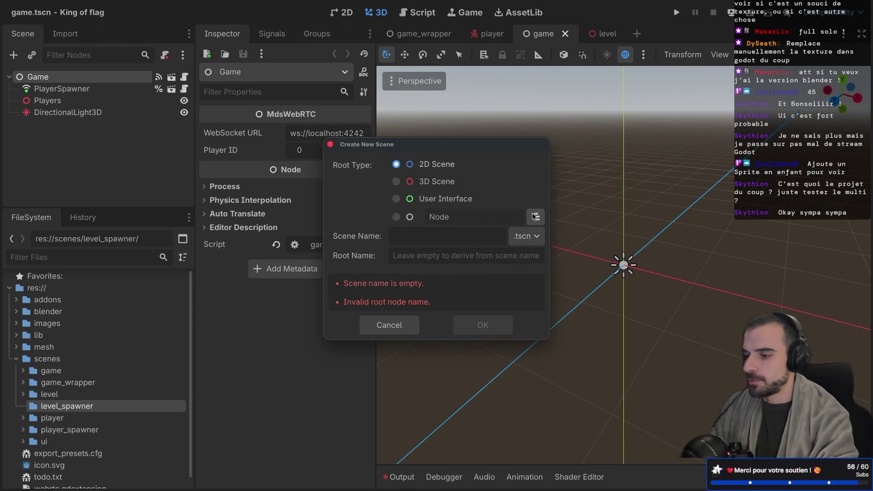
{"action": "left_click", "coordinate": [532, 214]}
{"action": "type", "text": "spawen"}
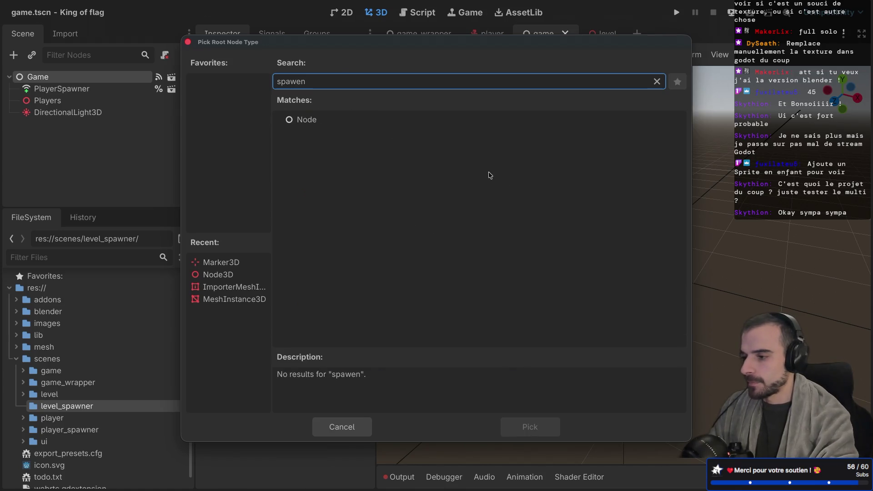
{"action": "key", "text": "BackSpace"}
{"action": "key", "text": "BackSpace"}
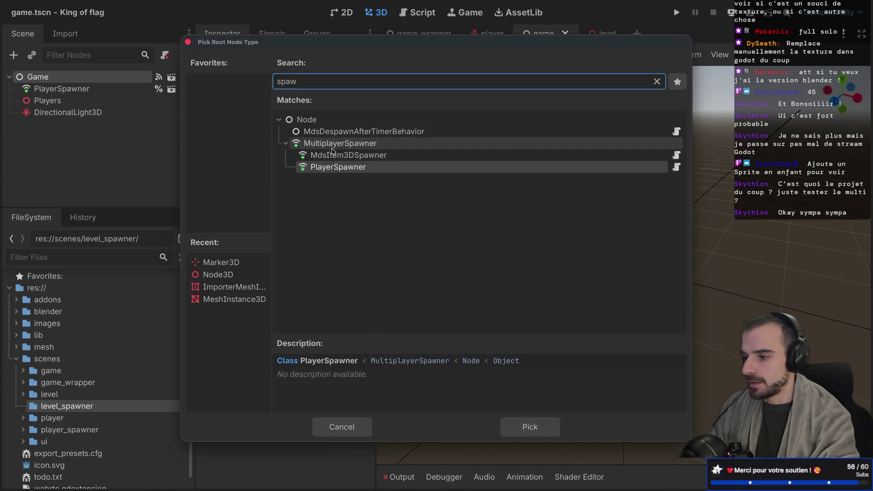
{"action": "left_click", "coordinate": [336, 143]}
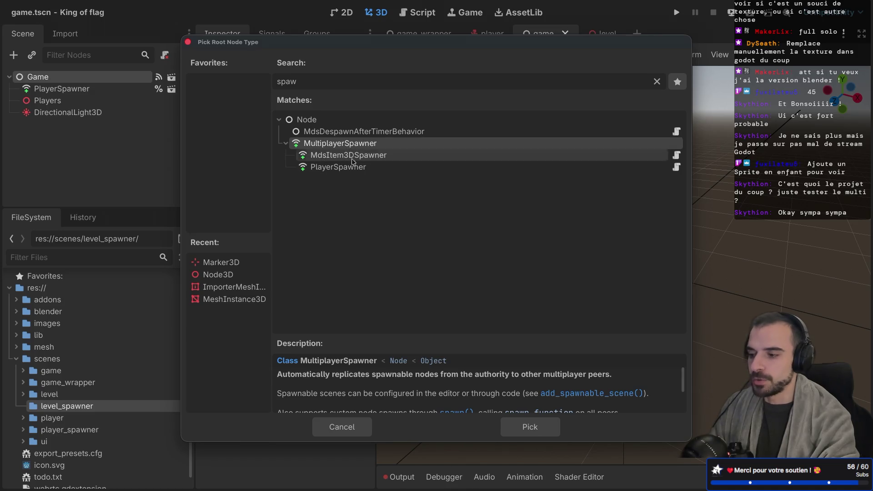
{"action": "double_click", "coordinate": [363, 145]}
{"action": "left_click", "coordinate": [426, 241]}
{"action": "type", "text": "level_spa"}
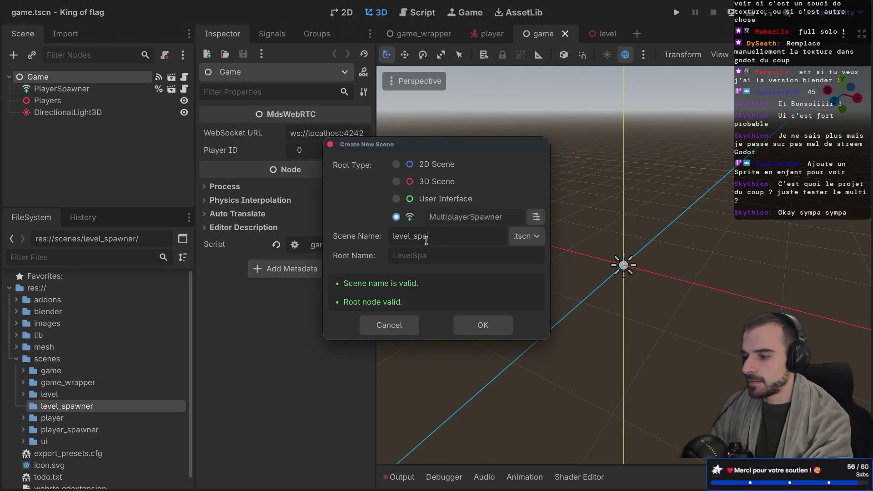
{"action": "type", "text": "wner"}
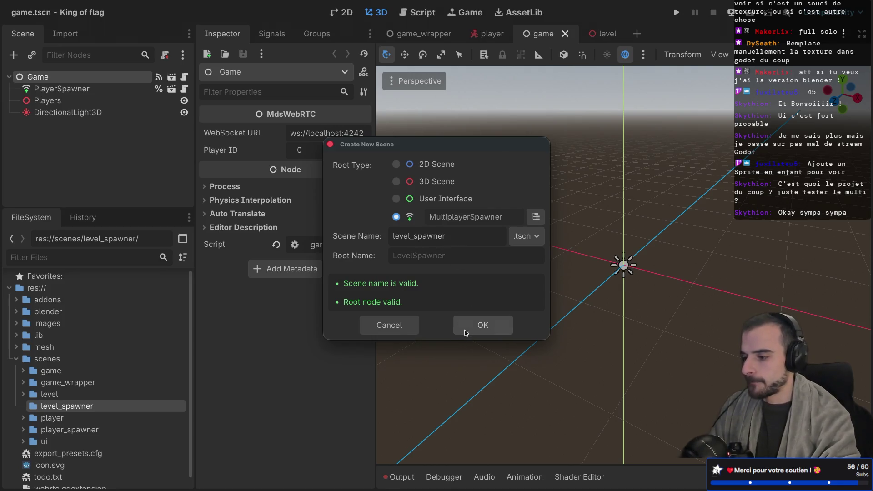
{"action": "left_click", "coordinate": [465, 329]}
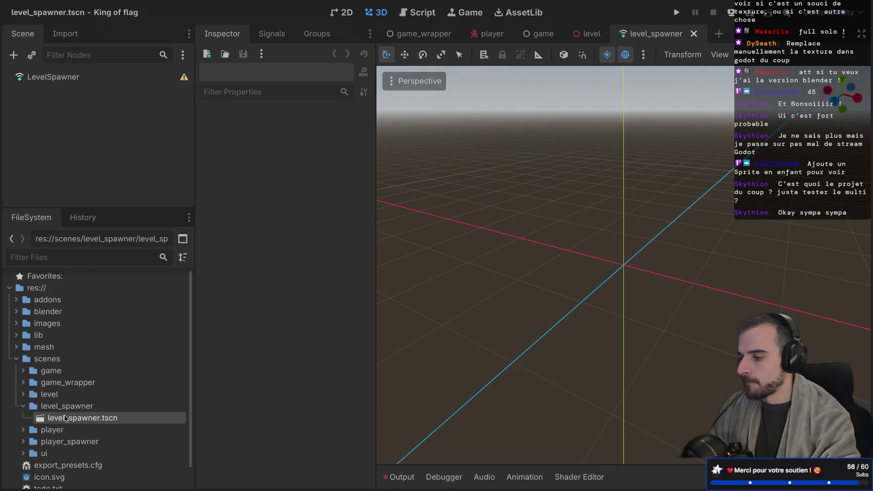
Attach a new level_spawner.gd script to the LevelSpawner root node
{"action": "left_click", "coordinate": [114, 79]}
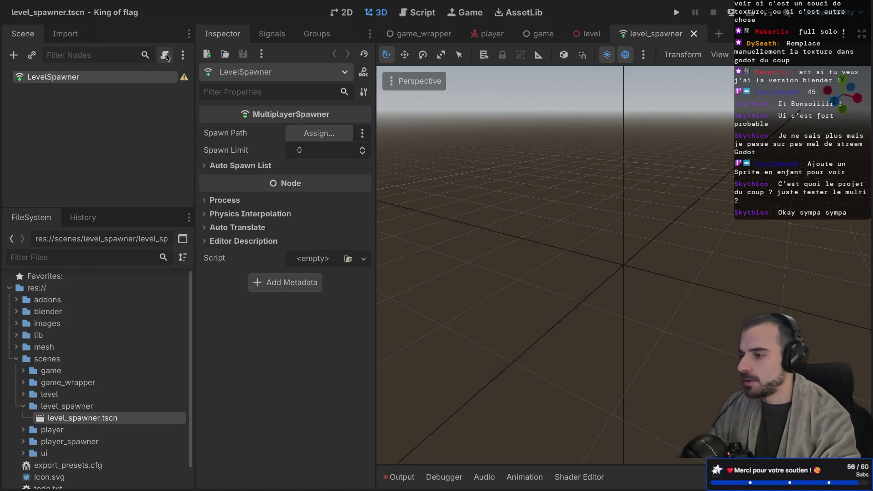
{"action": "left_click", "coordinate": [164, 55]}
{"action": "left_click", "coordinate": [490, 335]}
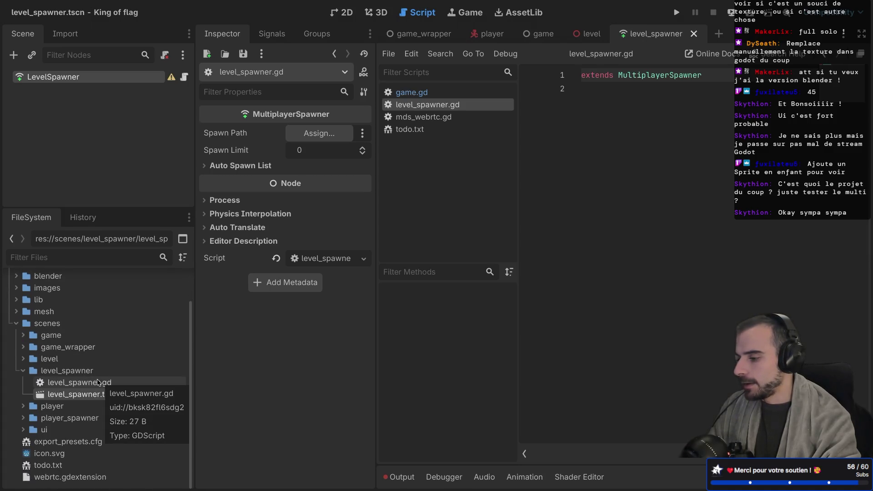
Copy the code of player_spawner.gd into level_spawner.gd, replacing its contents
{"action": "left_click", "coordinate": [25, 407]}
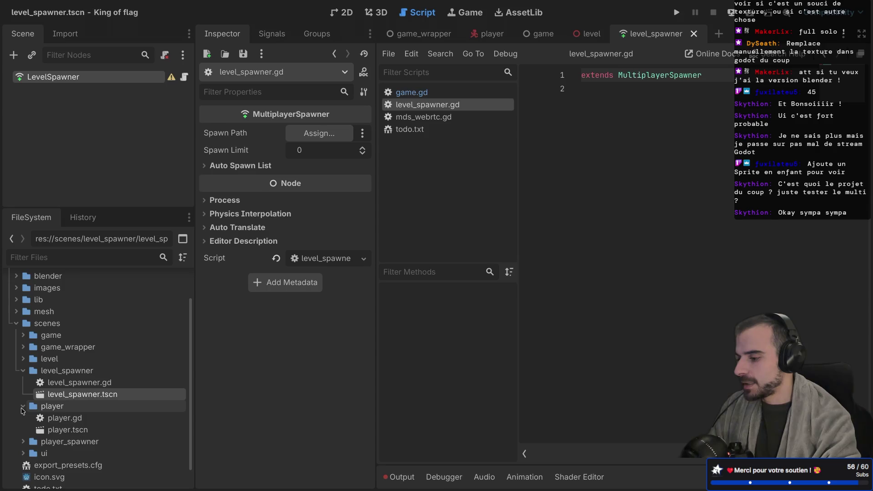
{"action": "left_click", "coordinate": [82, 420]}
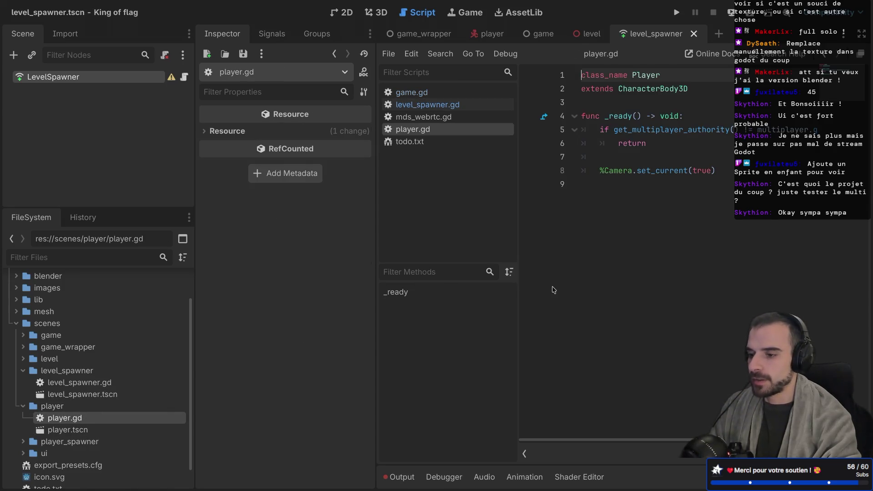
{"action": "left_click", "coordinate": [24, 442]}
{"action": "double_click", "coordinate": [73, 453]}
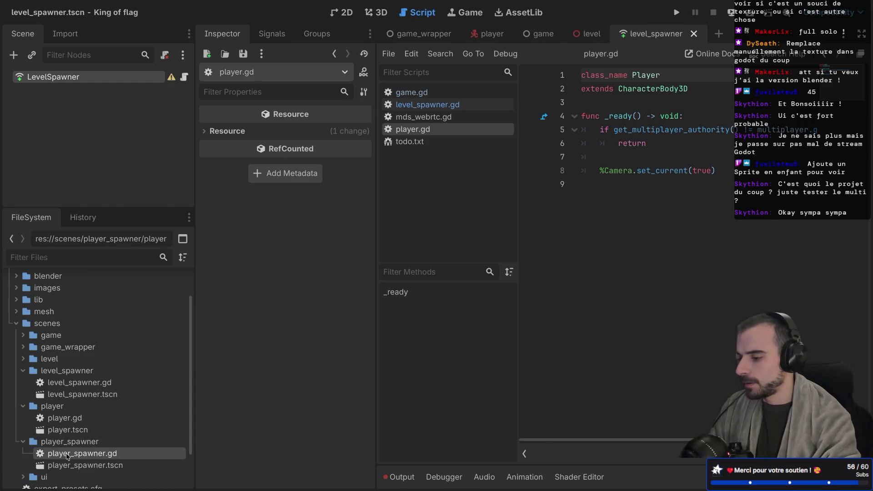
{"action": "left_click", "coordinate": [621, 343]}
{"action": "key", "text": "ctrl+a"}
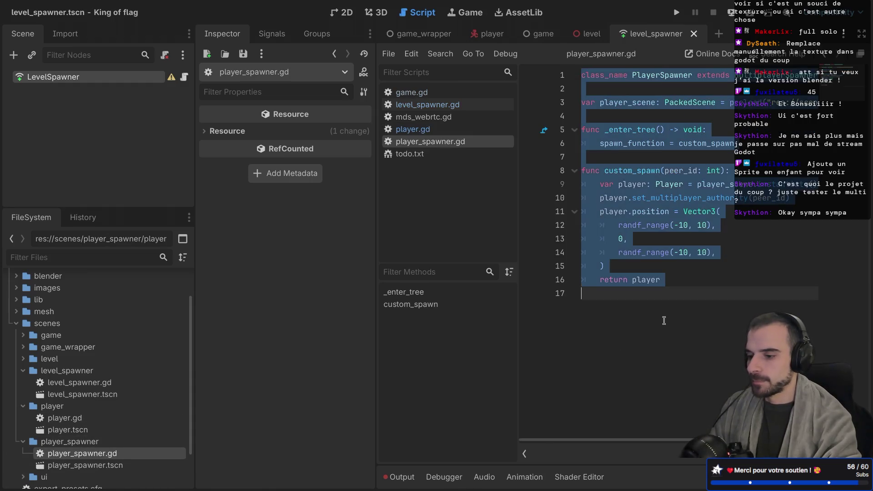
{"action": "double_click", "coordinate": [79, 382]}
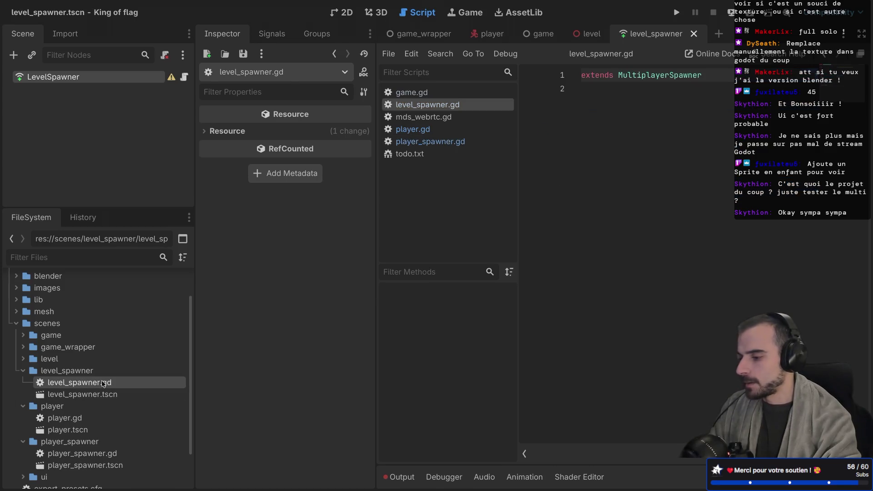
{"action": "left_click", "coordinate": [657, 216]}
{"action": "key", "text": "ctrl+a"}
{"action": "key", "text": "ctrl+v"}
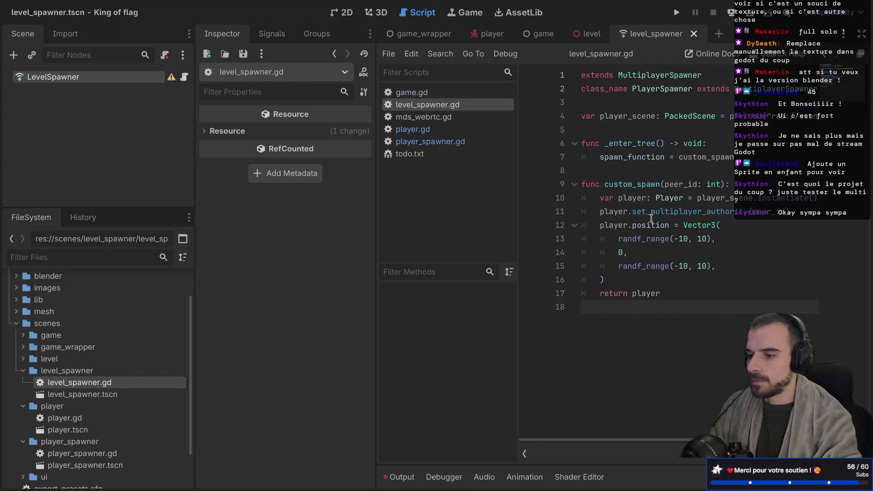
Remove the duplicate extends line and rename the class to LevelSpawner
{"action": "key", "text": "ctrl+shift+F11"}
{"action": "left_click_drag", "start_coordinate": [326, 76], "coordinate": [135, 72]}
{"action": "key", "text": "BackSpace"}
{"action": "left_click", "coordinate": [322, 84]}
{"action": "key", "text": "BackSpace"}
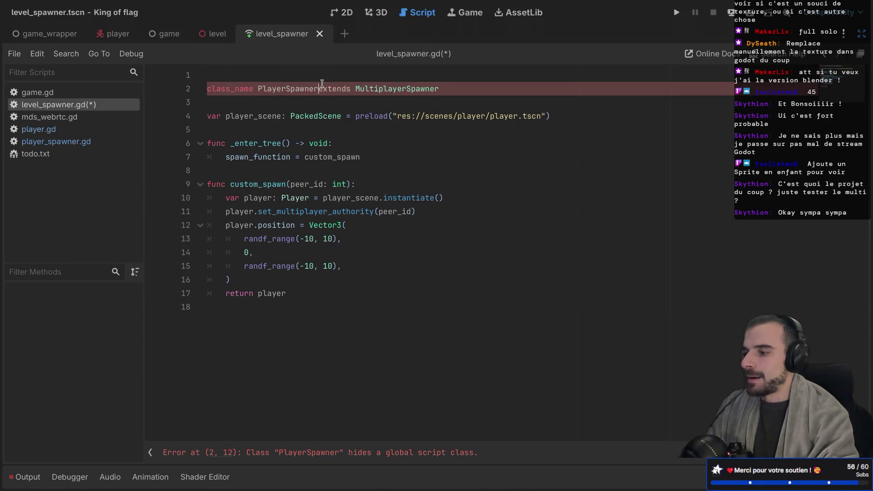
{"action": "key", "text": "Return"}
{"action": "left_click", "coordinate": [309, 76]}
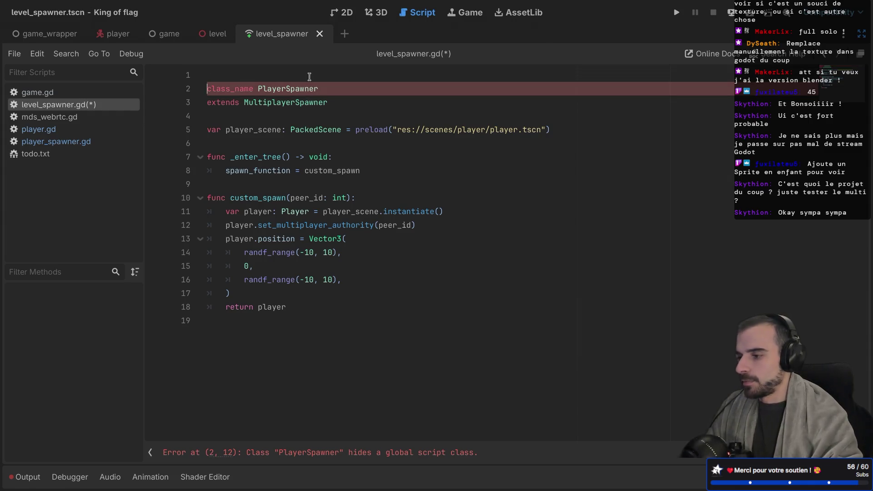
{"action": "key", "text": "Delete"}
{"action": "double_click", "coordinate": [292, 74]}
{"action": "type", "text": "L"}
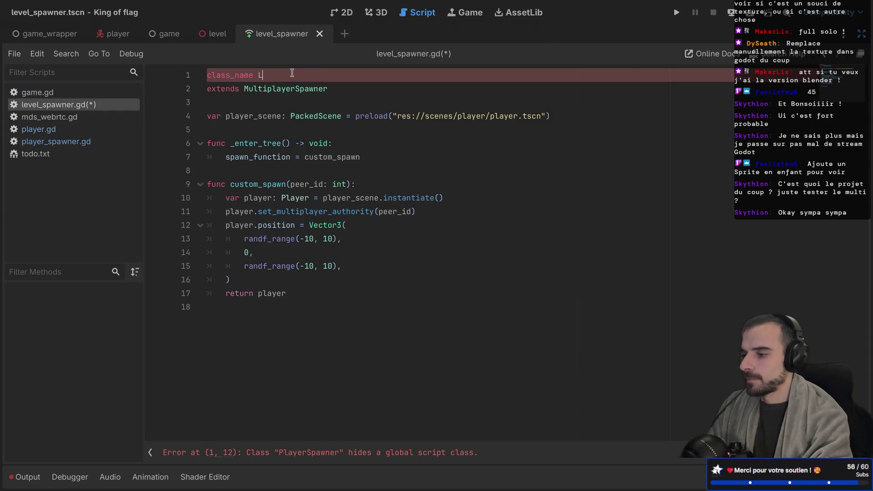
{"action": "type", "text": "evelSpawner"}
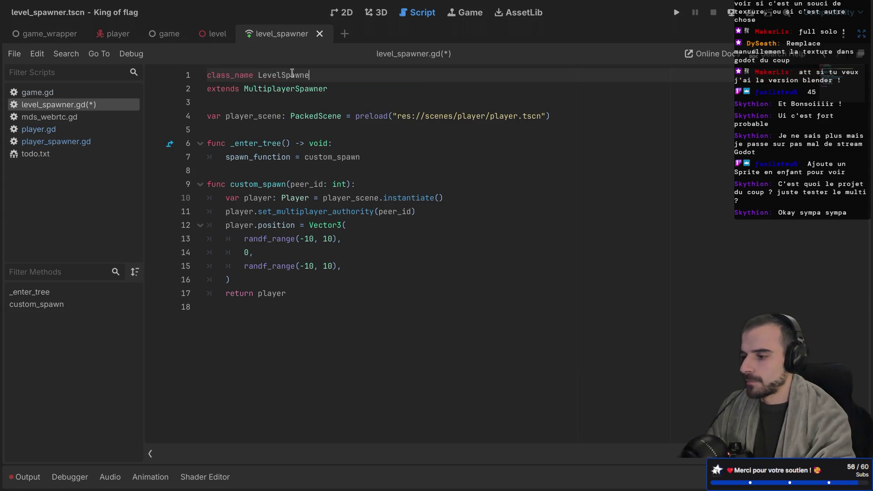
Change the preload path to res://scenes/level/level.tscn
{"action": "left_click_drag", "start_coordinate": [420, 117], "coordinate": [542, 119]}
{"action": "type", "text": "/s"}
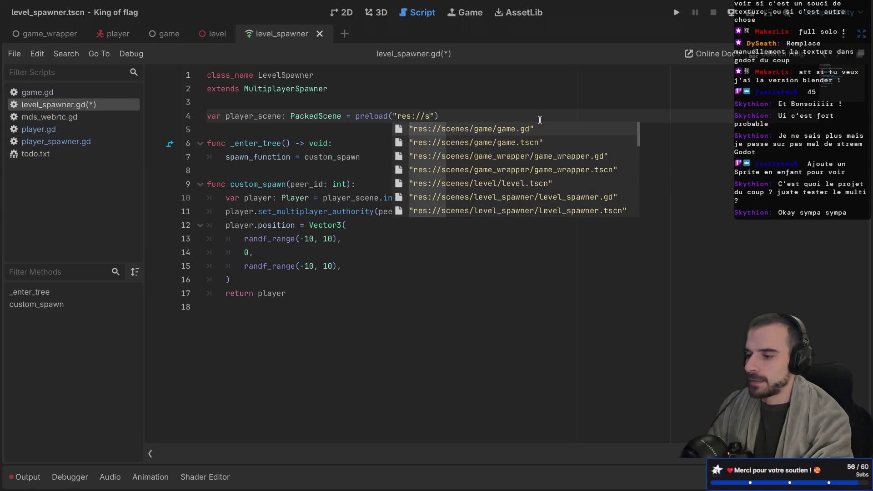
{"action": "key", "text": "BackSpace"}
{"action": "type", "text": "level"}
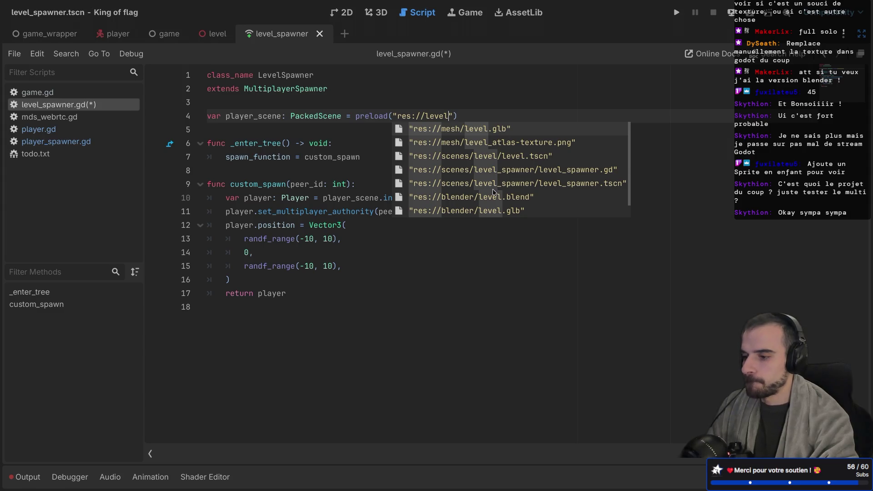
{"action": "left_click", "coordinate": [504, 157]}
Rename player_scene to scene and change the instantiated type from Player to Level
{"action": "double_click", "coordinate": [258, 117]}
{"action": "type", "text": "scenes/"}
{"action": "double_click", "coordinate": [241, 116]}
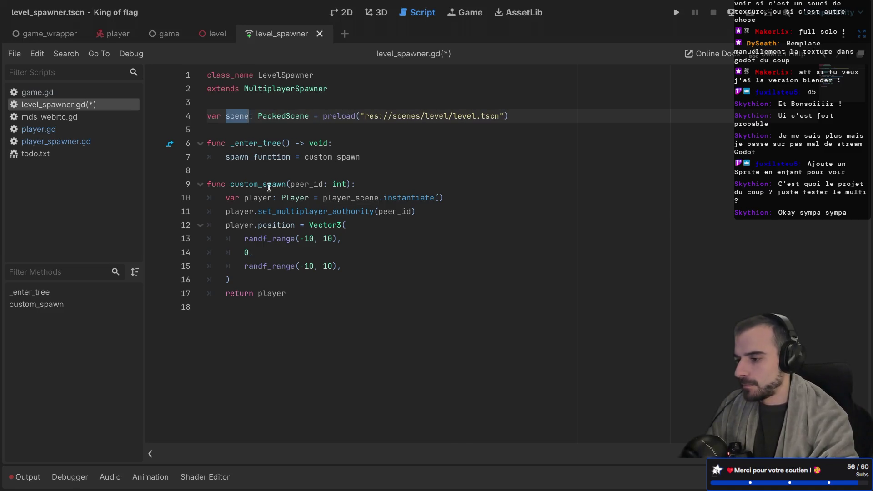
{"action": "double_click", "coordinate": [356, 199]}
{"action": "type", "text": "scene"}
{"action": "left_click", "coordinate": [281, 200]}
{"action": "double_click", "coordinate": [291, 199]}
{"action": "type", "text": "Level"}
Save level_spawner.gd, restore the docks, and select the Level root in the level scene
{"action": "key", "text": "ctrl+s"}
{"action": "key", "text": "Escape"}
{"action": "key", "text": "ctrl+shift+F11"}
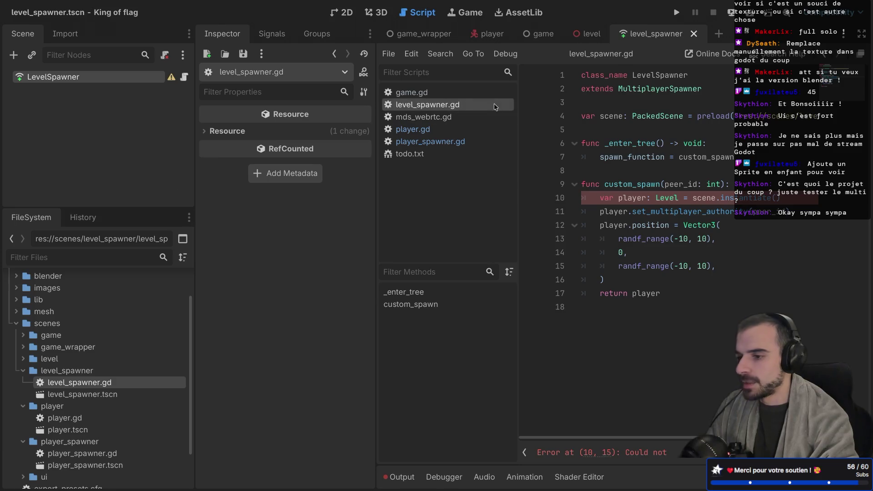
{"action": "left_click", "coordinate": [588, 34]}
{"action": "left_click", "coordinate": [108, 76]}
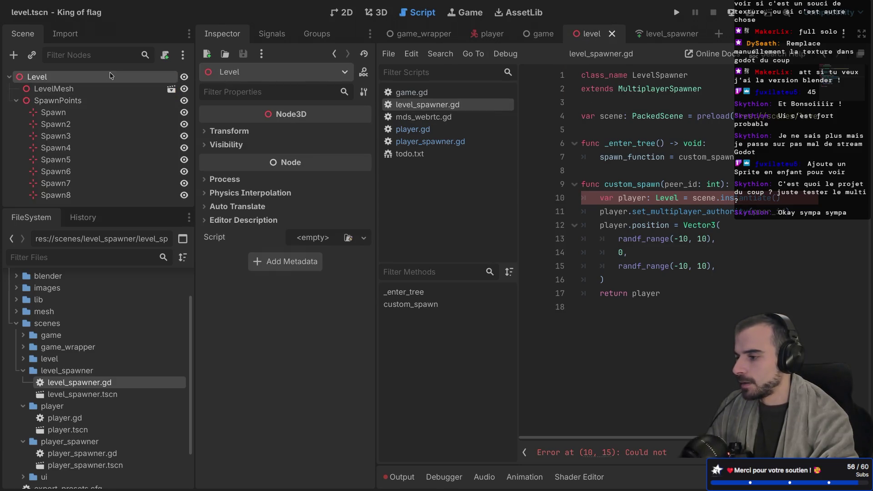
Attach level.gd to the Level node, add 'class_name Level', and save
{"action": "left_click", "coordinate": [165, 54]}
{"action": "left_click", "coordinate": [491, 336]}
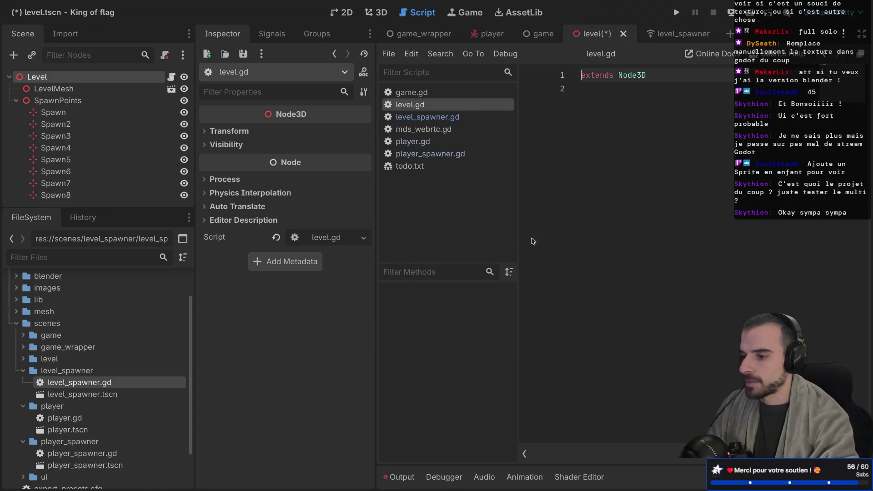
{"action": "key", "text": "ctrl+a"}
{"action": "type", "text": "class_name Level"}
{"action": "key", "text": "ctrl+s"}
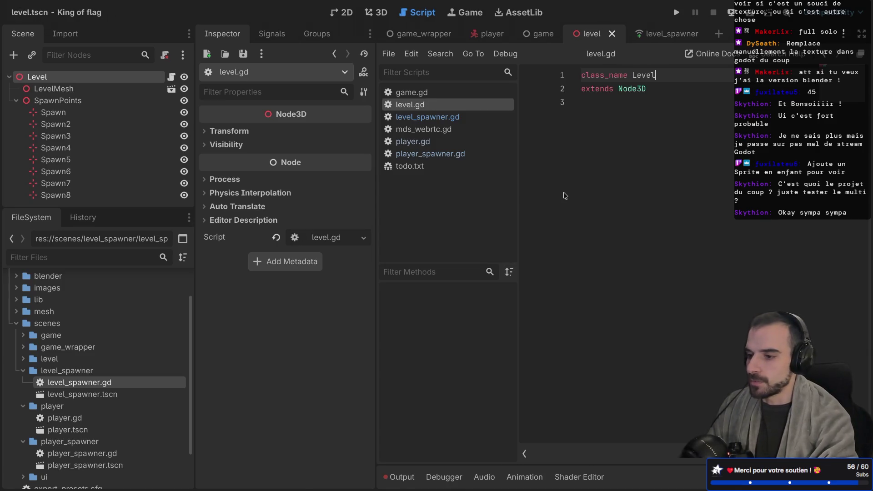
Review level.gd full-window, then go back to level_spawner.gd via the script list
{"action": "key", "text": "ctrl+shift+F11"}
{"action": "triple_click", "coordinate": [279, 76]}
{"action": "left_click", "coordinate": [312, 85]}
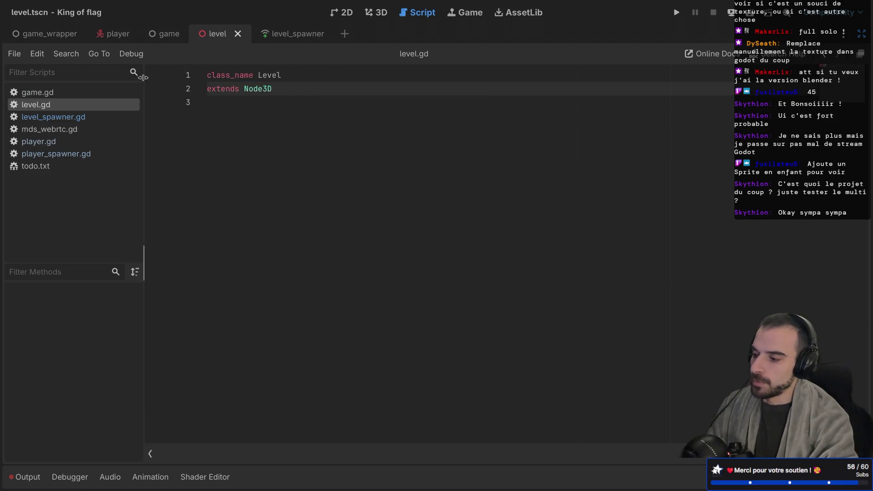
{"action": "left_click", "coordinate": [63, 94]}
{"action": "left_click", "coordinate": [65, 119]}
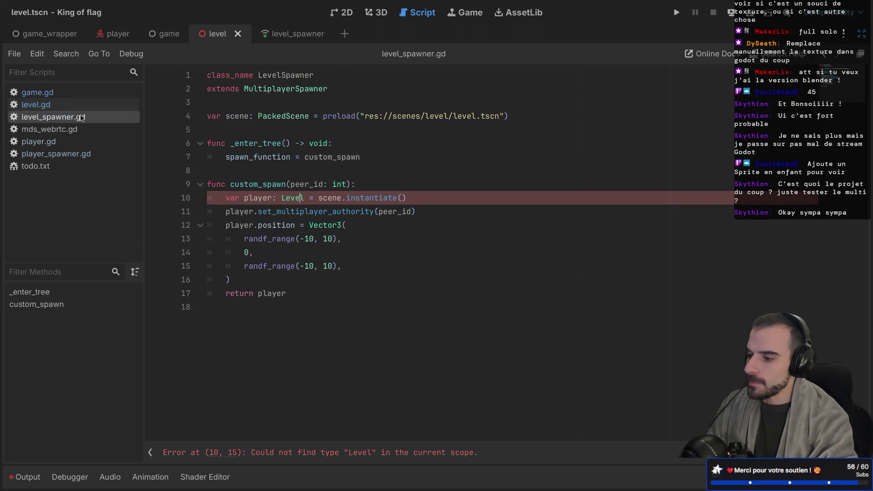
Rename the player variable to node on lines 10–12 and in the return line
{"action": "double_click", "coordinate": [291, 199]}
{"action": "left_click", "coordinate": [261, 198]}
{"action": "double_click", "coordinate": [262, 198]}
{"action": "type", "text": "level"}
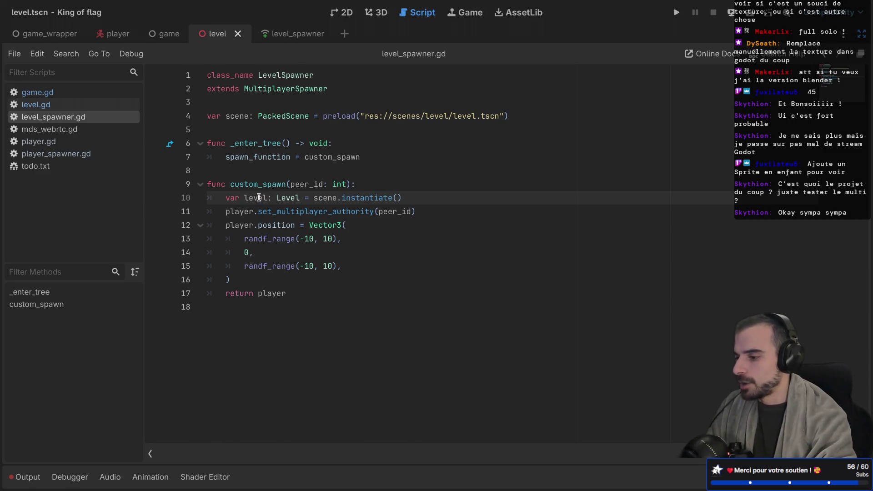
{"action": "double_click", "coordinate": [257, 198]}
{"action": "type", "text": "node"}
{"action": "double_click", "coordinate": [239, 212]}
{"action": "type", "text": "node"}
{"action": "double_click", "coordinate": [238, 224]}
{"action": "type", "text": "node"}
{"action": "double_click", "coordinate": [272, 293]}
{"action": "type", "text": "node"}
Delete the Vector3 randf_range random position block and save the script
{"action": "left_click", "coordinate": [242, 281]}
{"action": "left_click_drag", "start_coordinate": [242, 283], "coordinate": [183, 225]}
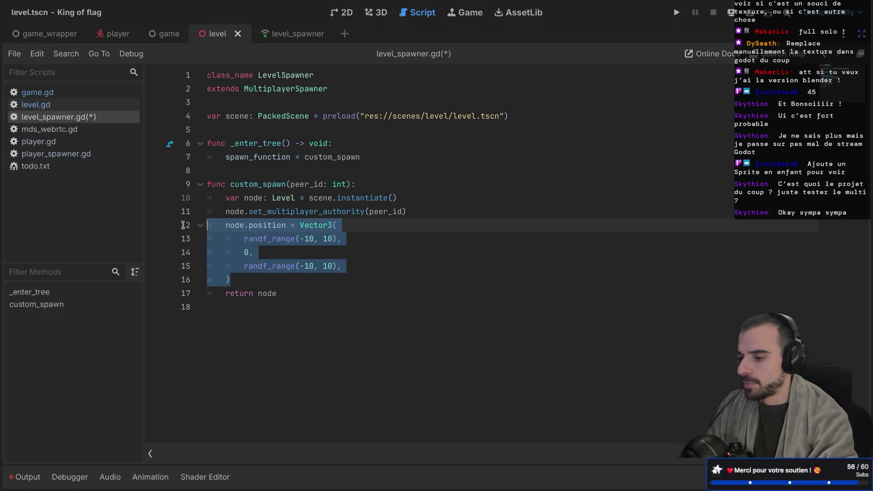
{"action": "key", "text": "BackSpace"}
{"action": "key", "text": "BackSpace"}
{"action": "key", "text": "ctrl+s"}
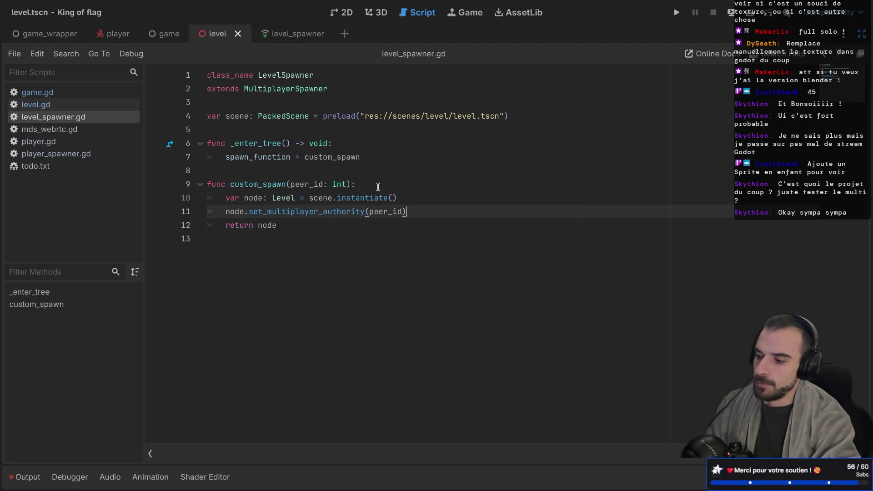
Read the MultiplayerSpawner class documentation, then return to level_spawner.gd and restore the docks
{"action": "left_click", "coordinate": [392, 182]}
{"action": "left_click", "coordinate": [258, 183]}
{"action": "left_click", "coordinate": [287, 174]}
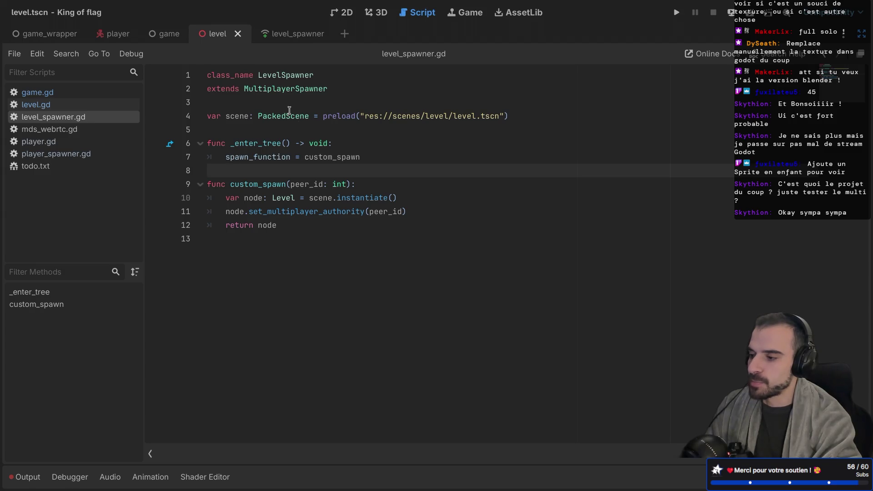
{"action": "left_click", "coordinate": [279, 91], "text": "ctrl"}
{"action": "scroll", "coordinate": [326, 179], "scroll_direction": "down", "scroll_amount": 10}
{"action": "scroll", "coordinate": [327, 178], "scroll_direction": "up", "scroll_amount": 10}
{"action": "key", "text": "alt+Left"}
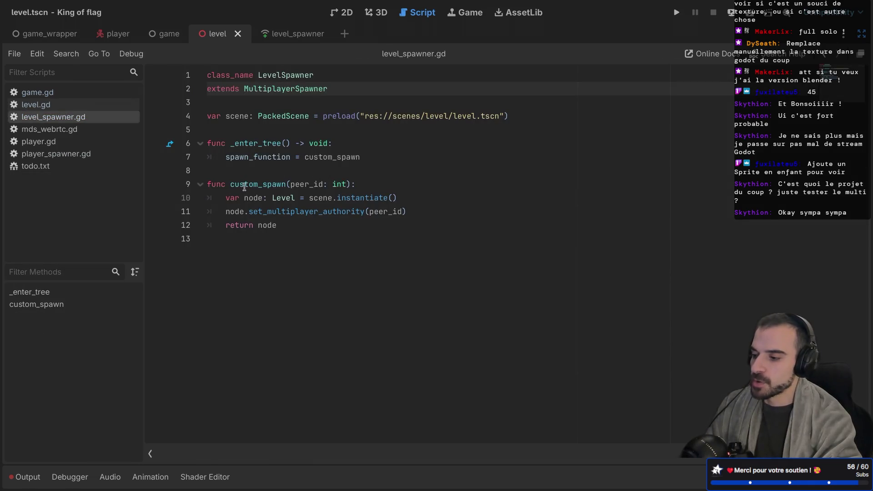
{"action": "left_click_drag", "start_coordinate": [235, 187], "coordinate": [328, 263]}
{"action": "left_click", "coordinate": [368, 191]}
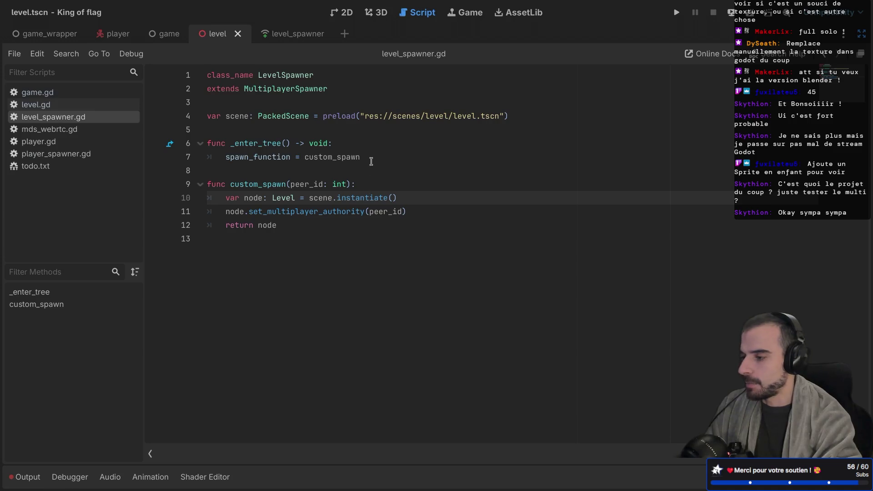
{"action": "key", "text": "ctrl+shift+F11"}
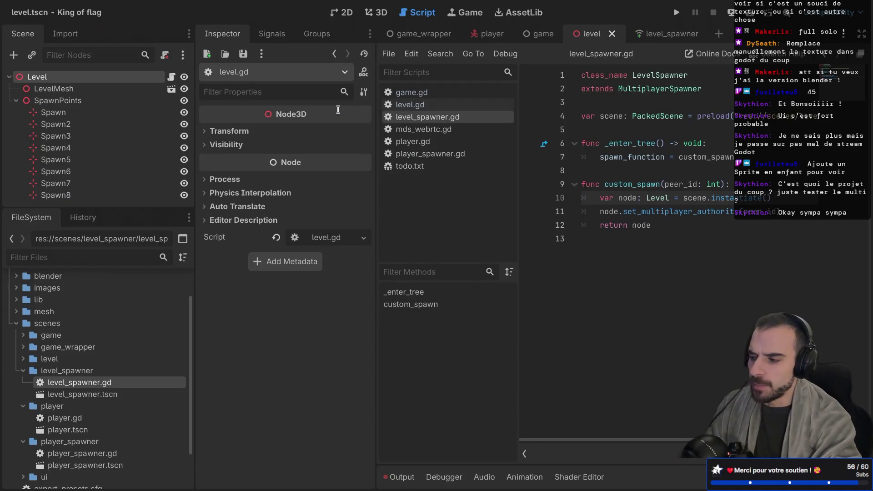
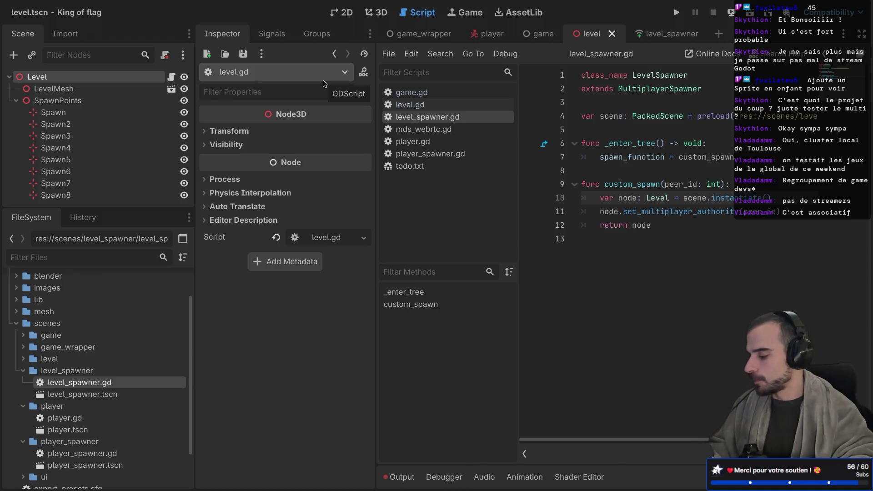
Search the web for 'gang beast' in a new Safari tab
{"action": "key", "text": "ctrl+Right"}
{"action": "key", "text": "ctrl+Right"}
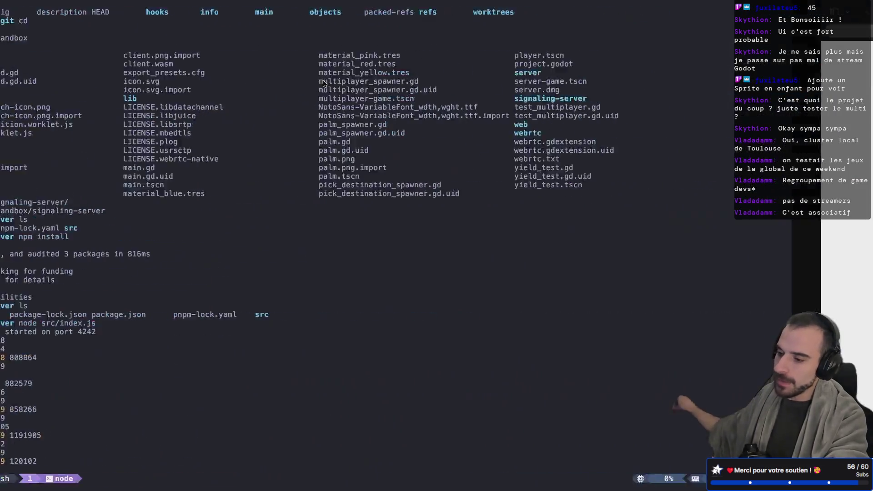
{"action": "key", "text": "ctrl+Right"}
{"action": "key", "text": "ctrl+Left"}
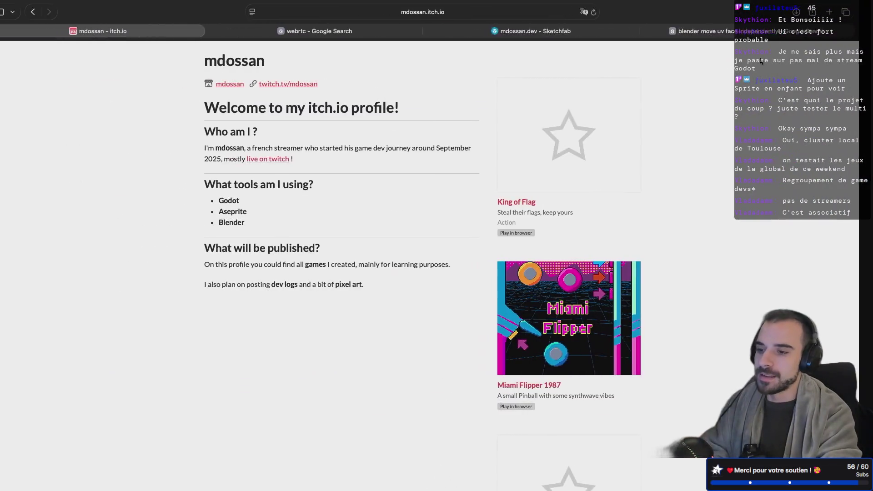
{"action": "left_click", "coordinate": [842, 12]}
{"action": "type", "text": "g"}
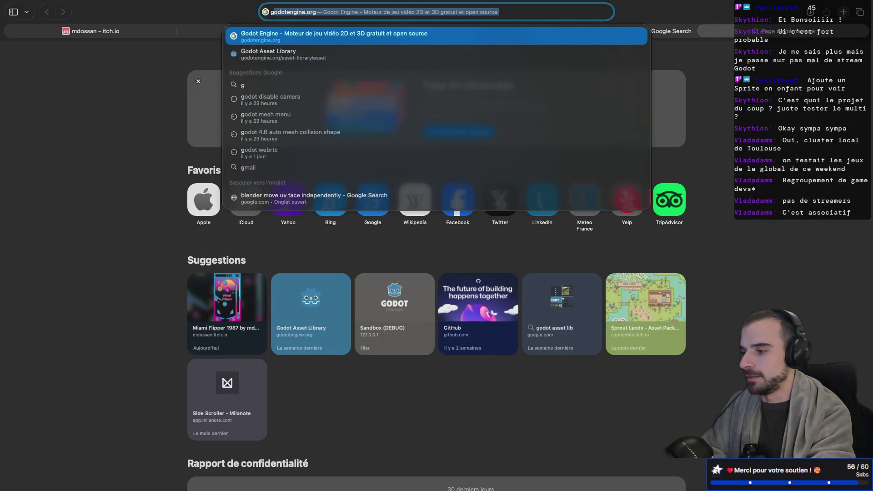
{"action": "type", "text": "ang beast"}
{"action": "key", "text": "Return"}
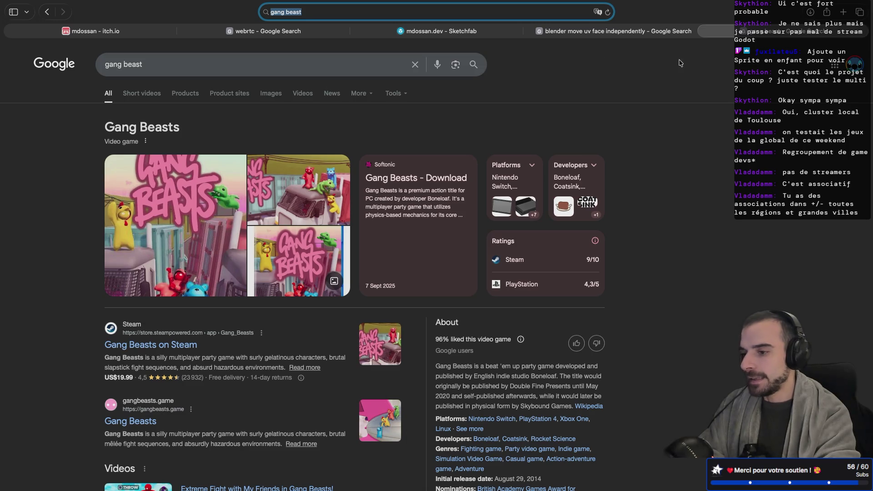
Glance at the Blender UV results and the FigJam board, then open King of Flag on itch.io
{"action": "left_click", "coordinate": [597, 32]}
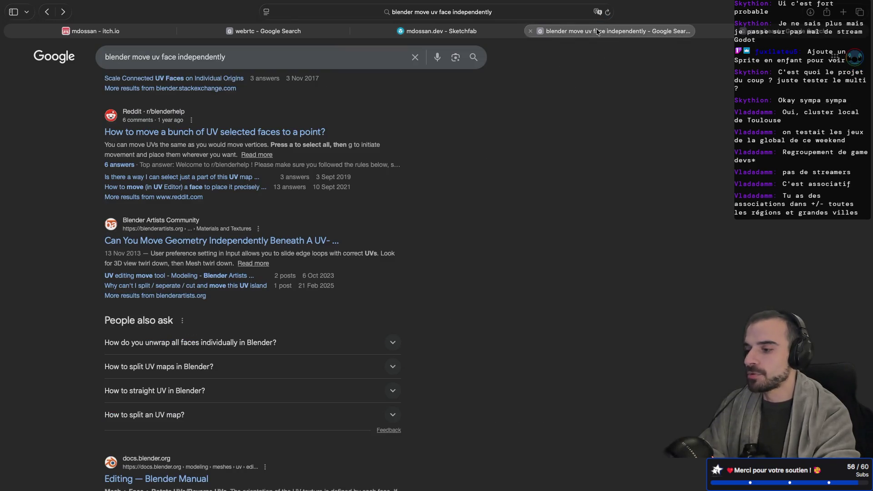
{"action": "key", "text": "ctrl+Right"}
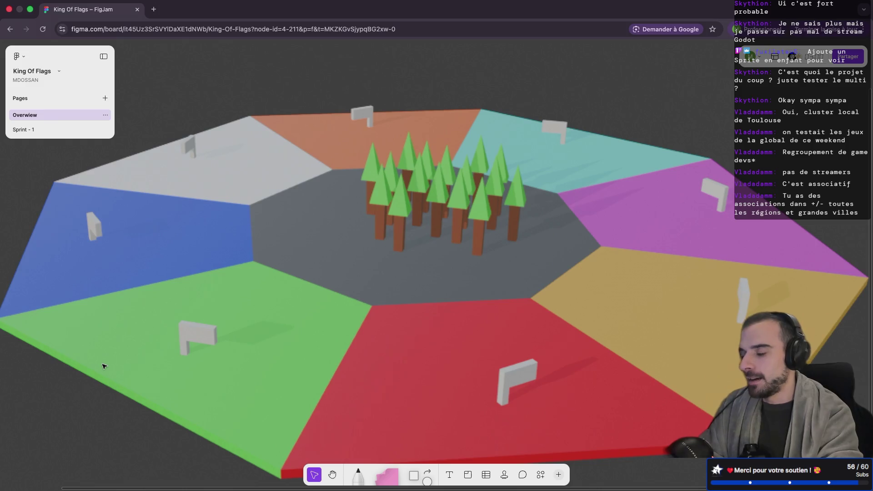
{"action": "key", "text": "super+Tab"}
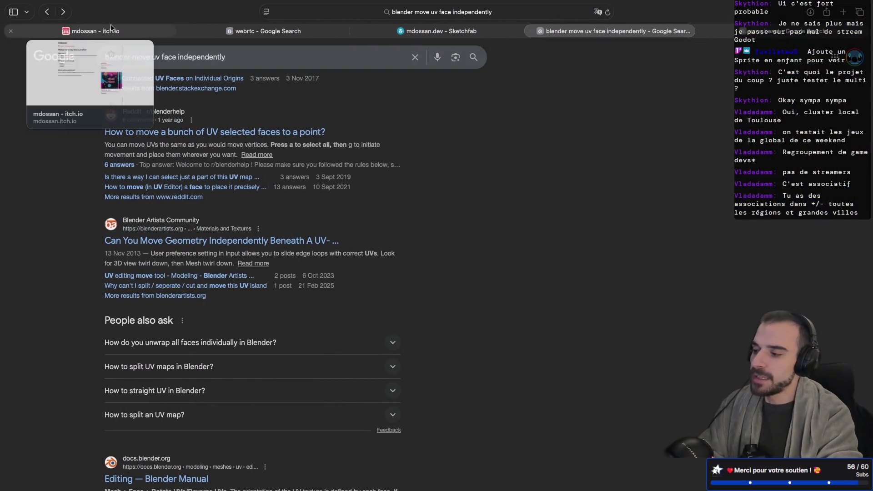
{"action": "left_click", "coordinate": [112, 28]}
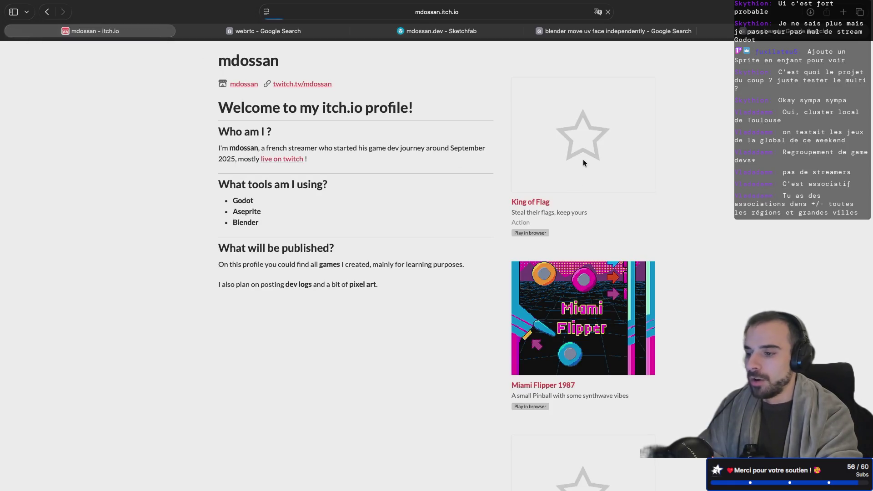
{"action": "left_click", "coordinate": [550, 164]}
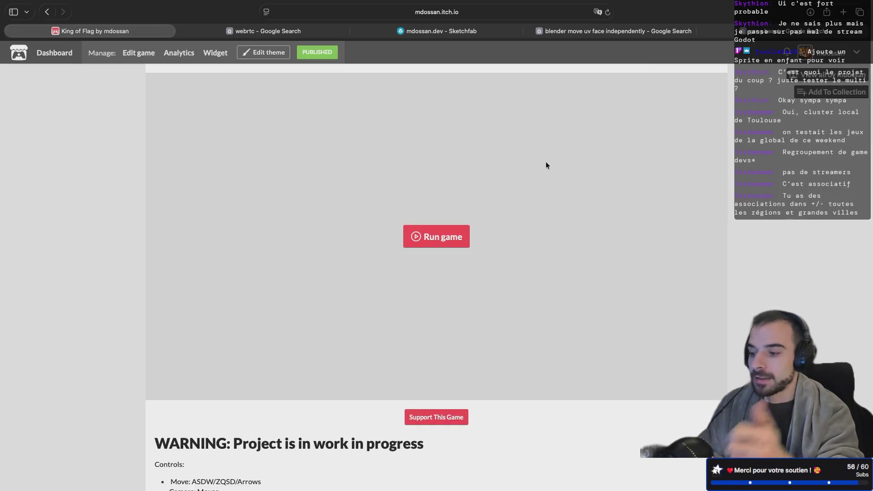
Scroll the King of Flag page and open the 'Version 26.02.02 - Start of King Of Flag' devlog
{"action": "scroll", "coordinate": [455, 282], "scroll_direction": "down", "scroll_amount": 5}
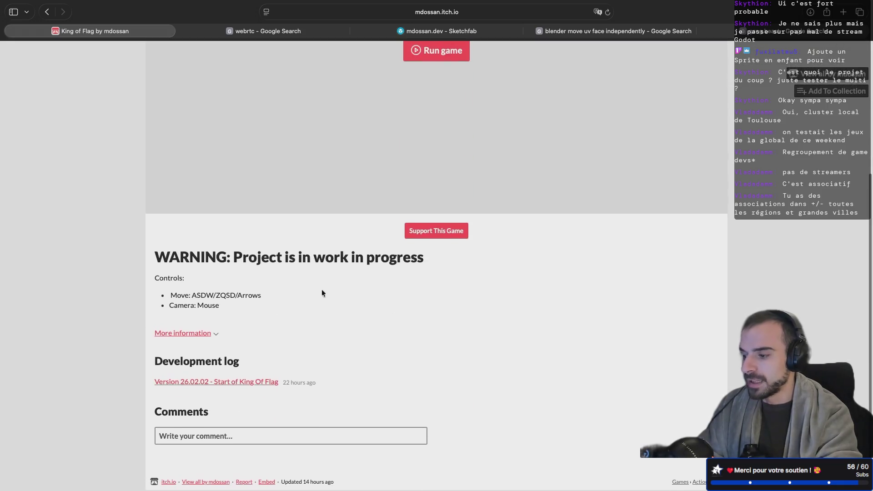
{"action": "left_click_drag", "start_coordinate": [137, 263], "coordinate": [401, 257]}
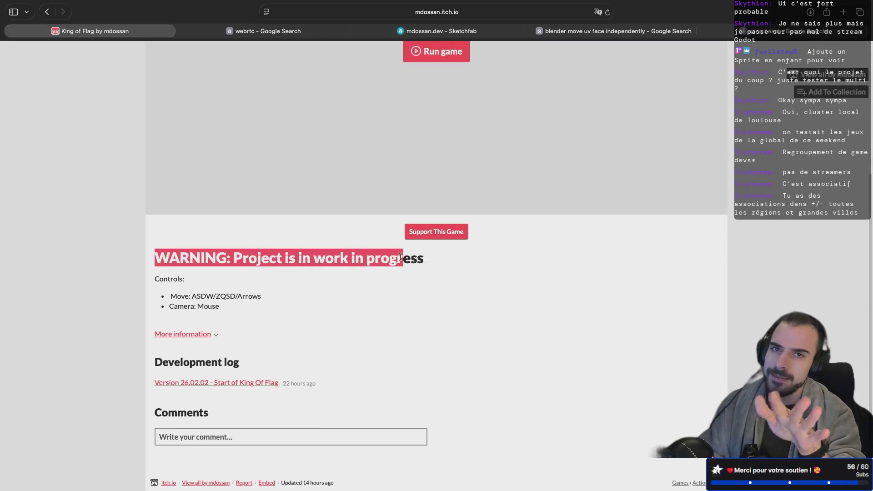
{"action": "left_click", "coordinate": [214, 384]}
Read the devlog post, highlighting 'setup' and 'multiplayer' in its goal sentence
{"action": "scroll", "coordinate": [381, 284], "scroll_direction": "down", "scroll_amount": 3}
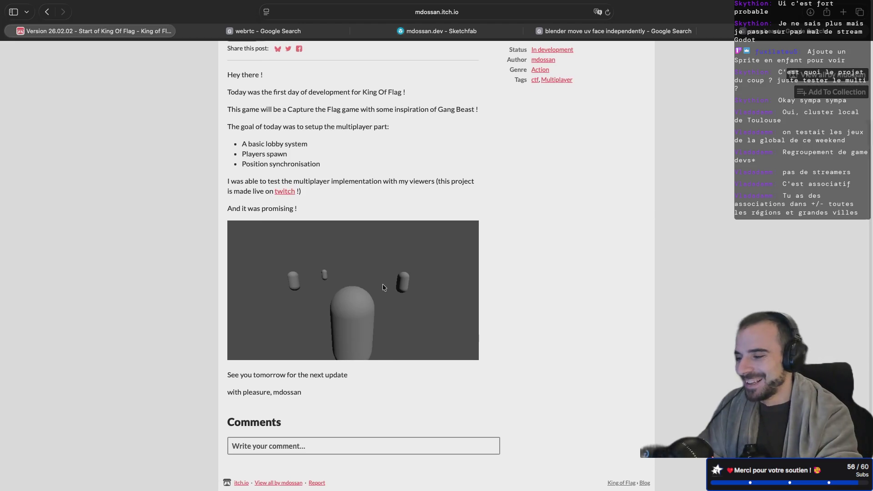
{"action": "scroll", "coordinate": [383, 286], "scroll_direction": "up", "scroll_amount": 3}
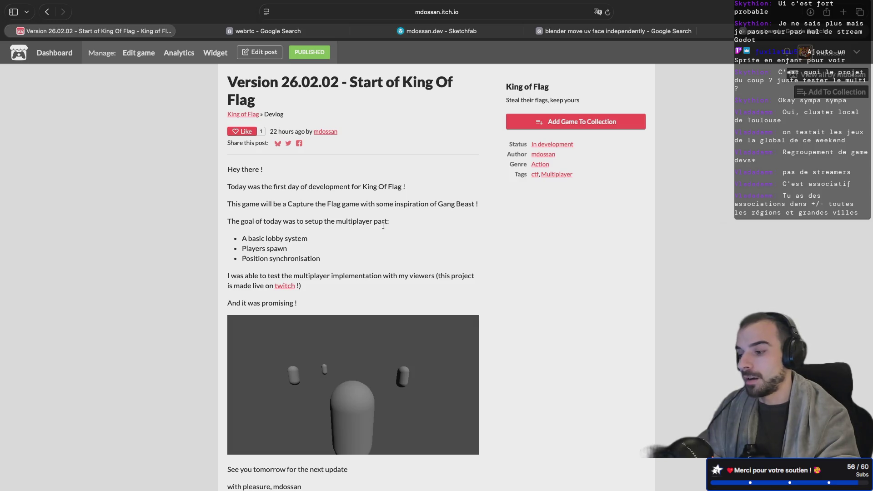
{"action": "scroll", "coordinate": [374, 247], "scroll_direction": "down", "scroll_amount": 5}
{"action": "scroll", "coordinate": [373, 247], "scroll_direction": "up", "scroll_amount": 5}
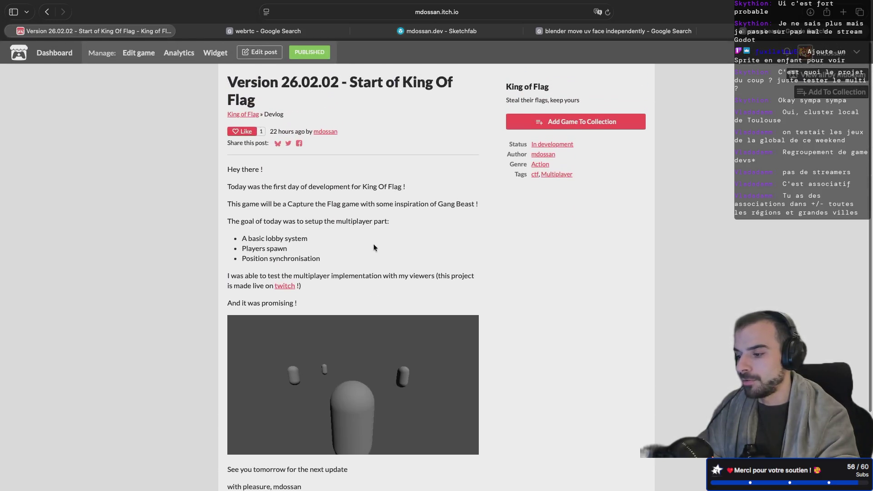
{"action": "double_click", "coordinate": [314, 221]}
{"action": "double_click", "coordinate": [349, 222]}
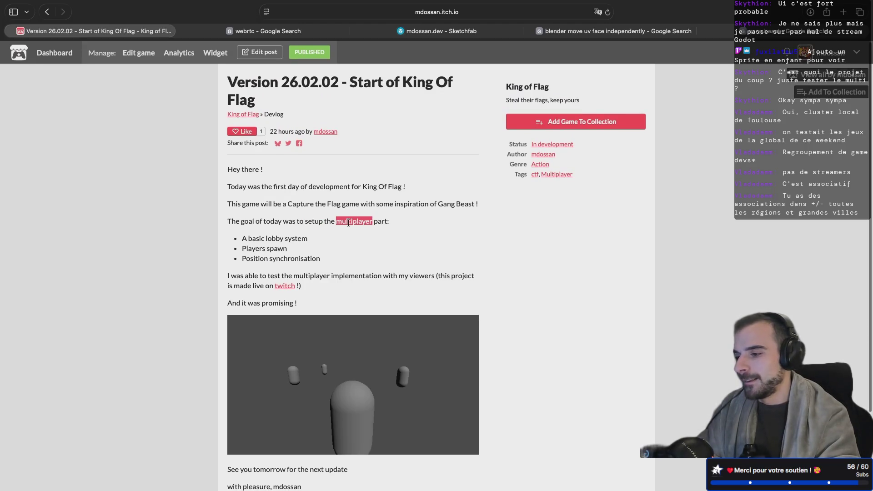
{"action": "left_click", "coordinate": [389, 224]}
{"action": "left_click_drag", "start_coordinate": [331, 260], "coordinate": [331, 238]}
{"action": "left_click", "coordinate": [331, 238]}
{"action": "scroll", "coordinate": [331, 238], "scroll_direction": "down", "scroll_amount": 2}
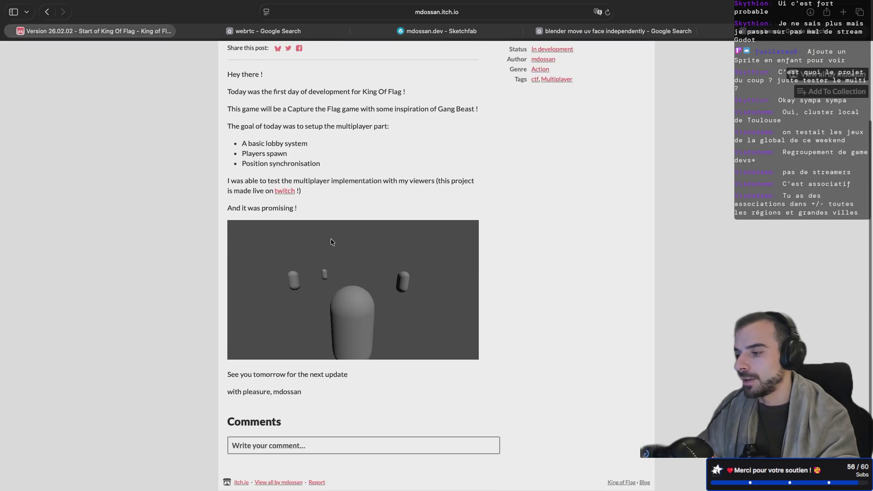
{"action": "scroll", "coordinate": [331, 238], "scroll_direction": "up", "scroll_amount": 2}
Compare with the FigJam level board, finish the post, and return to the Godot editor
{"action": "key", "text": "super+Tab"}
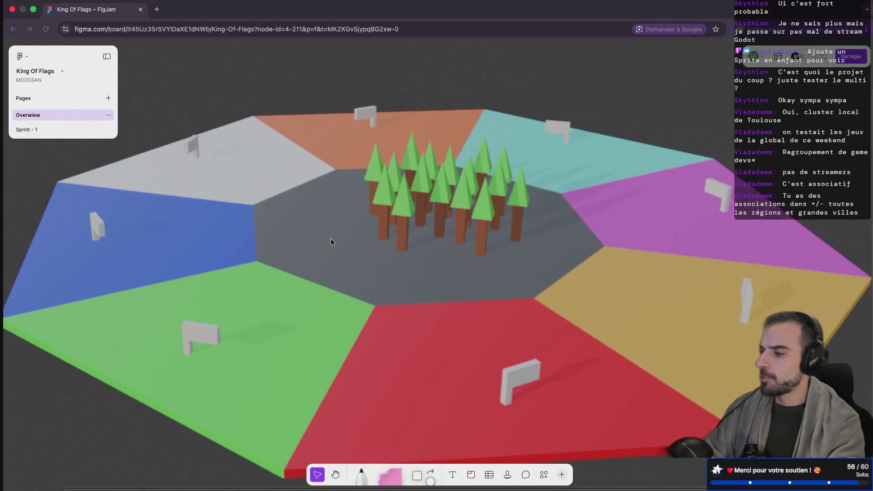
{"action": "key", "text": "super+Tab"}
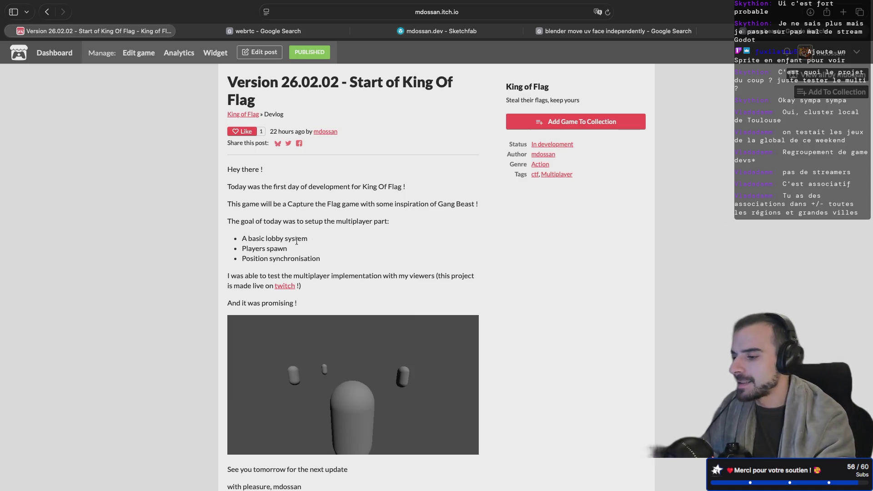
{"action": "scroll", "coordinate": [298, 245], "scroll_direction": "down", "scroll_amount": 3}
{"action": "scroll", "coordinate": [296, 241], "scroll_direction": "up", "scroll_amount": 3}
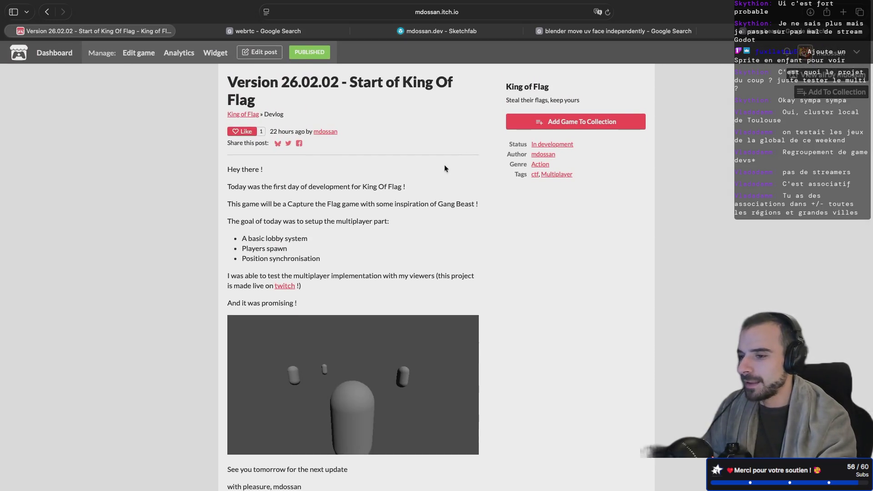
{"action": "key", "text": "ctrl+Left"}
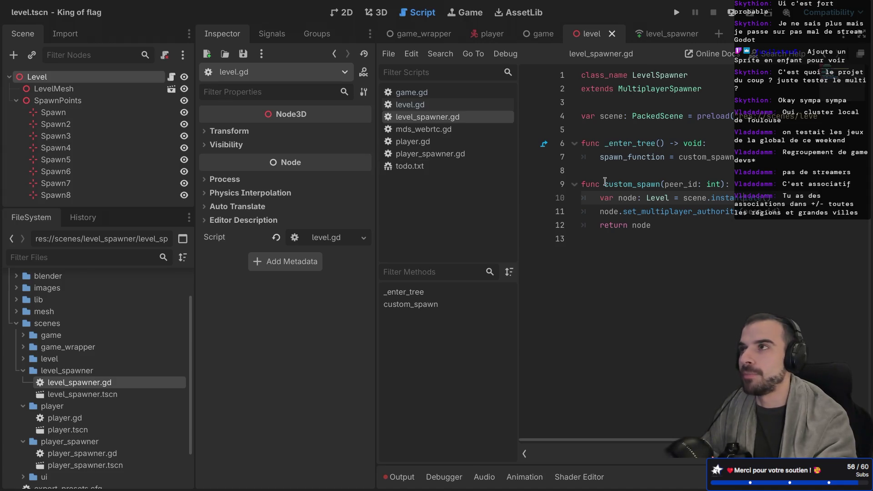
Check the signaling server terminal, browse the game, level_spawner and game_wrapper scenes, then open game.tscn
{"action": "key", "text": "ctrl+Right"}
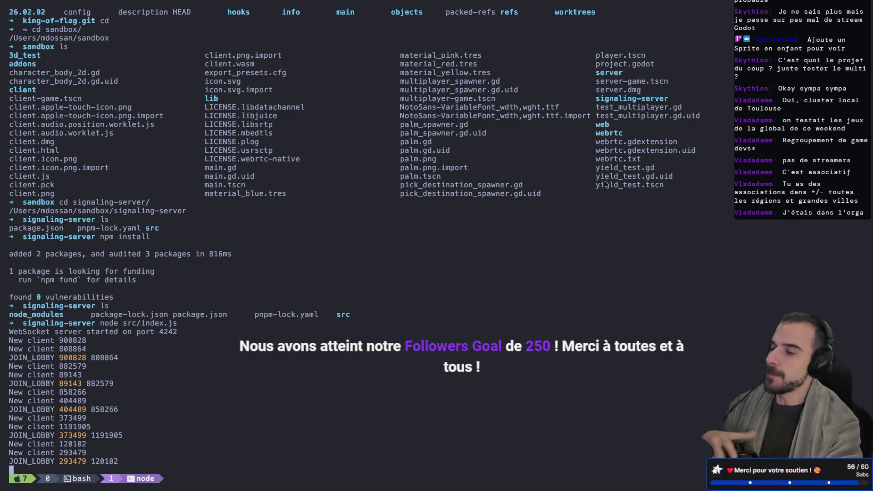
{"action": "key", "text": "ctrl+Left"}
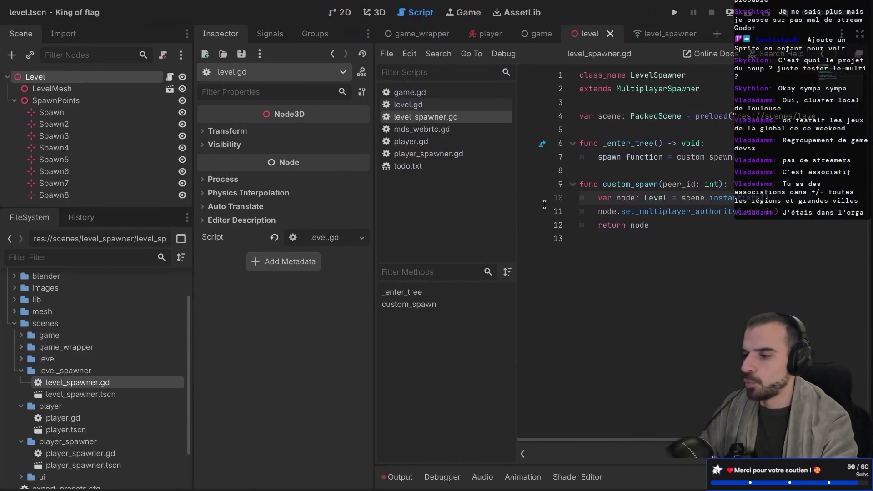
{"action": "left_click", "coordinate": [538, 34]}
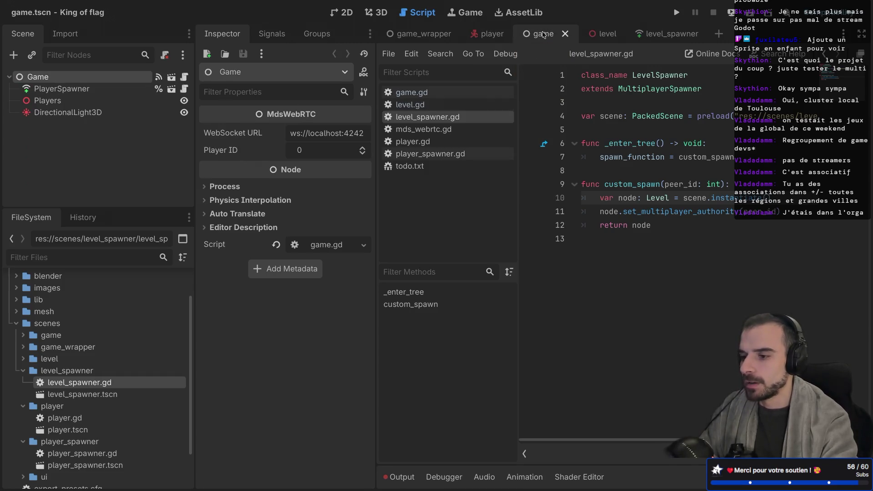
{"action": "left_click", "coordinate": [659, 34]}
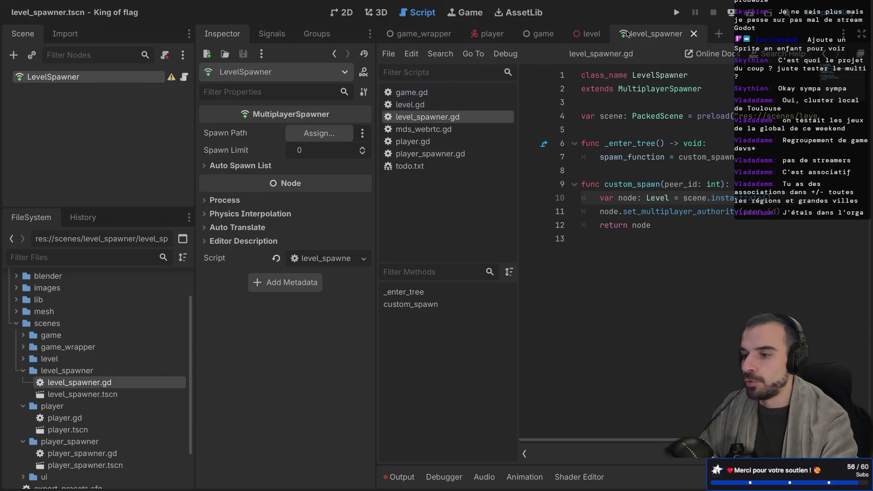
{"action": "left_click", "coordinate": [423, 33]}
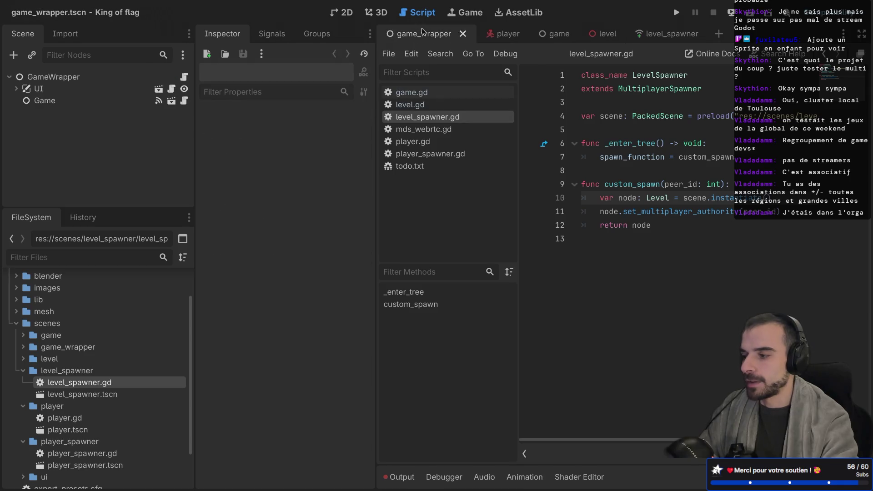
{"action": "left_click", "coordinate": [172, 100]}
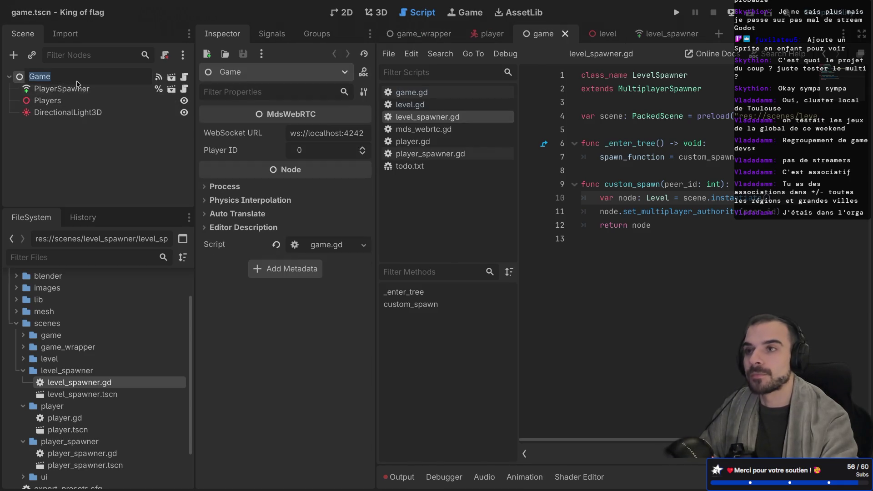
{"action": "left_click", "coordinate": [91, 398]}
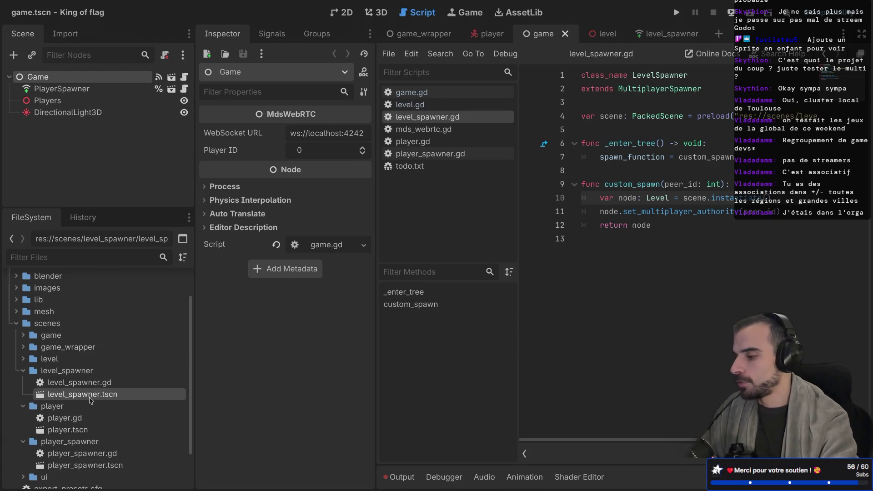
Add a LevelSpawner instance and a Node3D named Level under the Game node
{"action": "left_click_drag", "start_coordinate": [90, 399], "coordinate": [74, 80]}
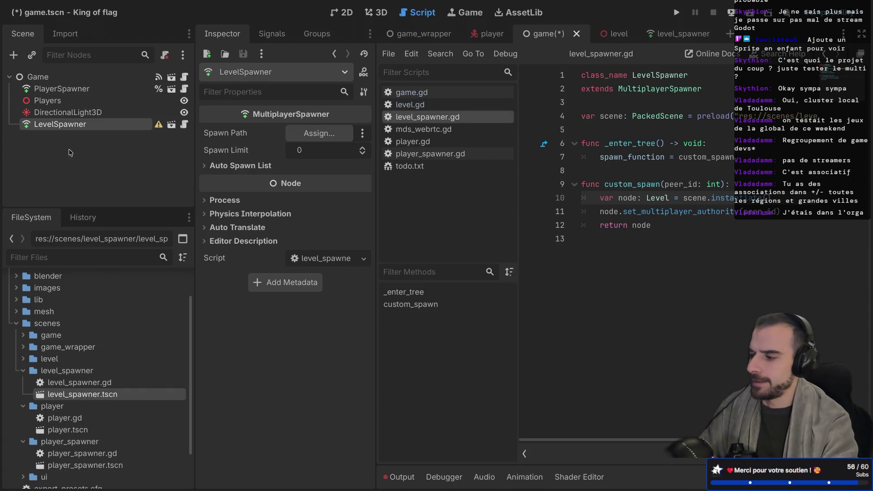
{"action": "left_click", "coordinate": [71, 78]}
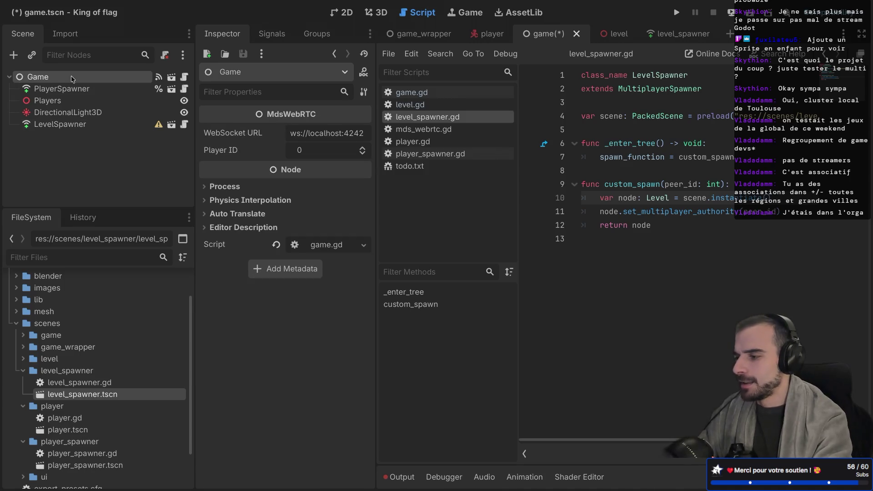
{"action": "key", "text": "ctrl+a"}
{"action": "type", "text": "LevelS"}
{"action": "key", "text": "BackSpace"}
{"action": "key", "text": "BackSpace"}
{"action": "key", "text": "BackSpace"}
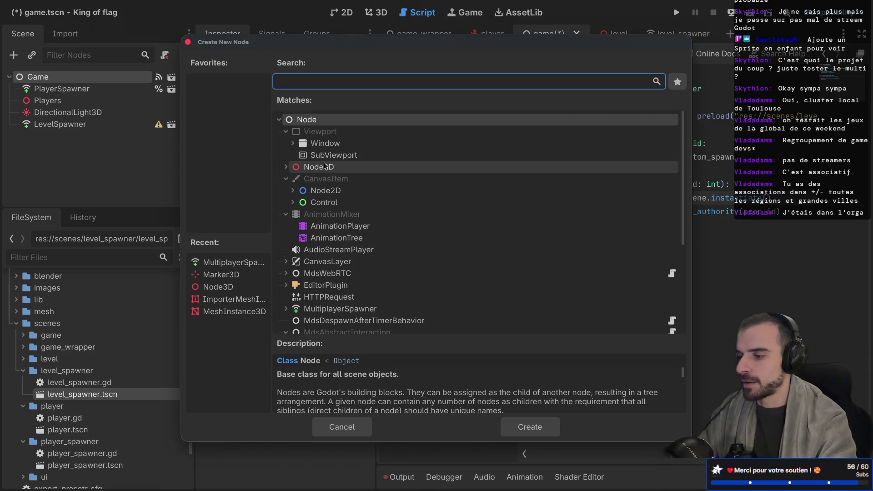
{"action": "double_click", "coordinate": [325, 166]}
{"action": "double_click", "coordinate": [64, 136]}
{"action": "type", "text": "Levels"}
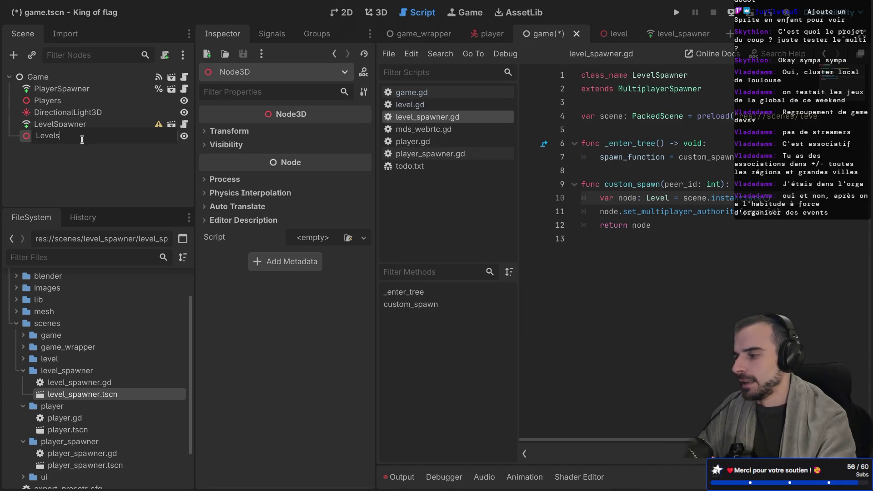
{"action": "key", "text": "BackSpace"}
{"action": "key", "text": "Return"}
Set the LevelSpawner's Spawn Limit to 1
{"action": "left_click", "coordinate": [89, 126]}
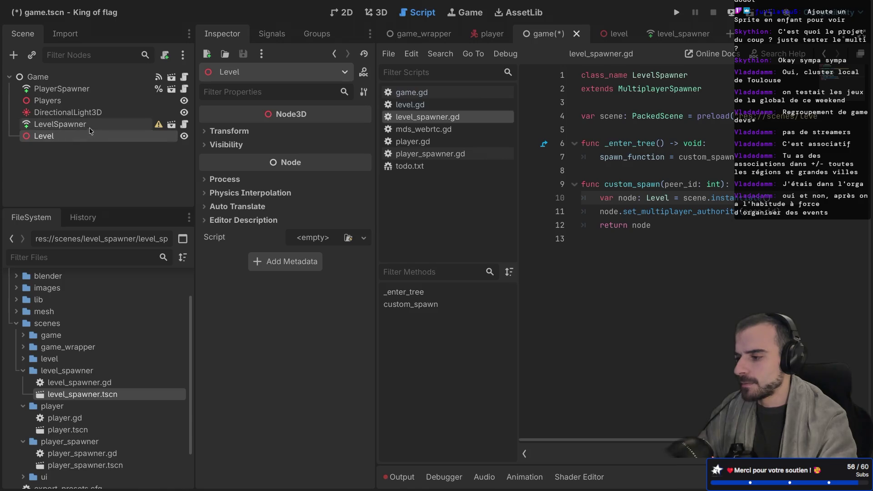
{"action": "left_click", "coordinate": [326, 148]}
{"action": "key", "text": "Return"}
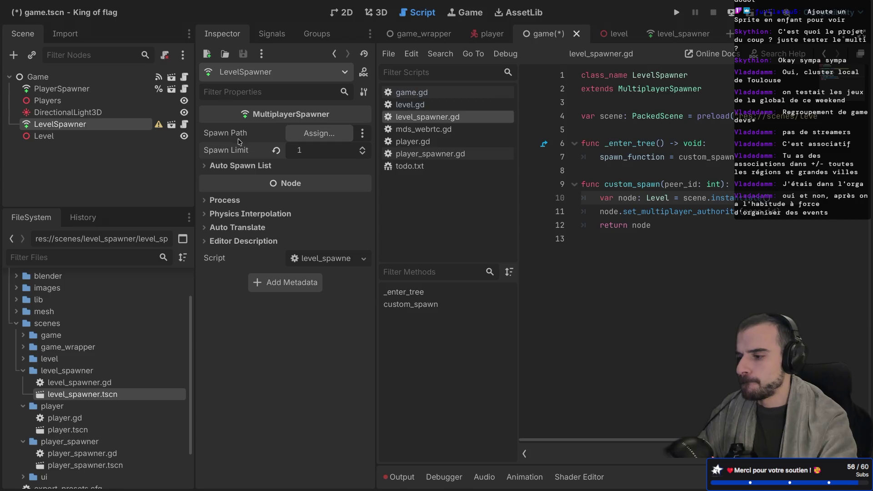
Point the LevelSpawner's Spawn Path at the Level node
{"action": "left_click", "coordinate": [318, 134]}
{"action": "double_click", "coordinate": [377, 156]}
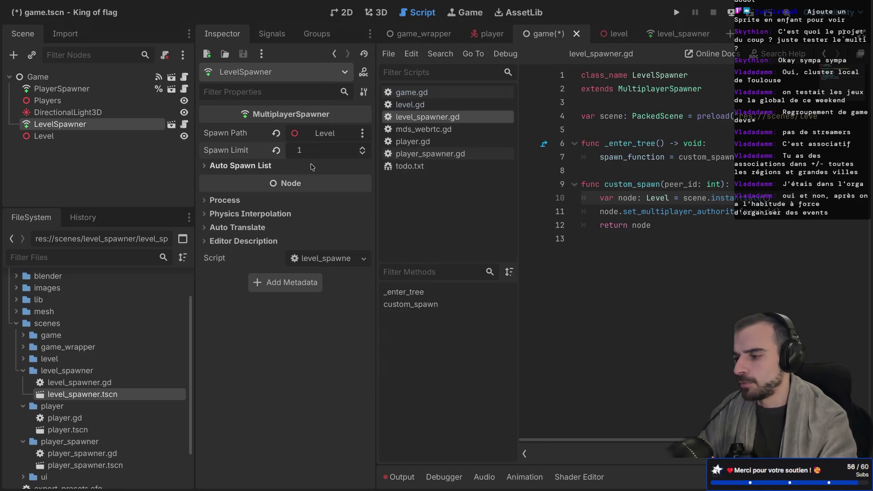
{"action": "left_click", "coordinate": [206, 165]}
{"action": "left_click", "coordinate": [206, 166]}
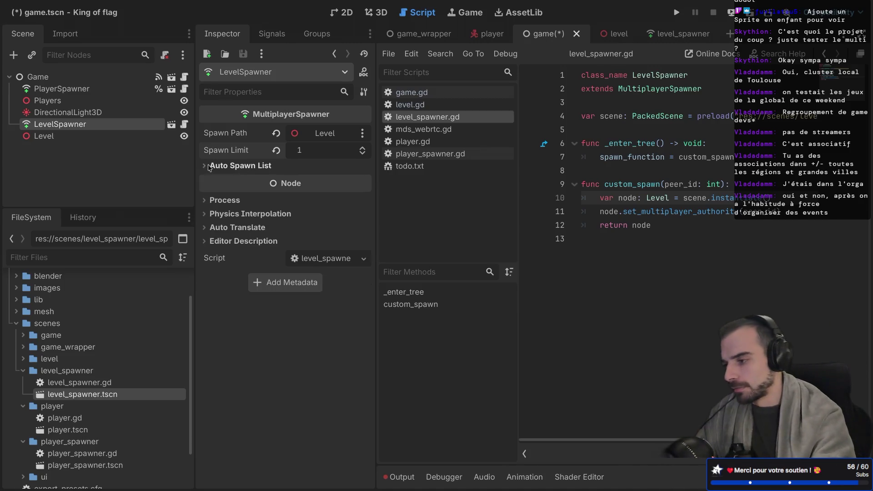
{"action": "left_click", "coordinate": [223, 167]}
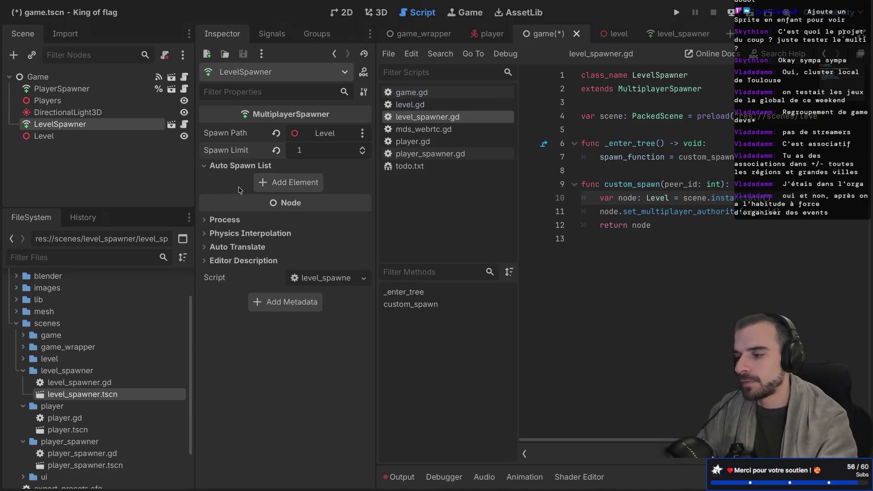
{"action": "left_click", "coordinate": [209, 166]}
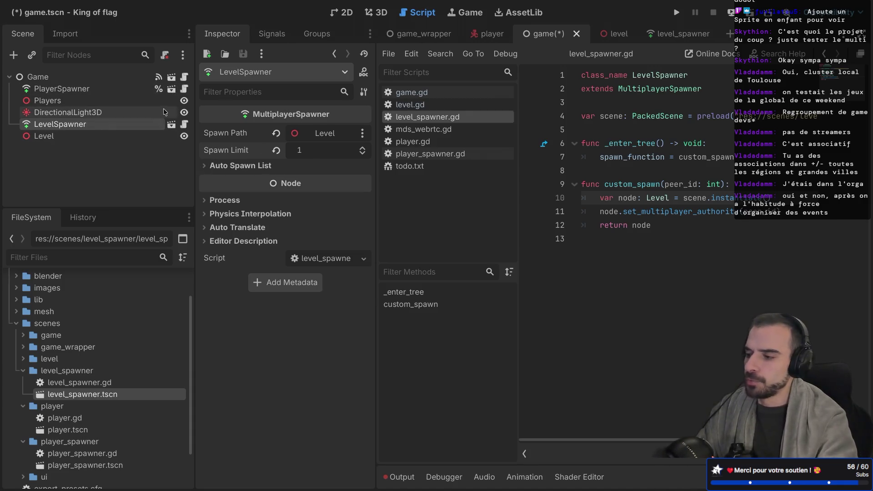
Open the Game node's game.gd script in distraction-free mode
{"action": "left_click", "coordinate": [184, 77]}
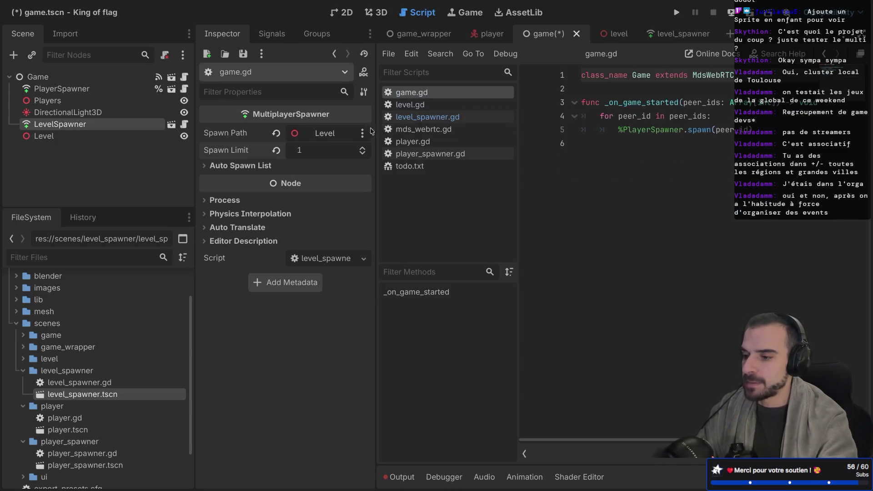
{"action": "left_click_drag", "start_coordinate": [606, 106], "coordinate": [669, 104]}
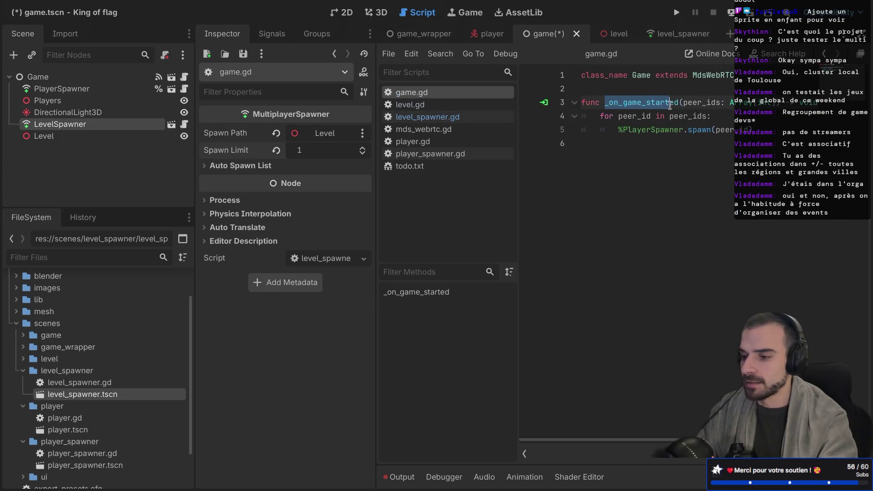
{"action": "key", "text": "ctrl+shift+F11"}
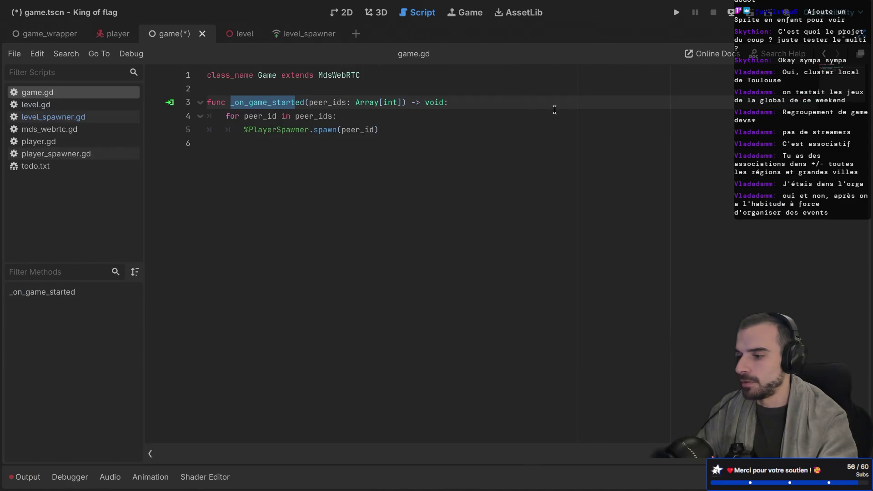
Save the game.gd script
{"action": "left_click", "coordinate": [514, 106]}
{"action": "key", "text": "Return"}
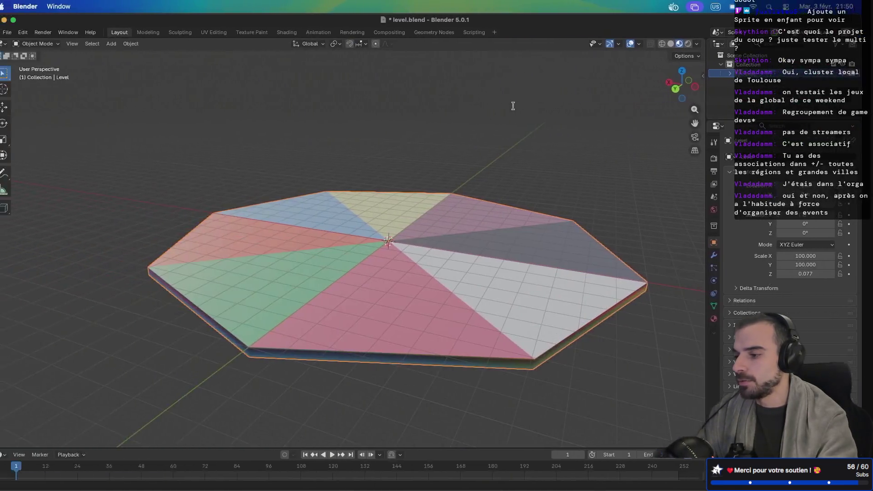
{"action": "key", "text": "BackSpace"}
{"action": "key", "text": "BackSpace"}
{"action": "key", "text": "ctrl+s"}
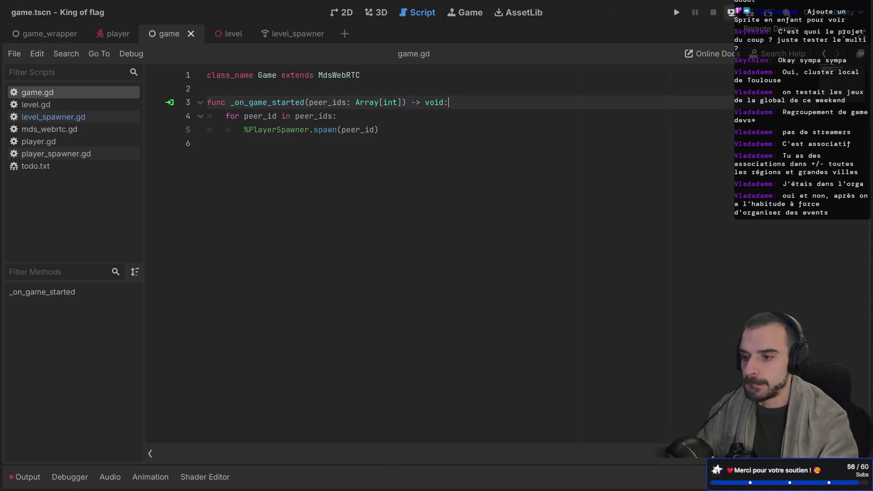
Run the project, create a lobby, start the match, then close the game window
{"action": "left_click", "coordinate": [677, 12]}
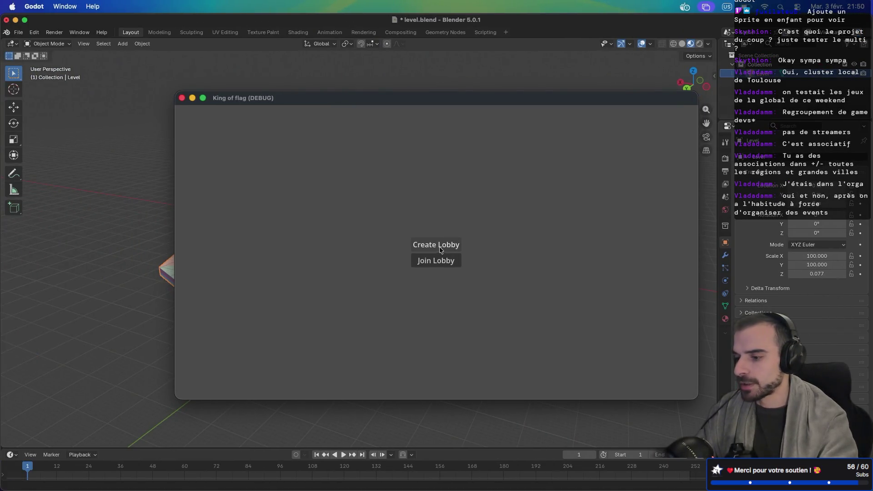
{"action": "left_click", "coordinate": [440, 246]}
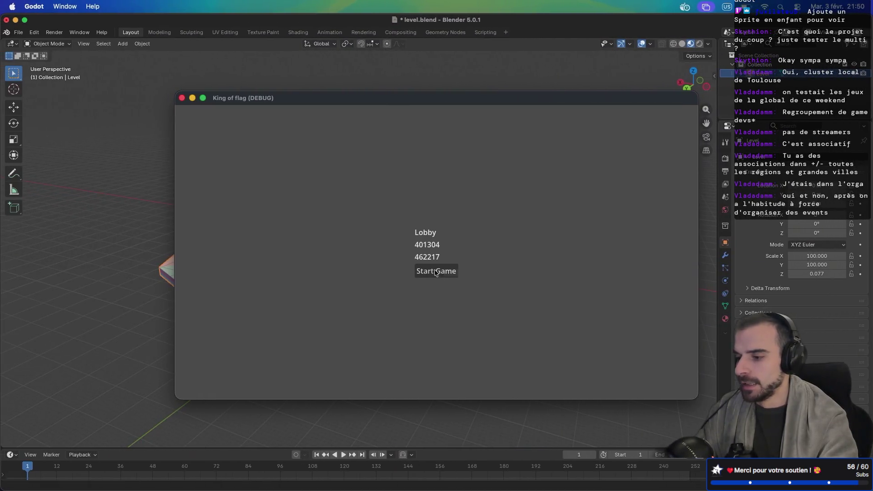
{"action": "left_click", "coordinate": [437, 278]}
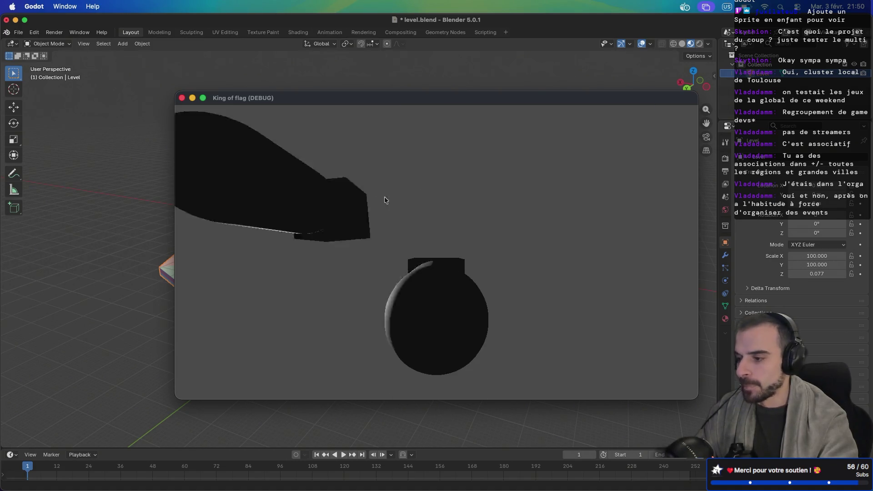
{"action": "left_click", "coordinate": [182, 98]}
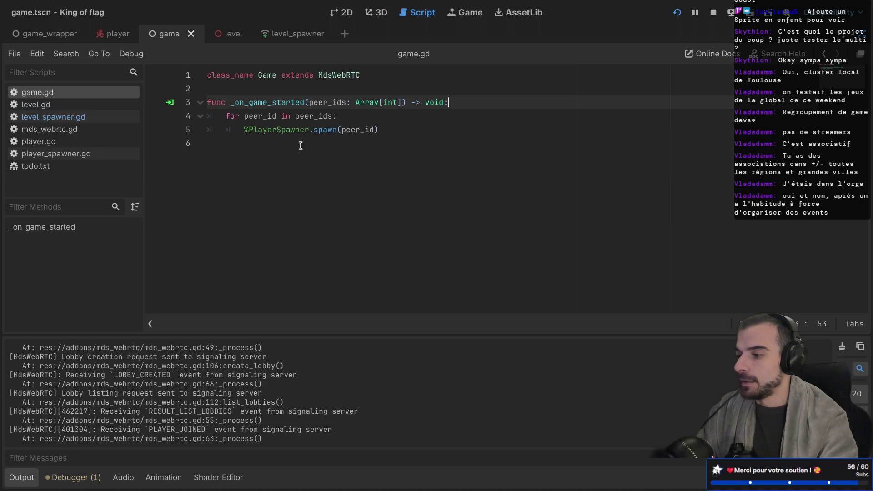
Make LevelSpawner accessible as a unique name
{"action": "double_click", "coordinate": [239, 107]}
{"action": "left_click", "coordinate": [496, 107]}
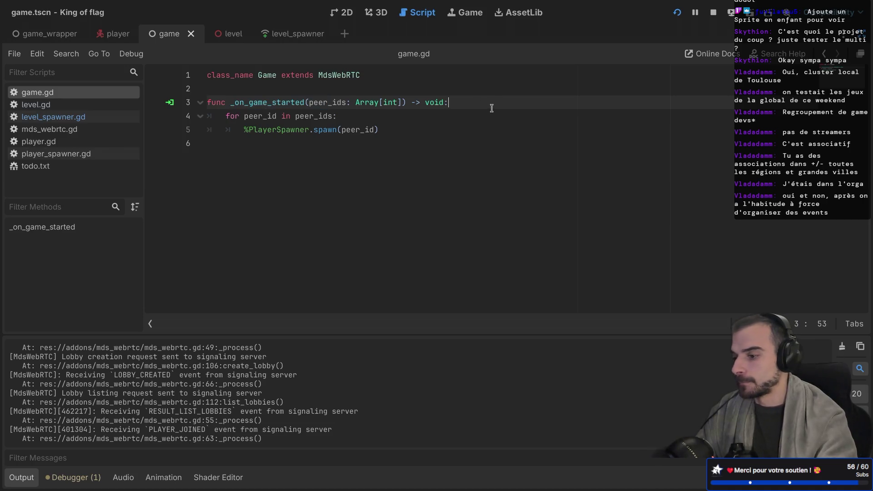
{"action": "key", "text": "ctrl+super+d"}
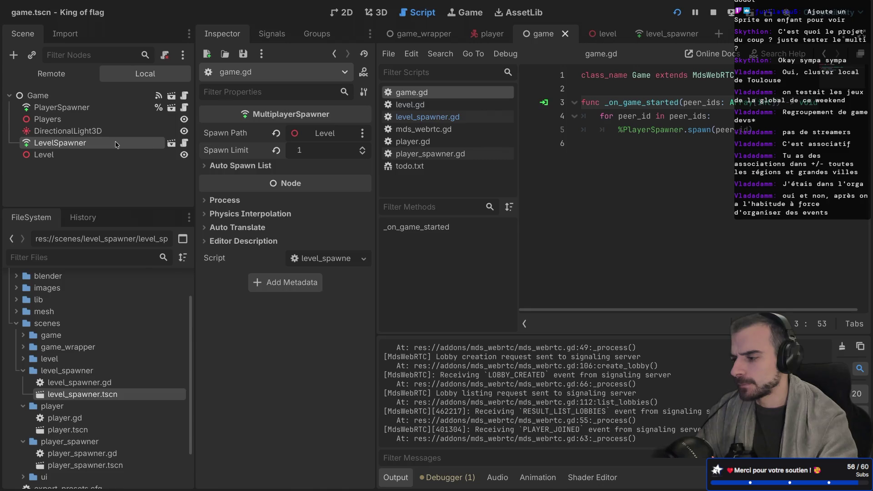
{"action": "right_click", "coordinate": [115, 145]}
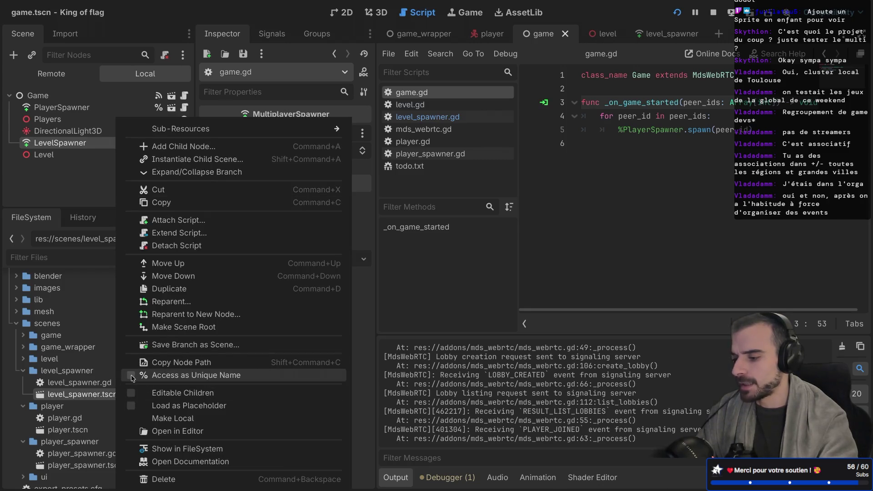
{"action": "left_click", "coordinate": [136, 375]}
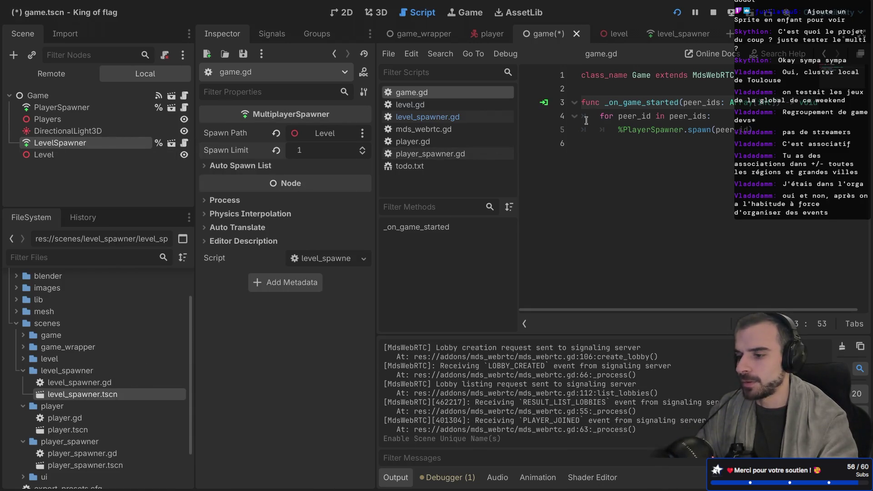
{"action": "key", "text": "ctrl+super+d"}
Add %LevelSpawner.spawn(multiplayer.get_unique_id()) at the start of _on_game_started
{"action": "key", "text": "Return"}
{"action": "type", "text": "%Level"}
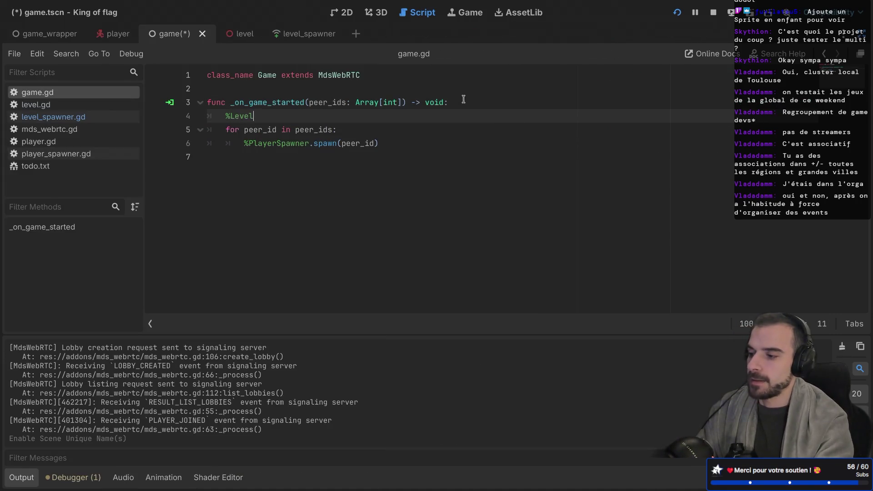
{"action": "type", "text": "Spawner.sp"}
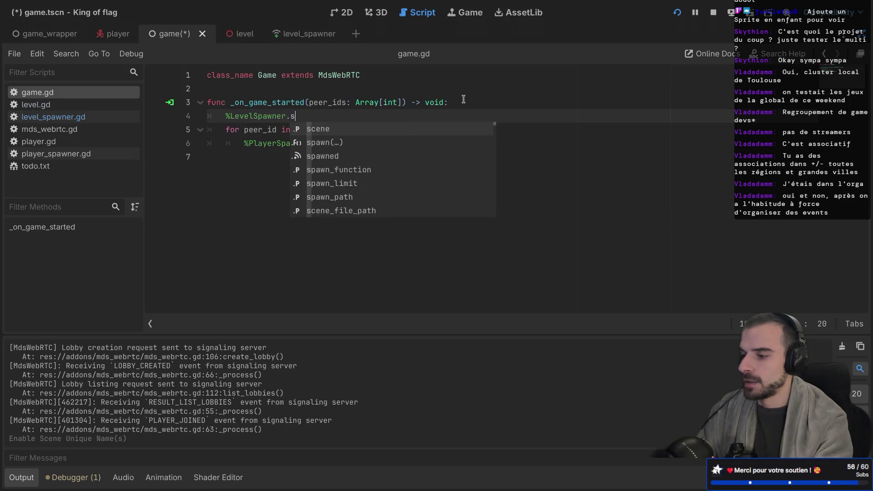
{"action": "key", "text": "Return"}
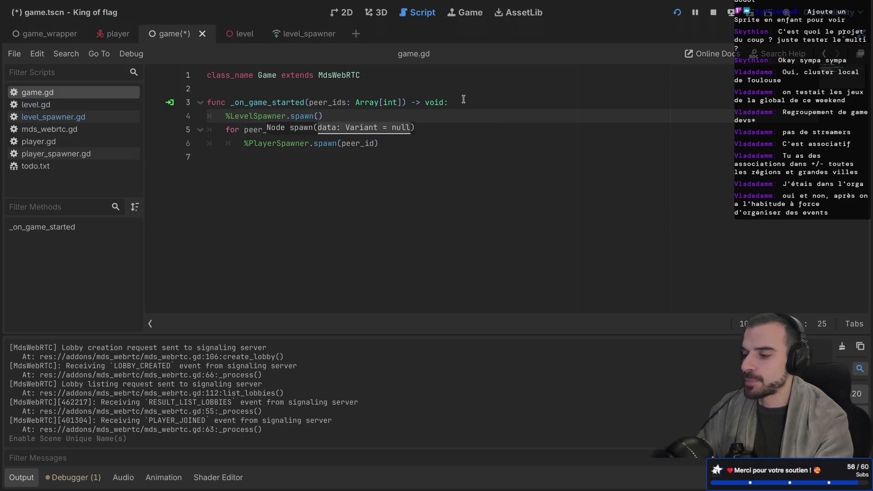
{"action": "type", "text": "multi"}
{"action": "key", "text": "Return"}
{"action": "type", "text": ".ge"}
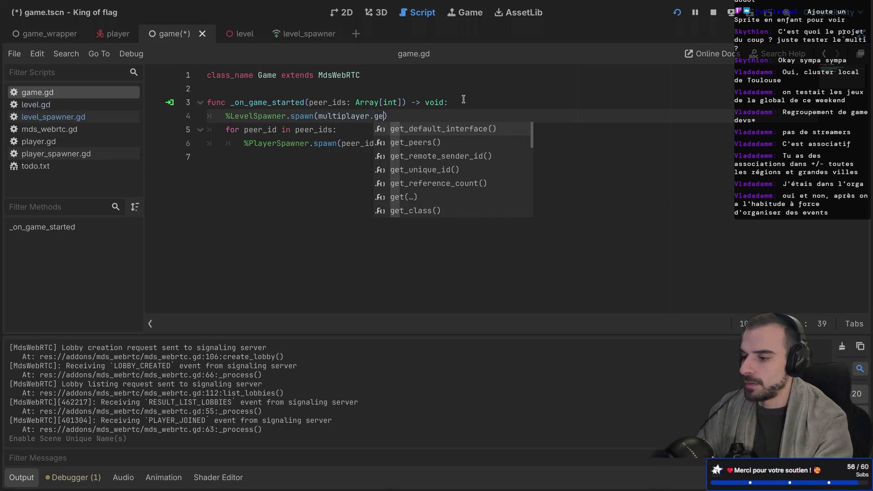
{"action": "key", "text": "Down"}
{"action": "key", "text": "Down"}
{"action": "key", "text": "Down"}
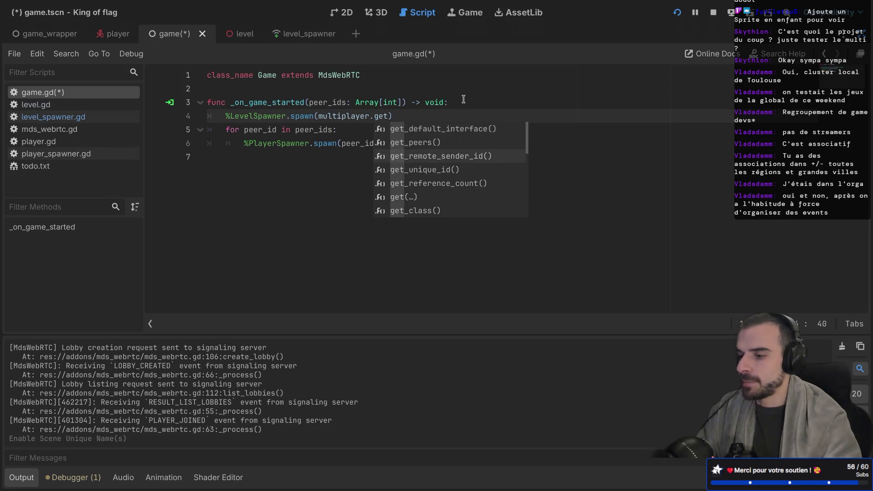
{"action": "key", "text": "Return"}
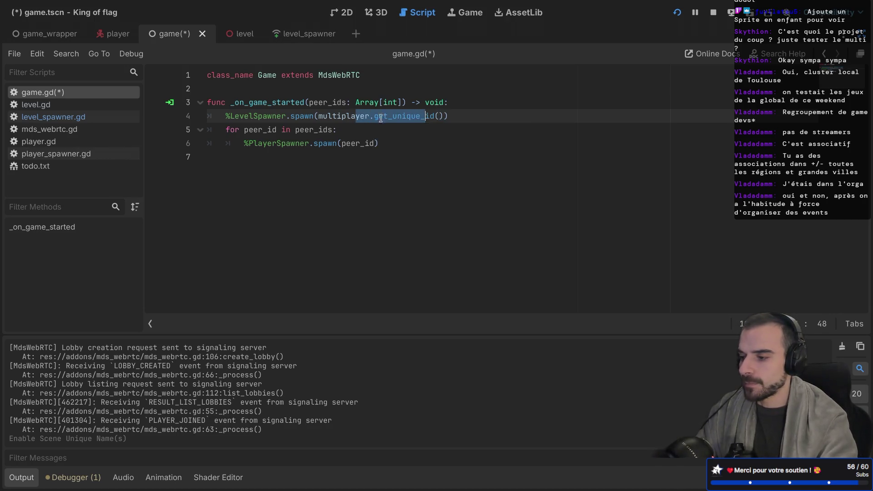
Review the new spawn call and save game.gd
{"action": "left_click_drag", "start_coordinate": [231, 103], "coordinate": [332, 103]}
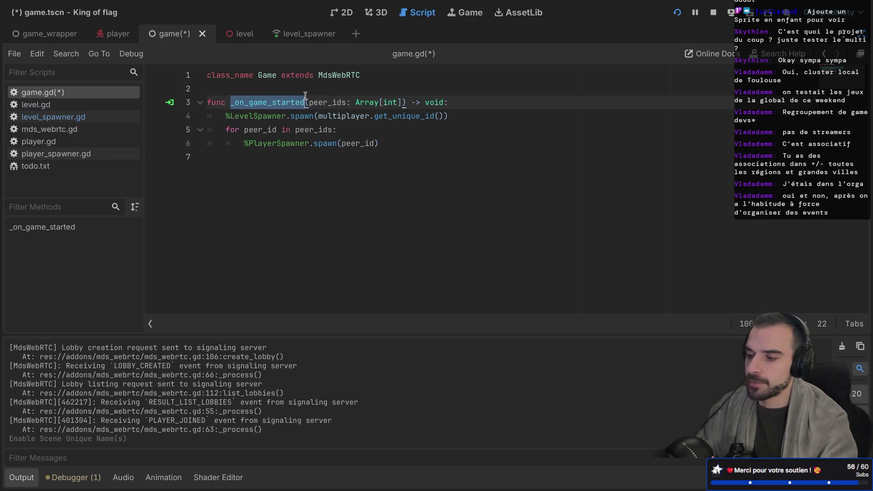
{"action": "left_click_drag", "start_coordinate": [231, 103], "coordinate": [308, 104]}
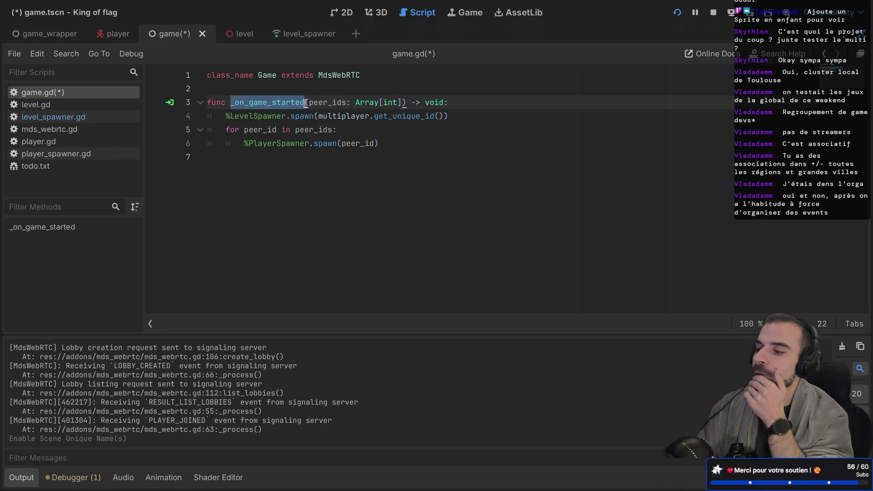
{"action": "left_click_drag", "start_coordinate": [320, 116], "coordinate": [432, 119]}
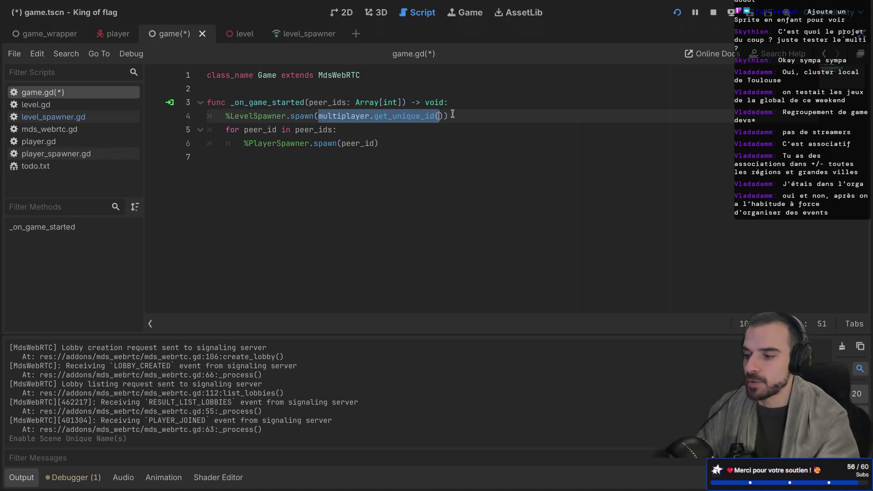
{"action": "left_click", "coordinate": [453, 114]}
{"action": "key", "text": "ctrl+s"}
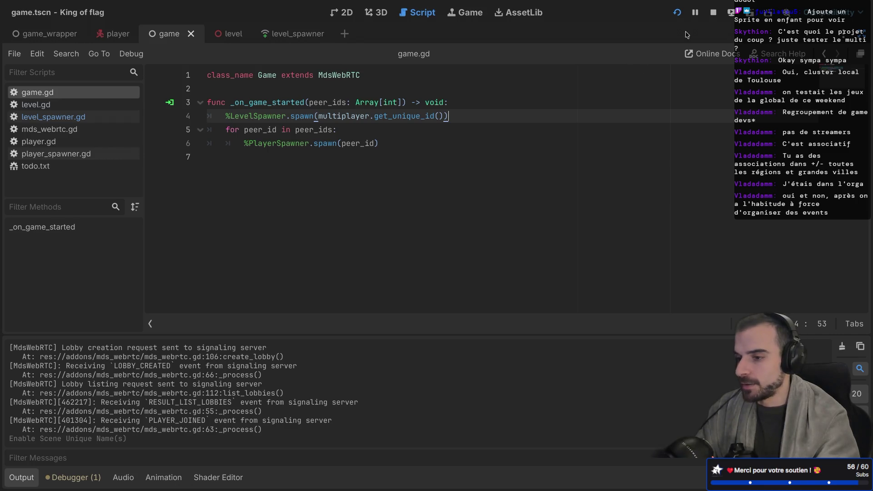
Create a lobby and start a match in the running game, check the terminal, then return to game.gd
{"action": "left_click", "coordinate": [680, 15]}
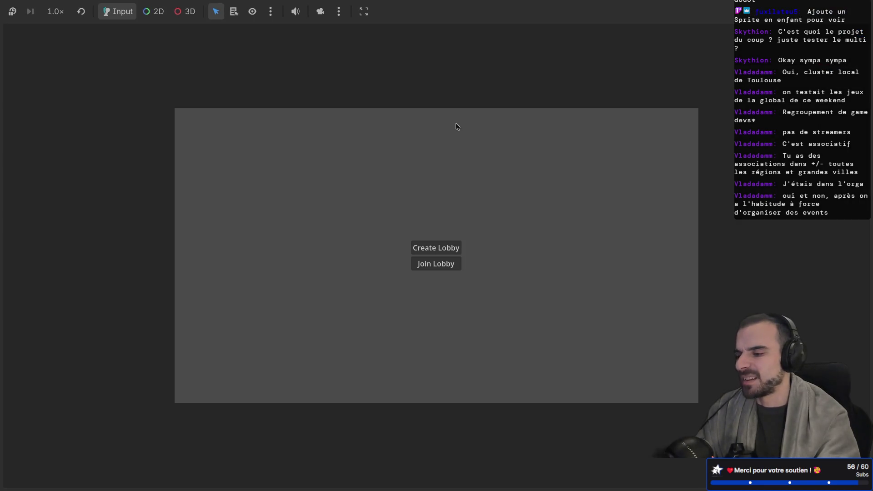
{"action": "left_click", "coordinate": [440, 249]}
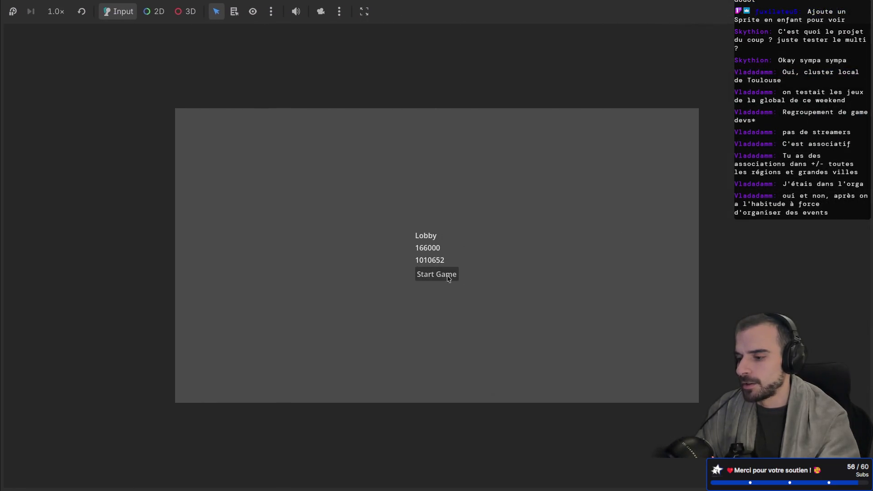
{"action": "left_click", "coordinate": [446, 275]}
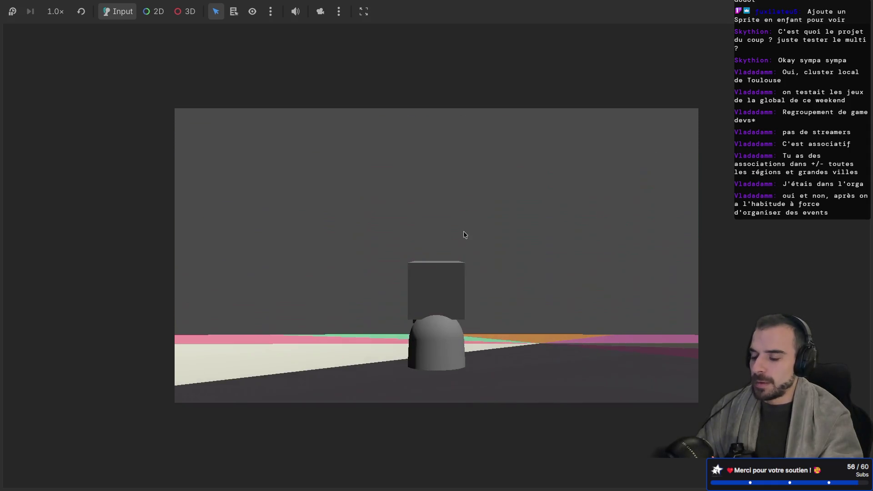
{"action": "key", "text": "ctrl+Right"}
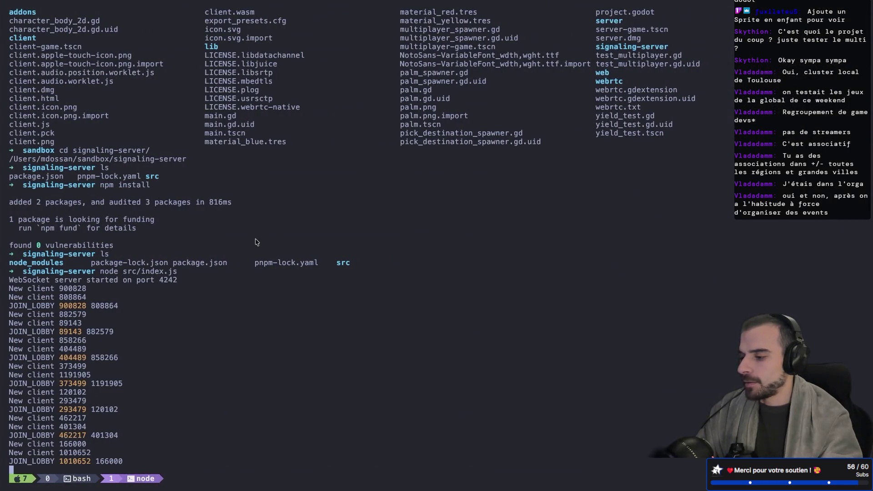
{"action": "key", "text": "ctrl+Left"}
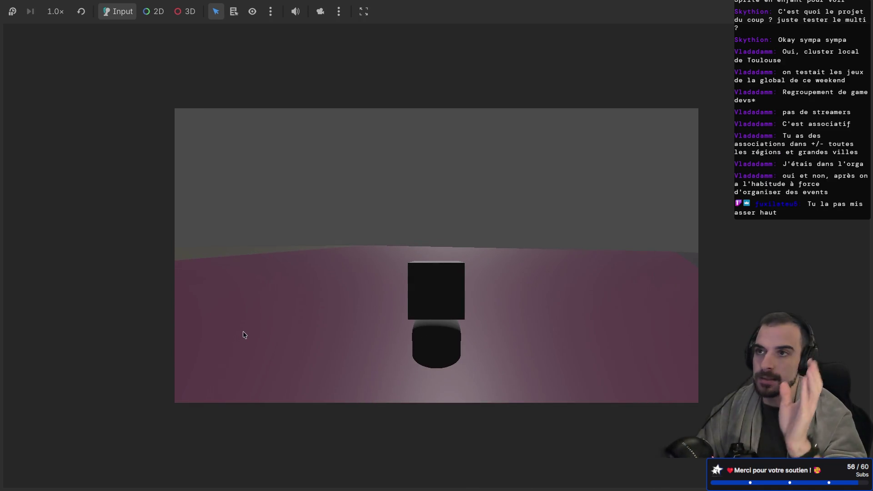
{"action": "key", "text": "alt+Tab"}
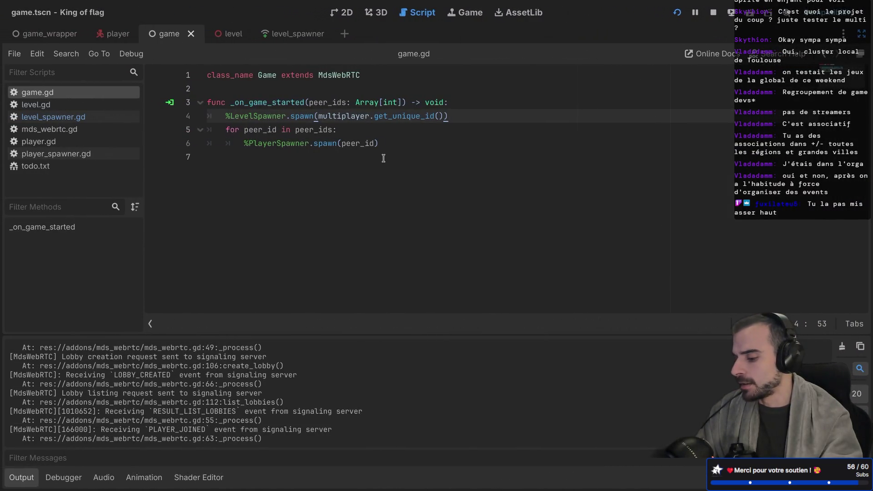
Raise the Players node to Y 0.125 in the 3D view and save the game scene
{"action": "key", "text": "ctrl+shift+F11"}
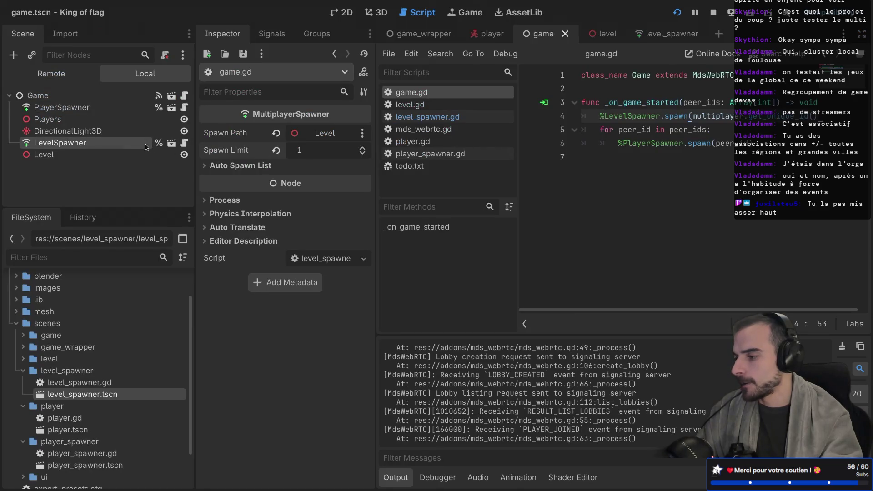
{"action": "left_click", "coordinate": [89, 131]}
{"action": "left_click", "coordinate": [82, 121]}
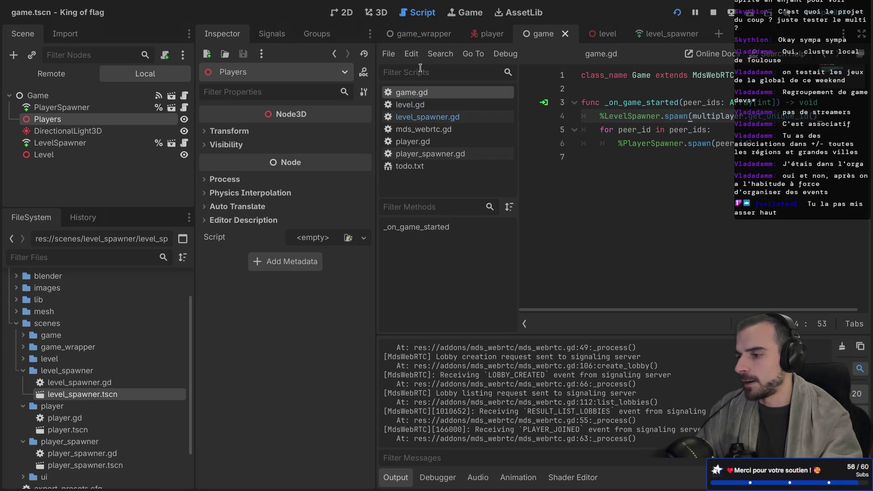
{"action": "left_click", "coordinate": [346, 13]}
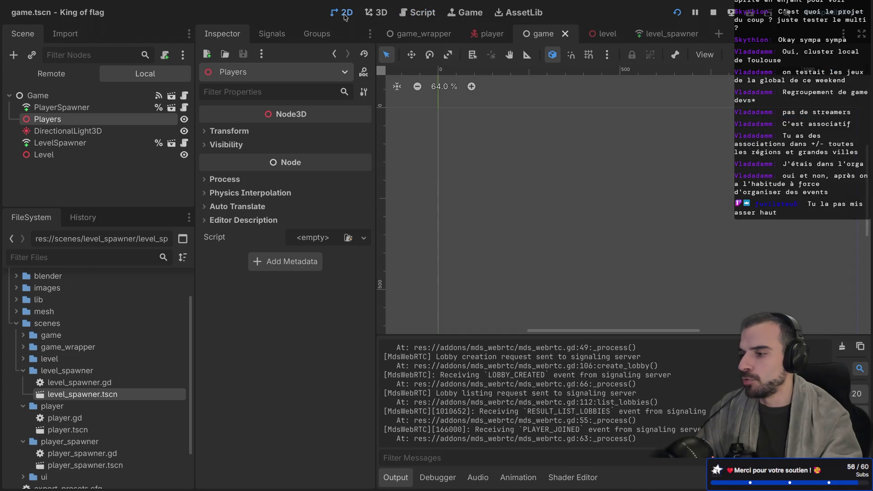
{"action": "left_click", "coordinate": [374, 15]}
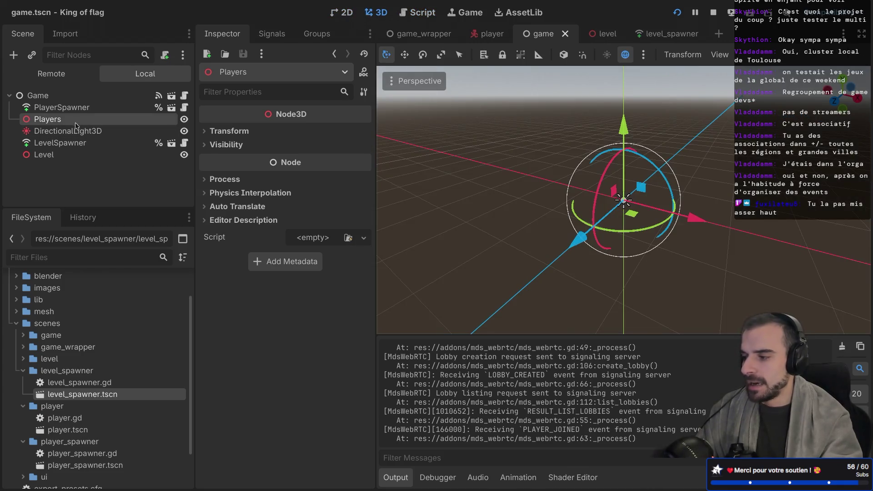
{"action": "left_click_drag", "start_coordinate": [621, 131], "coordinate": [623, 125]}
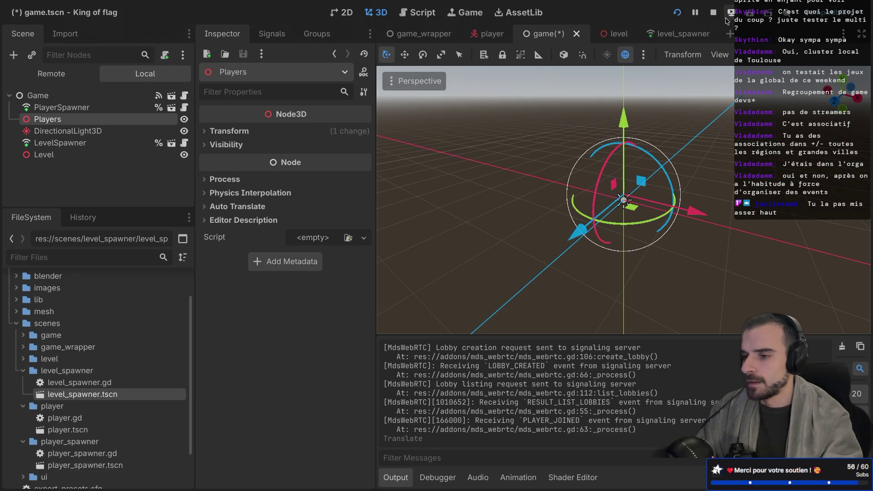
{"action": "key", "text": "ctrl+s"}
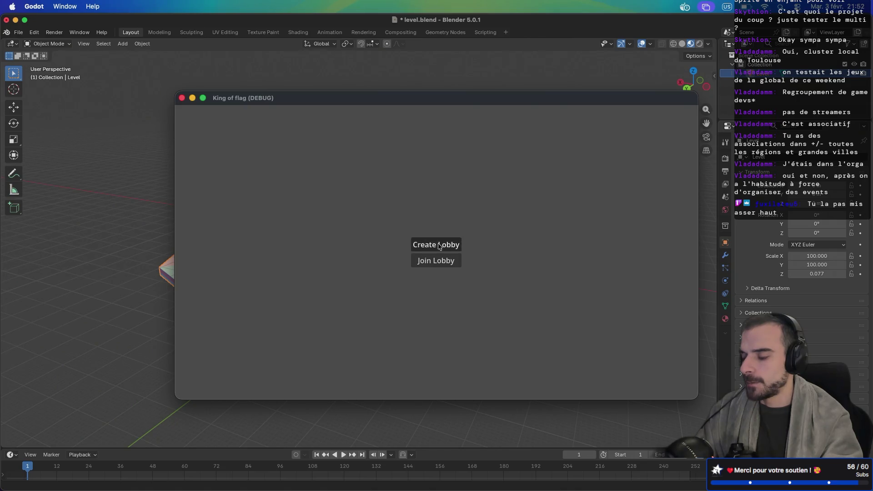
Test a two-player lobby match, then raise the Players node about 0.1 units on Y
{"action": "left_click", "coordinate": [439, 246]}
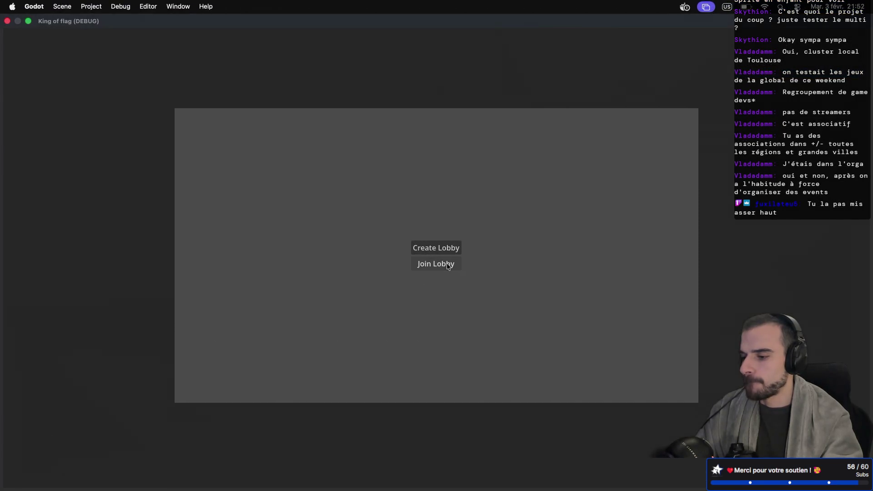
{"action": "left_click", "coordinate": [446, 263]}
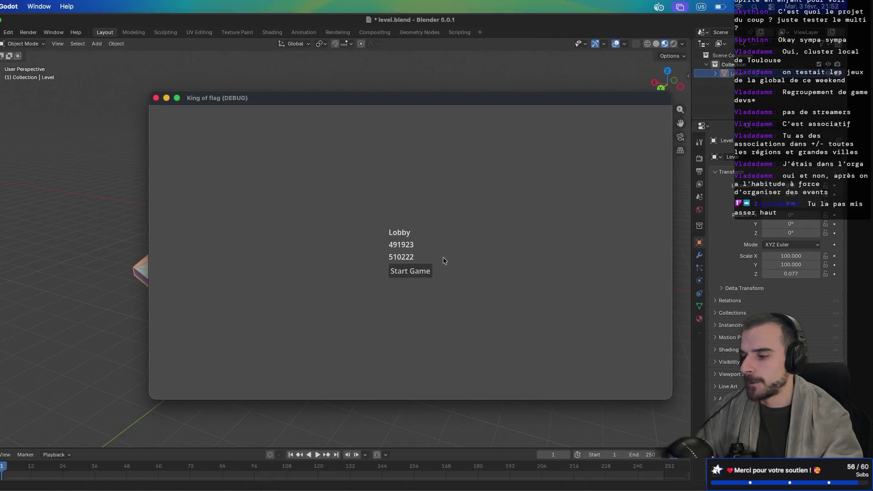
{"action": "left_click", "coordinate": [433, 271]}
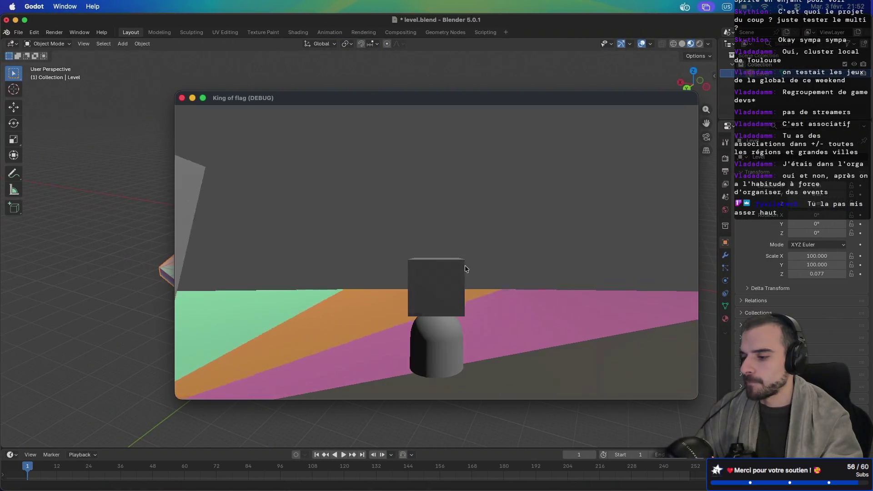
{"action": "key", "text": "ctrl+Right"}
{"action": "key", "text": "ctrl+Right"}
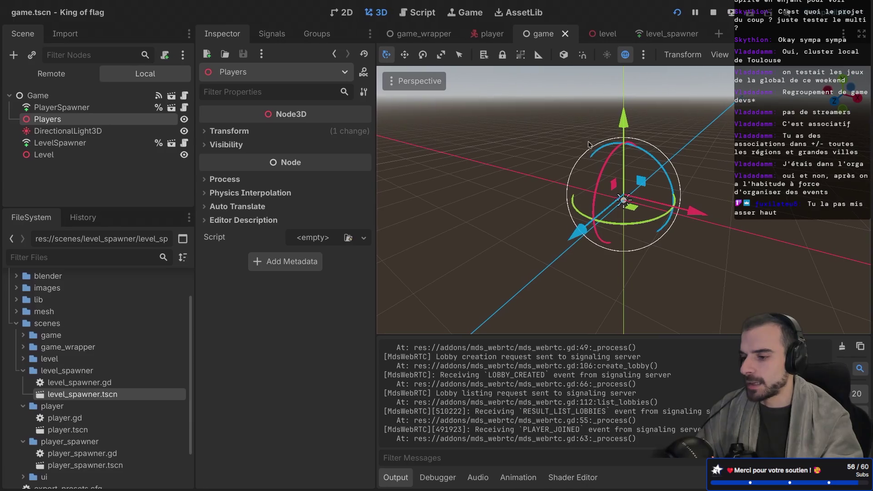
{"action": "left_click_drag", "start_coordinate": [620, 120], "coordinate": [622, 114]}
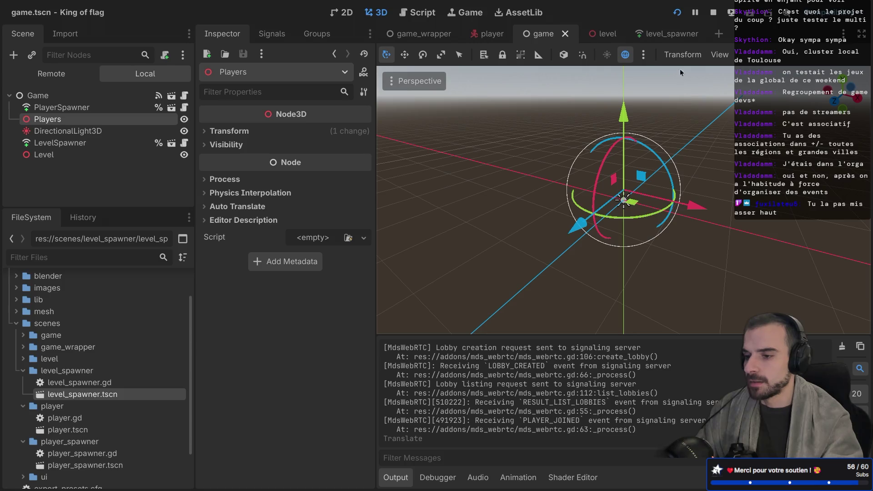
Rerun with one instance hosting and one joining, inspect the player, then raise Players about 0.12 on Y
{"action": "left_click", "coordinate": [677, 12]}
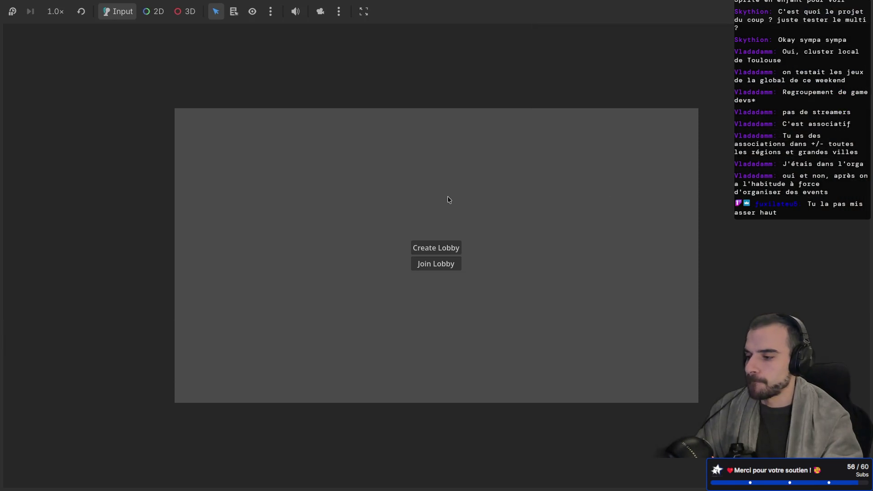
{"action": "key", "text": "ctrl+Left"}
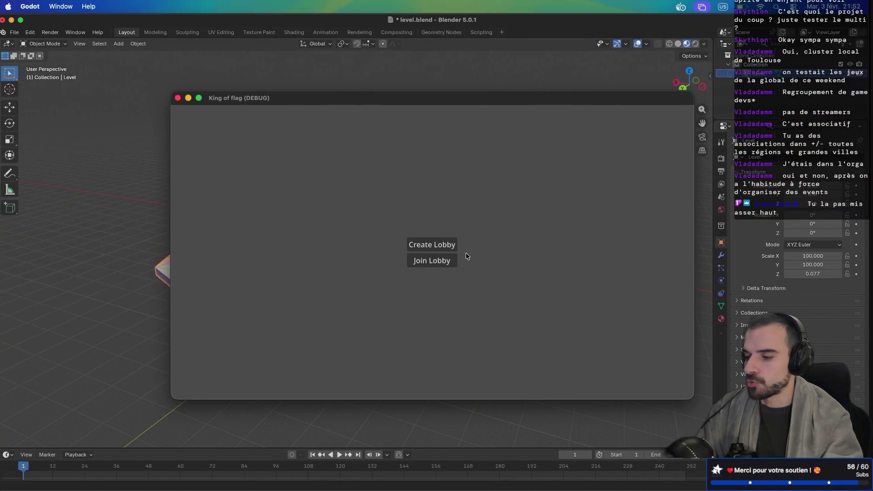
{"action": "left_click", "coordinate": [445, 248]}
{"action": "key", "text": "ctrl+Right"}
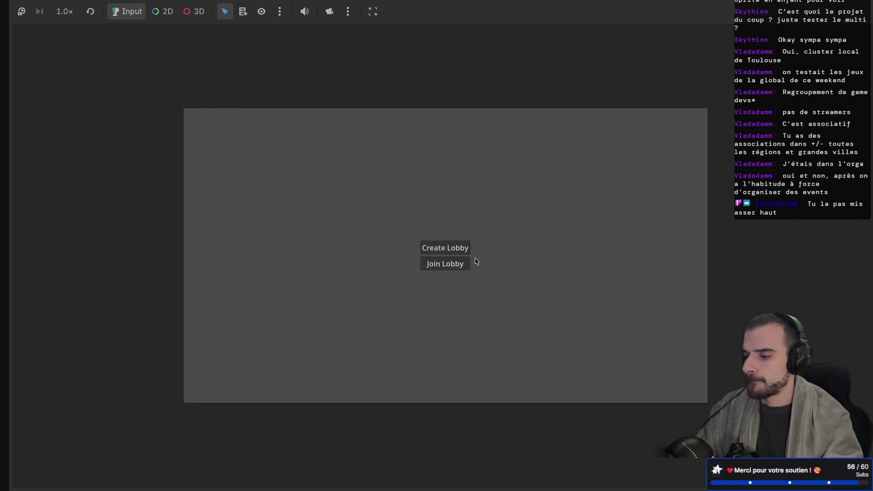
{"action": "left_click", "coordinate": [444, 262]}
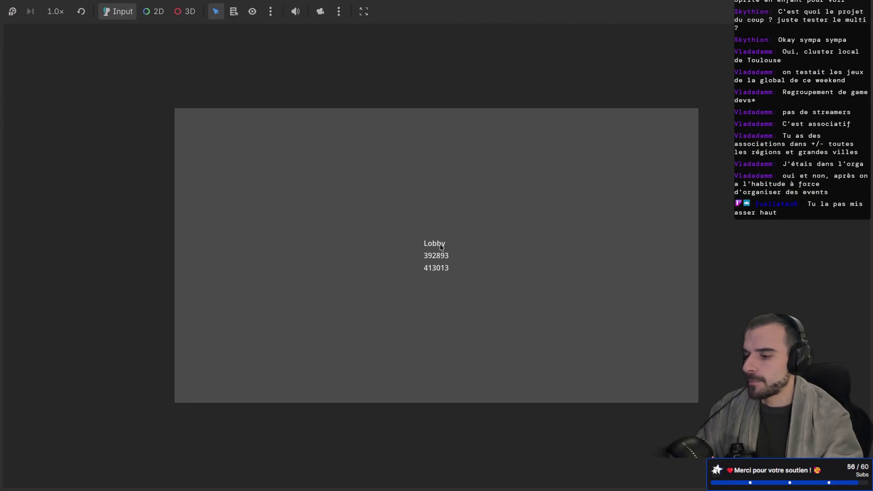
{"action": "key", "text": "ctrl+Left"}
{"action": "key", "text": "ctrl+Left"}
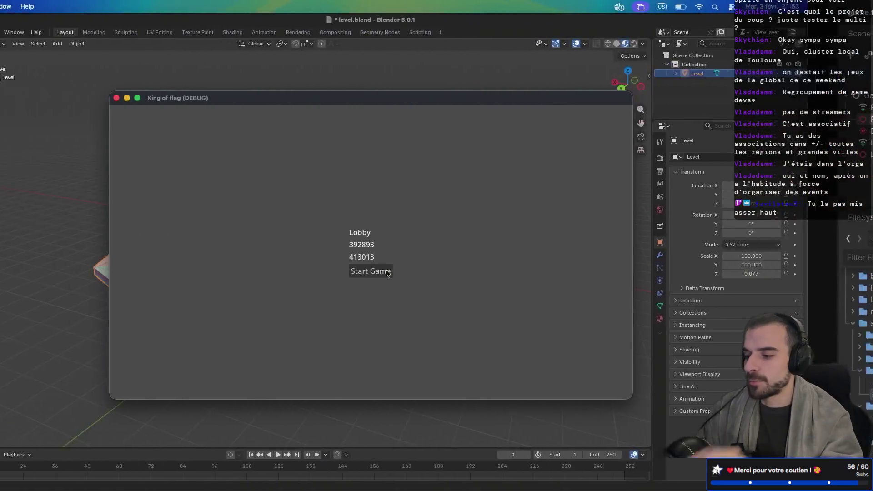
{"action": "left_click", "coordinate": [426, 270]}
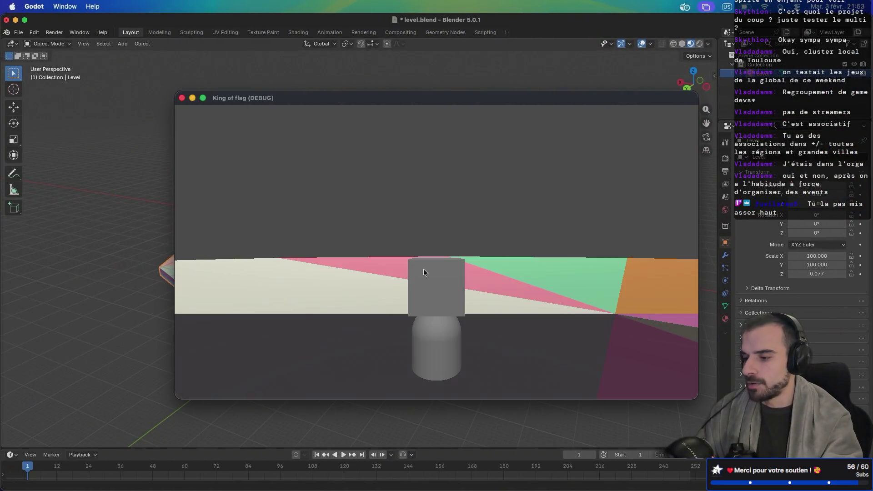
{"action": "mouse_move", "coordinate": [456, 276]}
{"action": "left_mouse_down"}
{"action": "mouse_move", "coordinate": [488, 269]}
{"action": "mouse_move", "coordinate": [536, 275]}
{"action": "left_mouse_up"}
{"action": "key", "text": "ctrl+Right"}
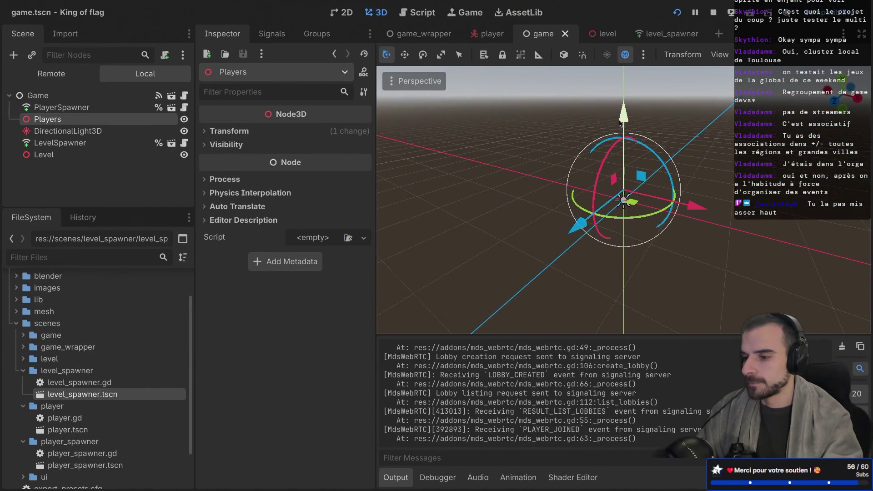
{"action": "left_click_drag", "start_coordinate": [620, 119], "coordinate": [622, 108]}
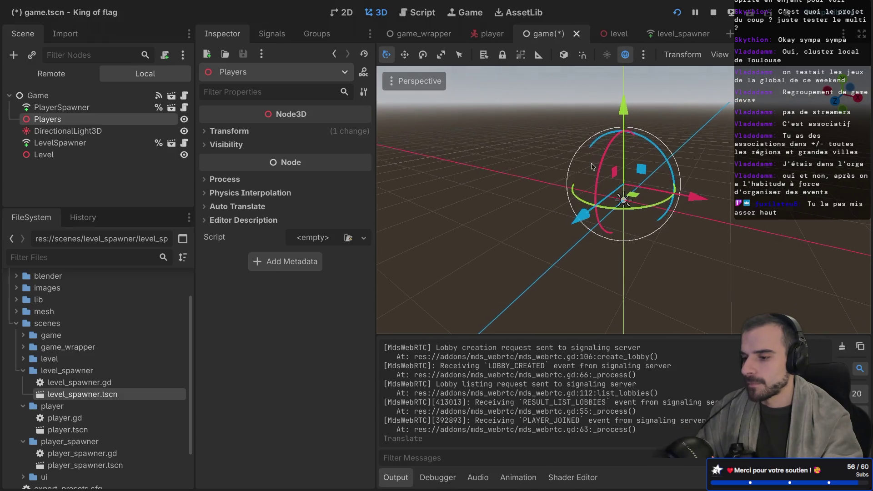
Run another lobby test and raise the Players node higher on Y
{"action": "left_click", "coordinate": [678, 15]}
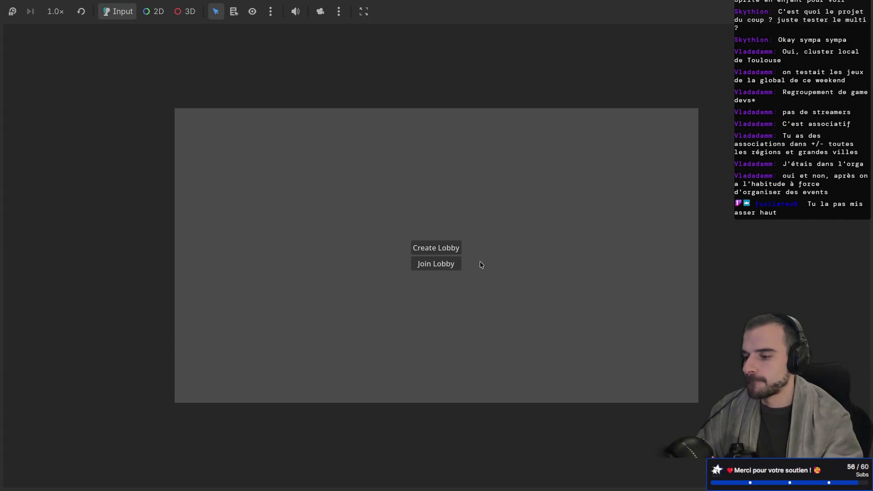
{"action": "left_click", "coordinate": [452, 250]}
{"action": "left_click", "coordinate": [436, 267]}
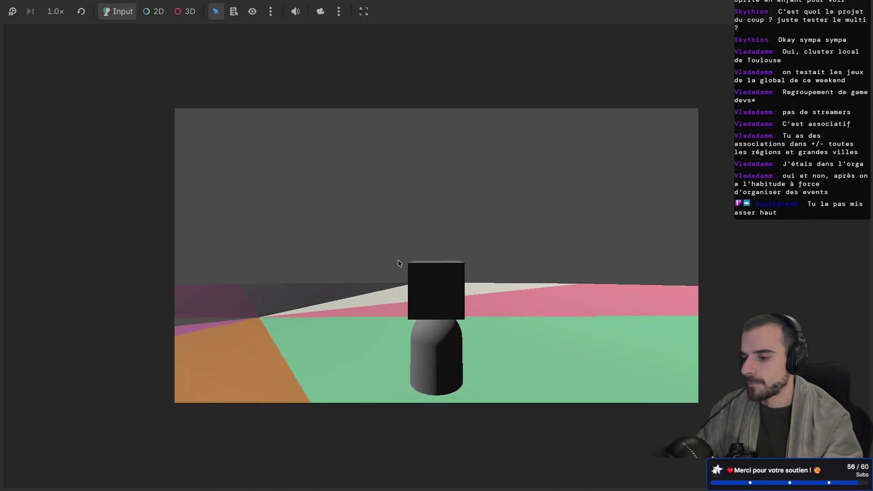
{"action": "key", "text": "ctrl+Left"}
{"action": "left_click_drag", "start_coordinate": [624, 114], "coordinate": [621, 102]}
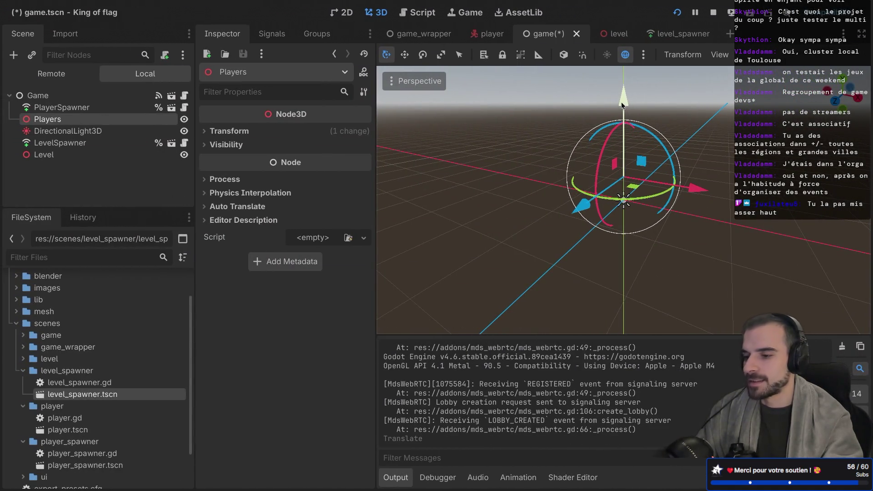
Save and run the game, create a lobby, start a test match, then return to the editor
{"action": "left_click", "coordinate": [677, 13]}
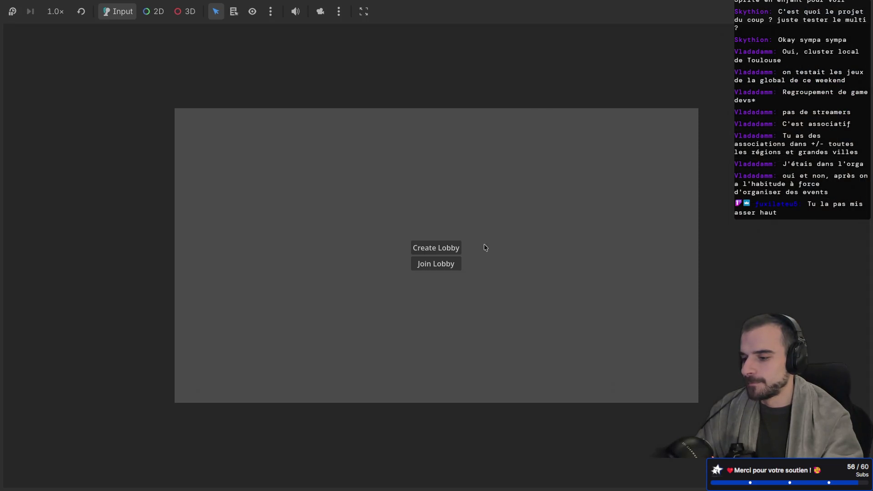
{"action": "left_click", "coordinate": [439, 249]}
{"action": "left_click", "coordinate": [436, 268]}
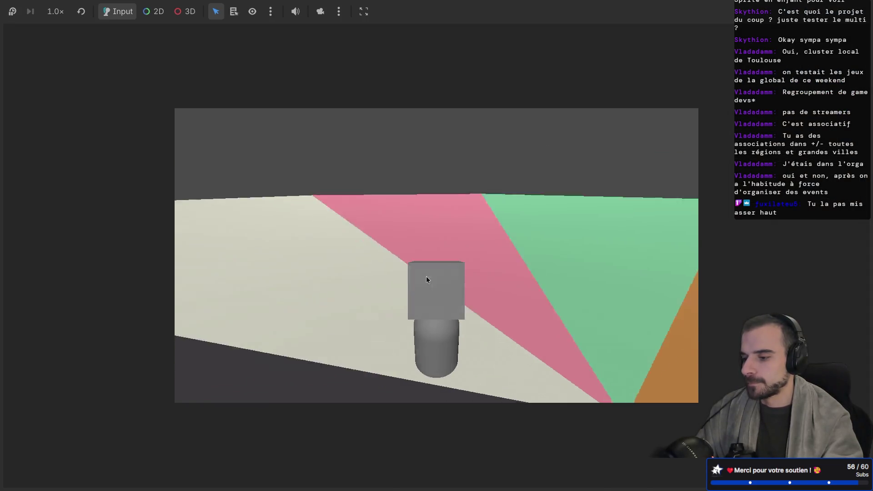
{"action": "key", "text": "super+Tab"}
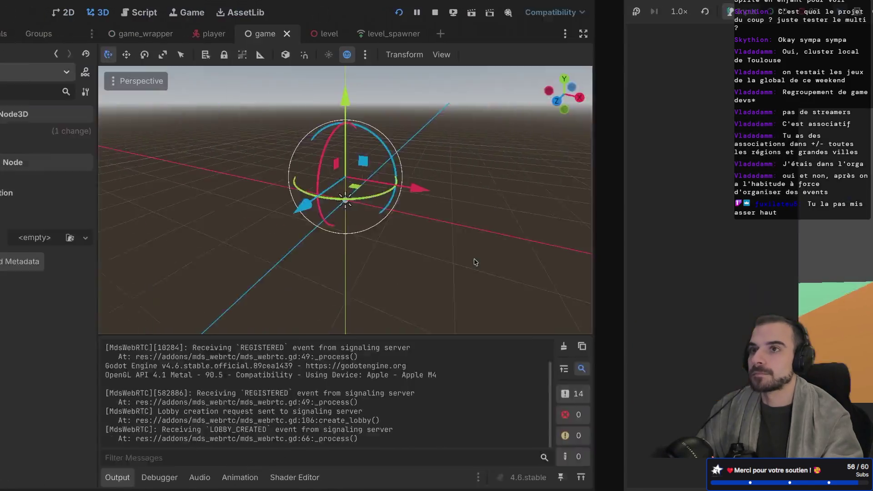
Nudge the Players node up 0.04 units, save game.tscn and run another lobby test match
{"action": "left_click_drag", "start_coordinate": [626, 101], "coordinate": [625, 96]}
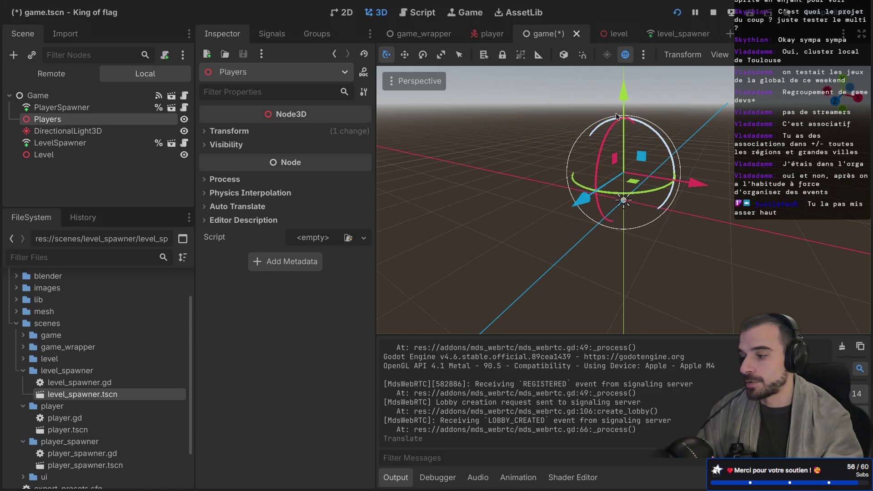
{"action": "key", "text": "ctrl+s"}
{"action": "left_click", "coordinate": [676, 18]}
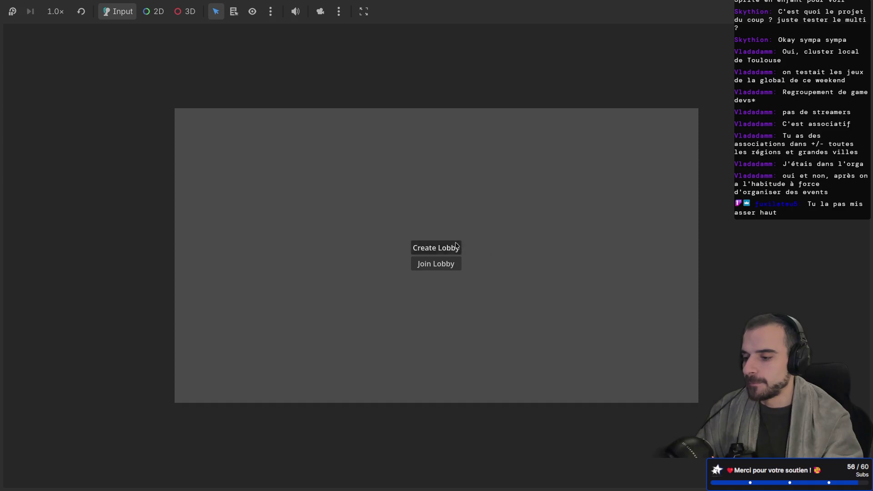
{"action": "left_click", "coordinate": [456, 246]}
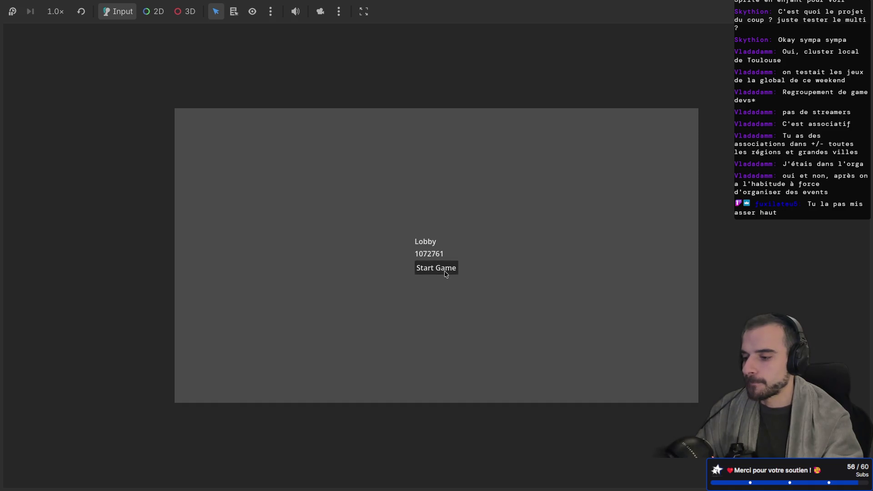
{"action": "left_click", "coordinate": [444, 271]}
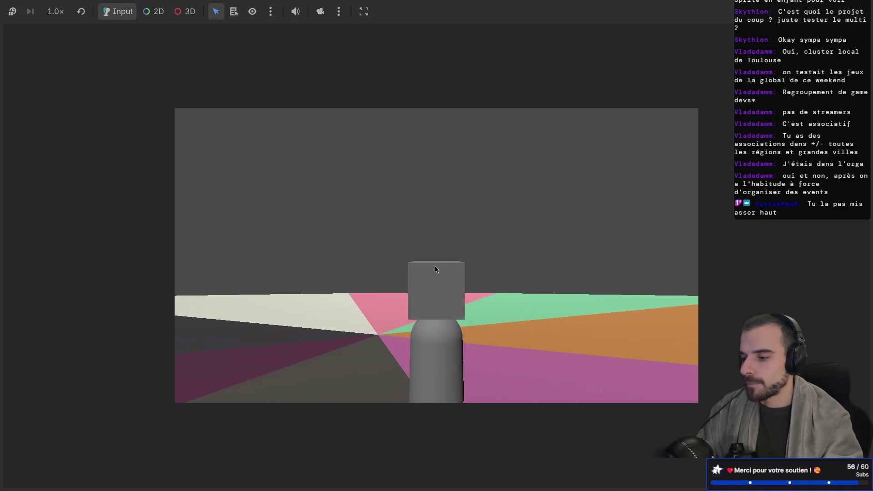
{"action": "key", "text": "super+Tab"}
{"action": "scroll", "coordinate": [579, 188], "scroll_direction": "up", "scroll_amount": 4}
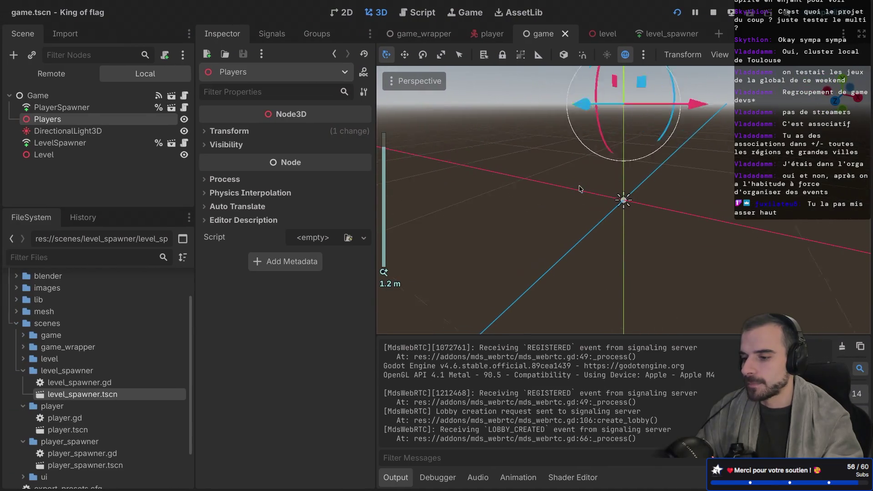
{"action": "scroll", "coordinate": [580, 189], "scroll_direction": "down", "scroll_amount": 5}
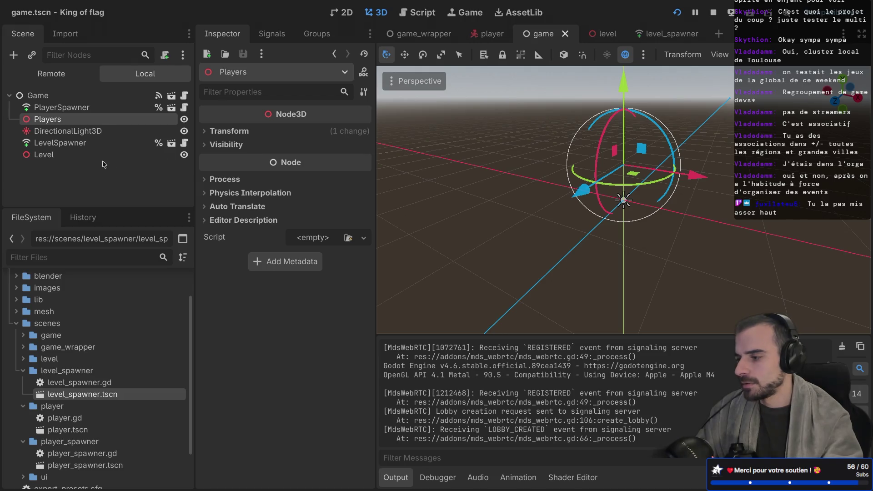
Lower the Level node about 0.2 units in the orthogonal Left view and save level.tscn
{"action": "left_click", "coordinate": [595, 35]}
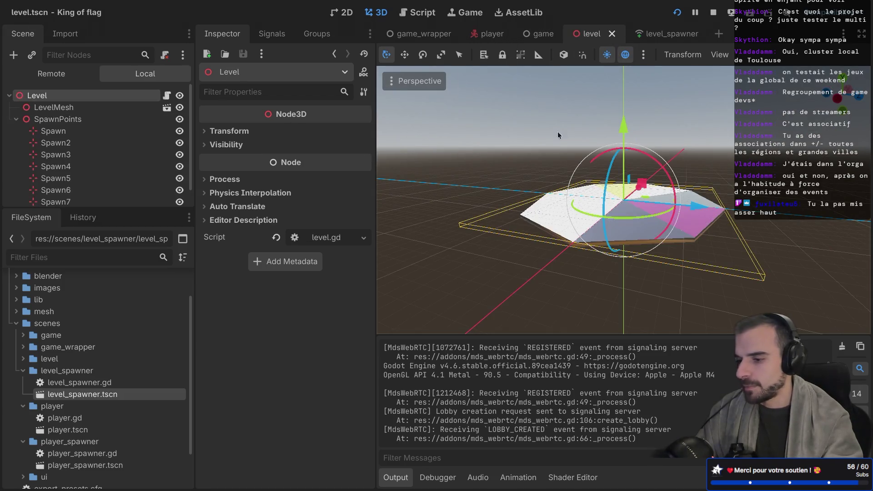
{"action": "key", "text": "alt+KP_3"}
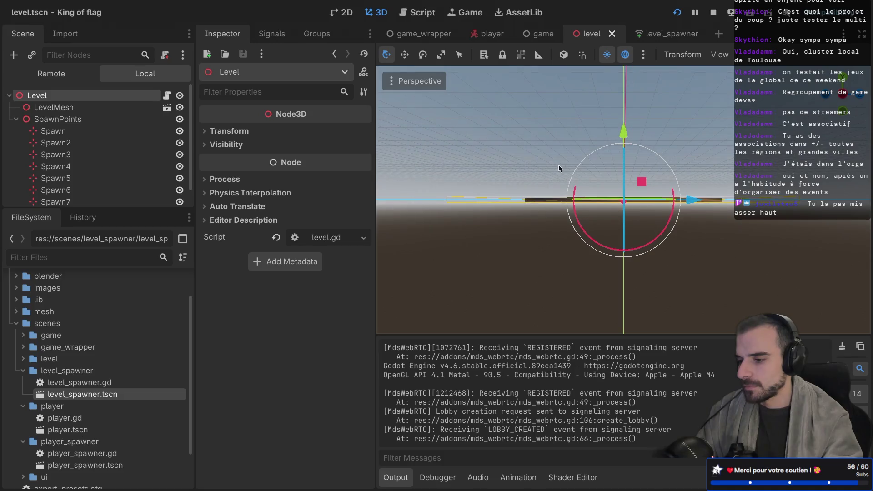
{"action": "scroll", "coordinate": [558, 165], "scroll_direction": "down", "scroll_amount": 5}
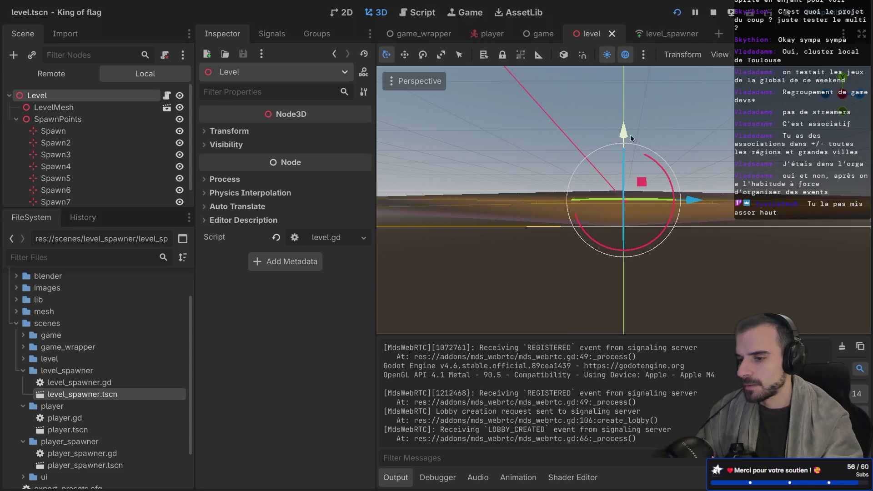
{"action": "left_click", "coordinate": [843, 94]}
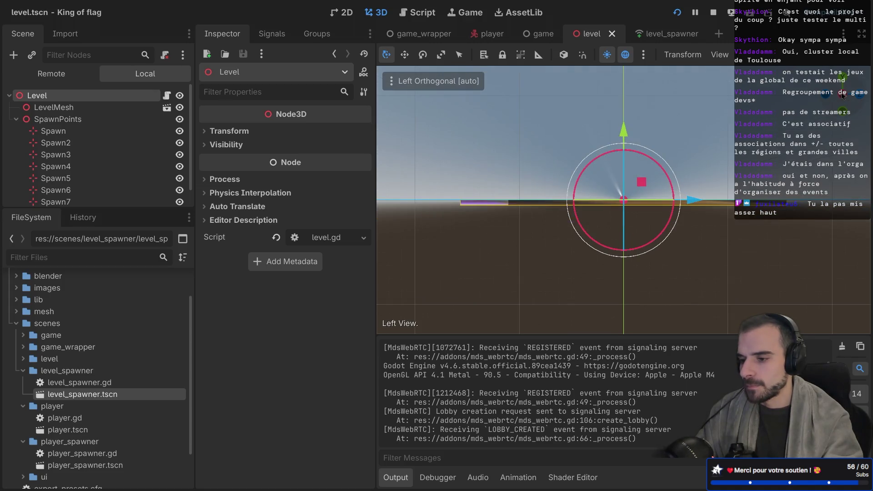
{"action": "scroll", "coordinate": [591, 181], "scroll_direction": "up", "scroll_amount": 10}
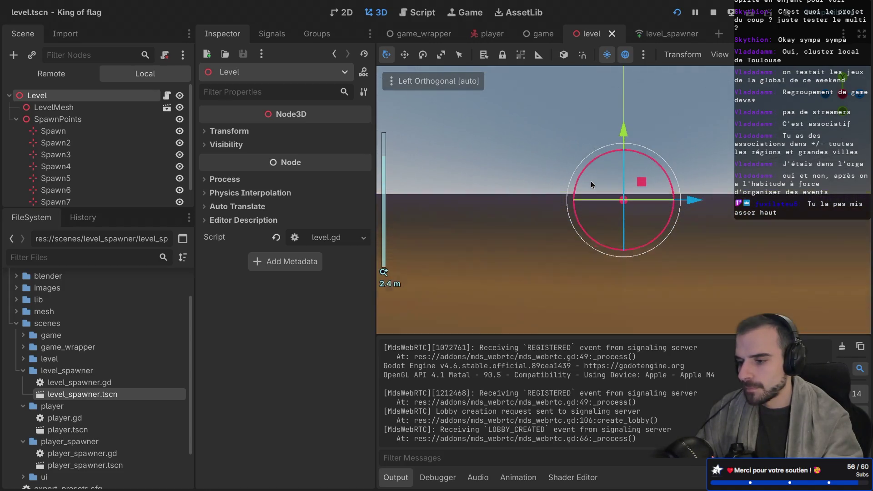
{"action": "mouse_move", "coordinate": [630, 129]}
{"action": "left_mouse_down"}
{"action": "mouse_move", "coordinate": [616, 194]}
{"action": "mouse_move", "coordinate": [609, 139]}
{"action": "left_mouse_up"}
{"action": "scroll", "coordinate": [624, 155], "scroll_direction": "down", "scroll_amount": 5}
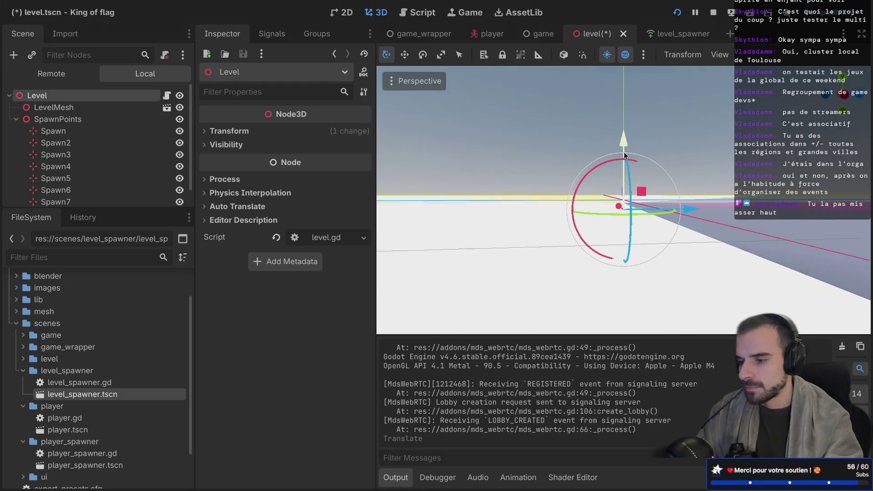
{"action": "key", "text": "ctrl+s"}
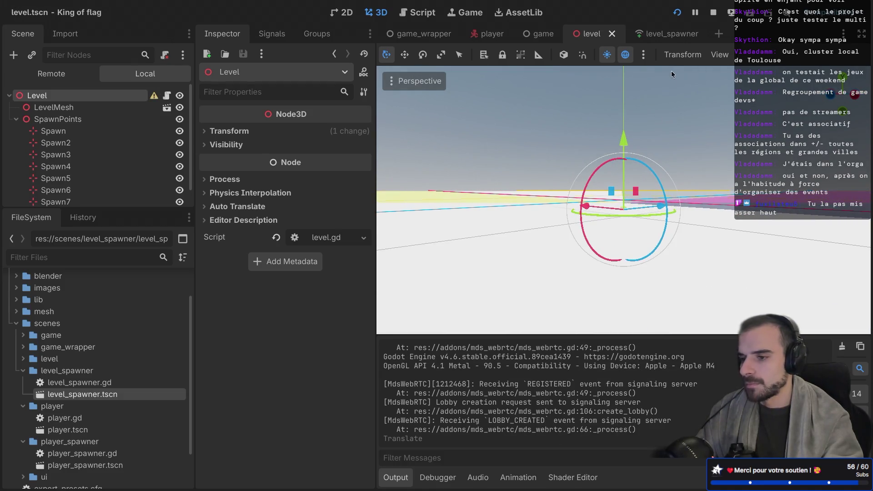
Test-run the game through a new lobby, then close it and collapse SpawnPoints
{"action": "left_click", "coordinate": [677, 13]}
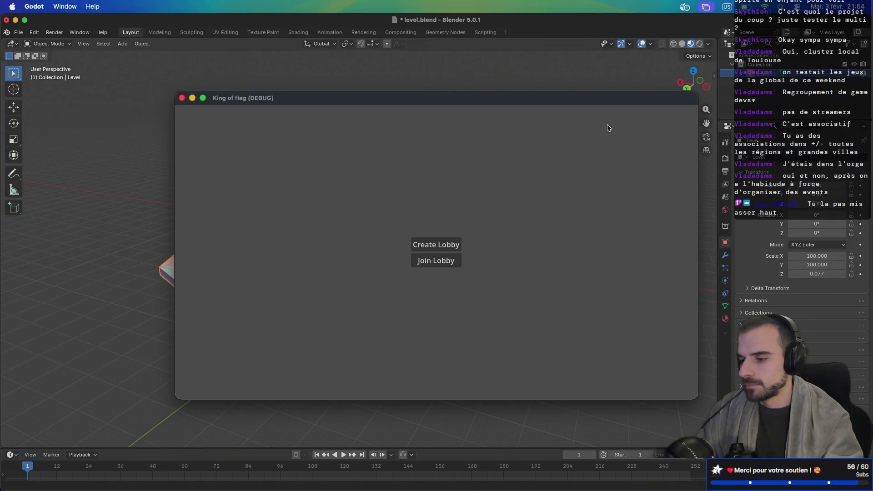
{"action": "left_click", "coordinate": [435, 242]}
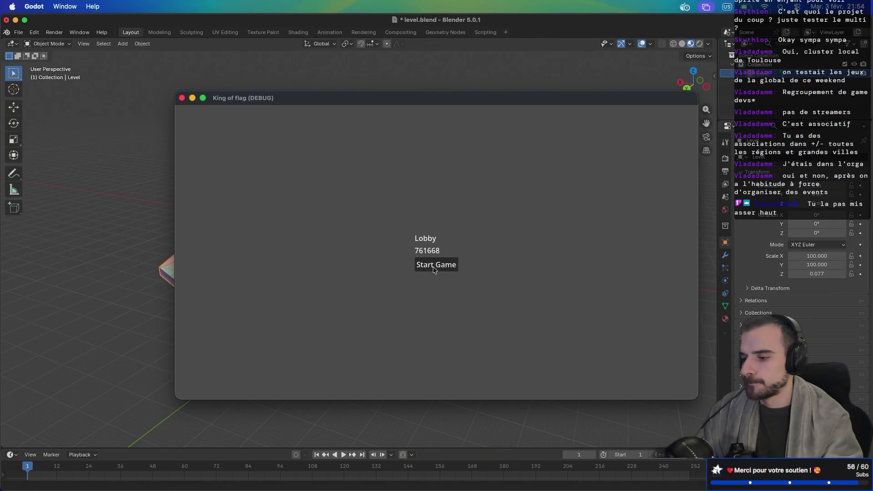
{"action": "left_click", "coordinate": [434, 267]}
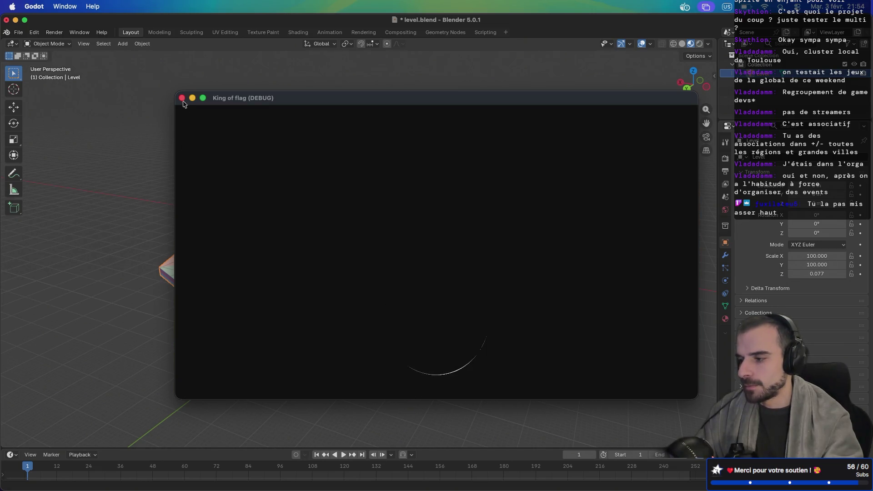
{"action": "left_click", "coordinate": [181, 98]}
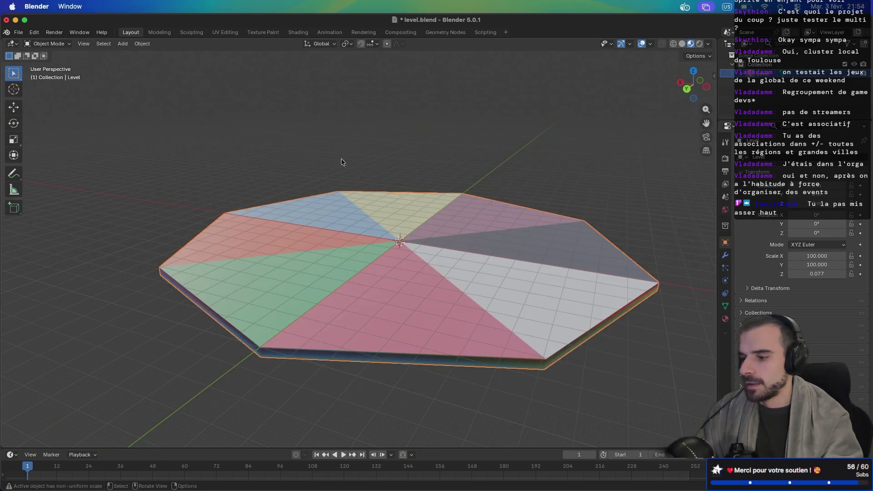
{"action": "key", "text": "ctrl+Right"}
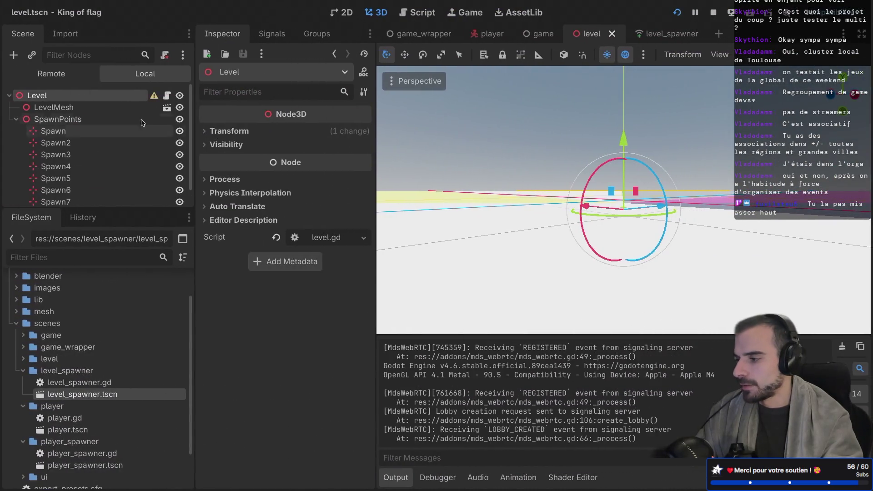
{"action": "left_click", "coordinate": [26, 120]}
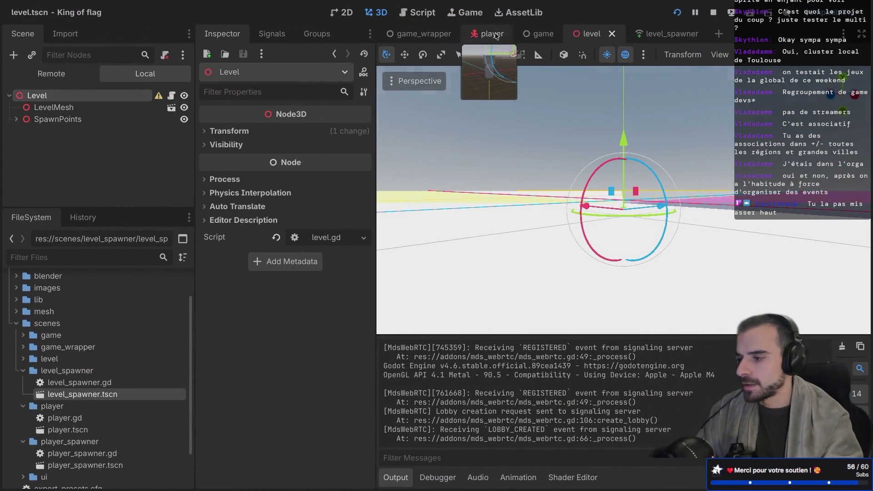
In player.tscn's rear orthogonal view, try raising the Player capsule, then undo it
{"action": "left_click", "coordinate": [489, 34]}
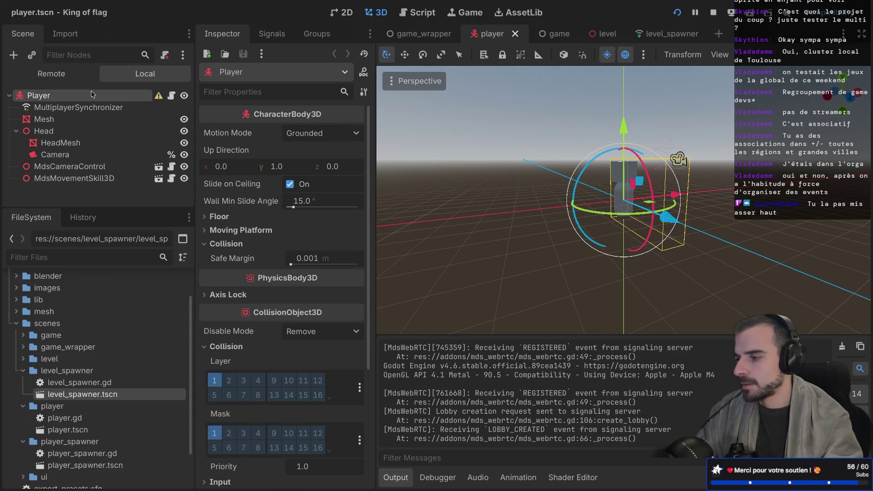
{"action": "scroll", "coordinate": [822, 95], "scroll_direction": "left", "scroll_amount": 5}
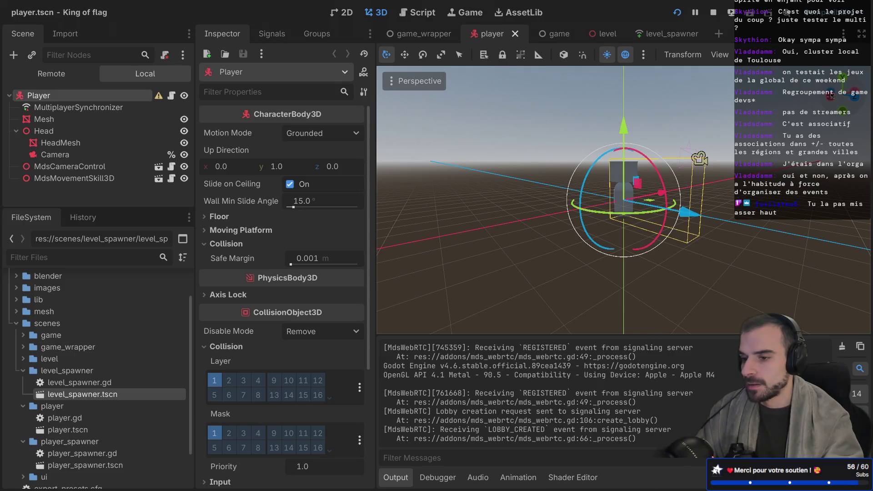
{"action": "left_click", "coordinate": [830, 89]}
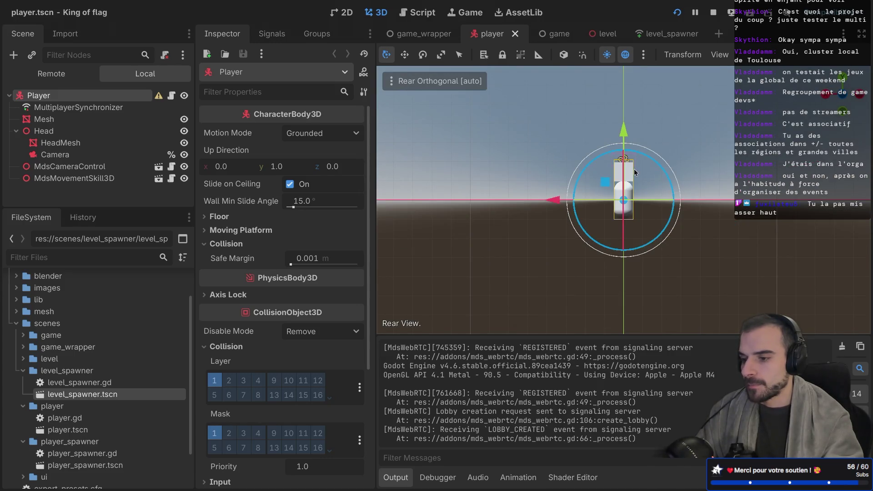
{"action": "scroll", "coordinate": [626, 183], "scroll_direction": "up", "scroll_amount": 5}
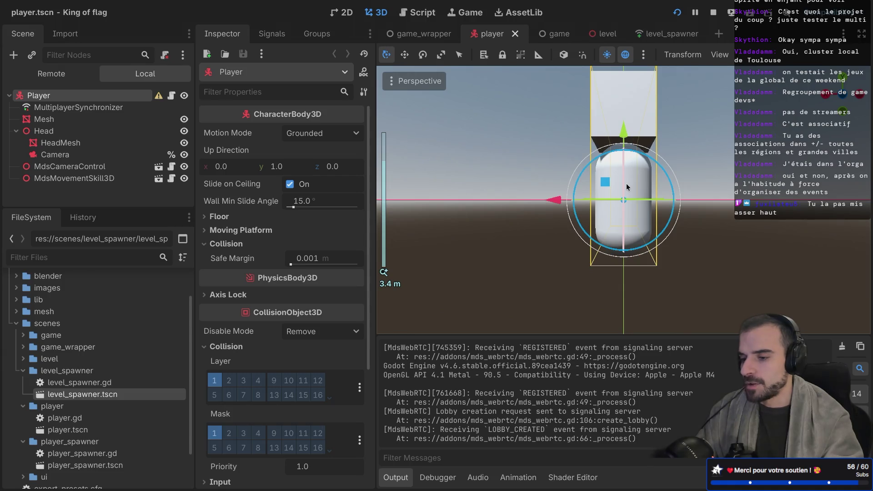
{"action": "left_click", "coordinate": [841, 99]}
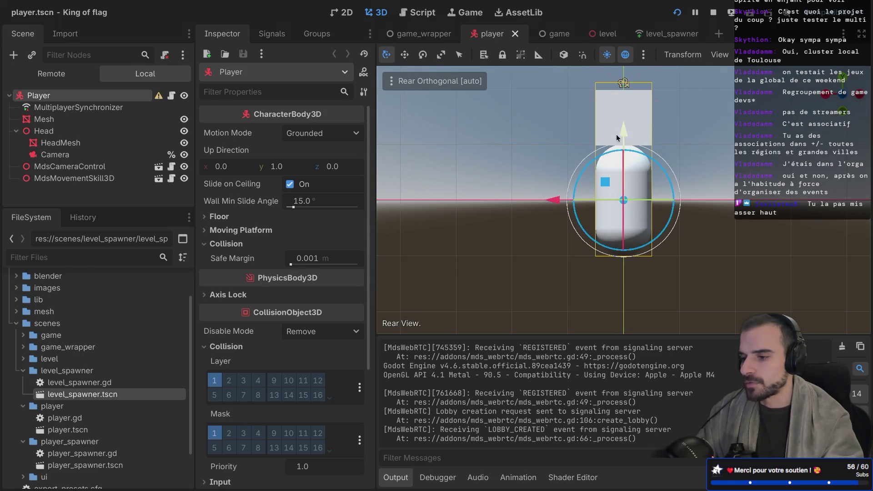
{"action": "left_click_drag", "start_coordinate": [623, 132], "coordinate": [621, 76]}
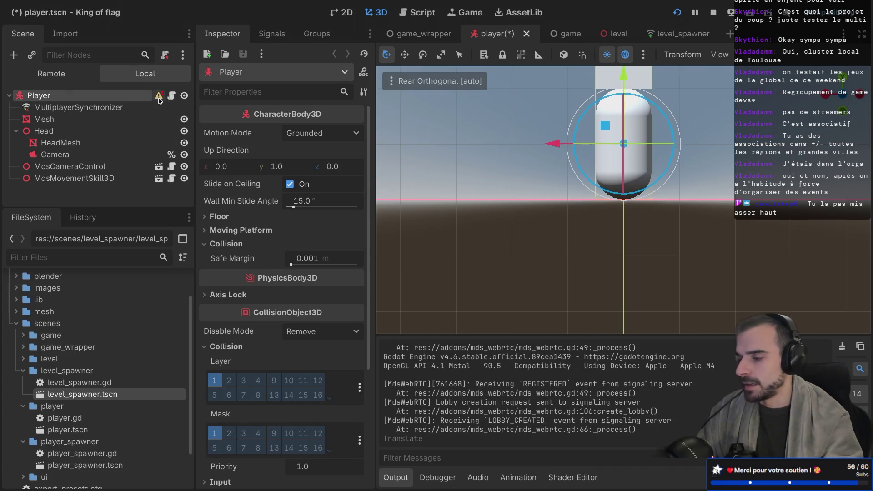
{"action": "mouse_move", "coordinate": [159, 98]}
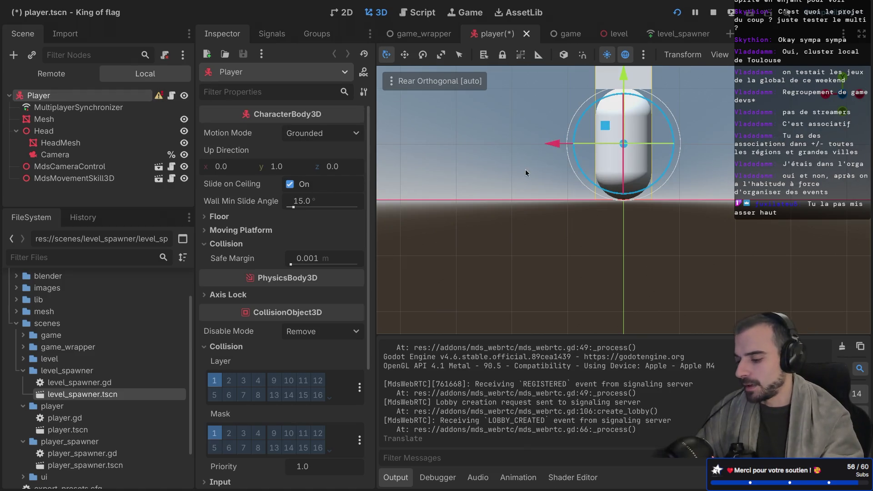
{"action": "key", "text": "ctrl+z"}
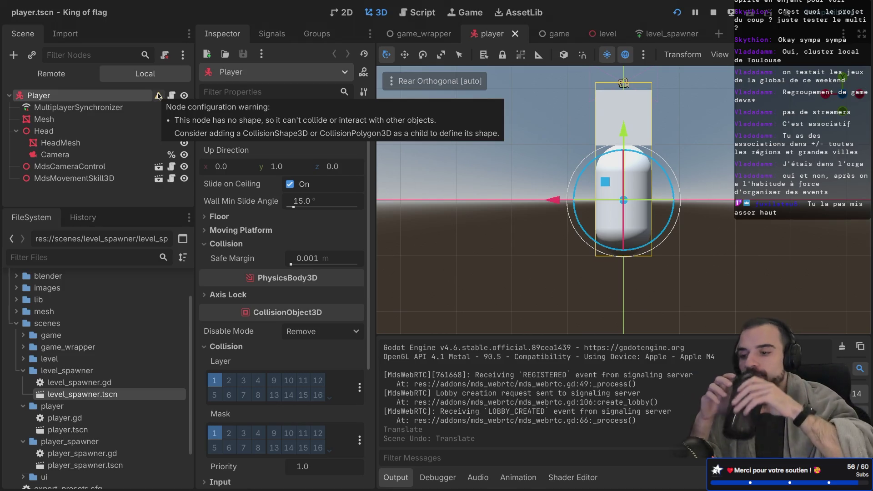
Select both the body Mesh node and the Head node in the scene tree
{"action": "left_click", "coordinate": [17, 131]}
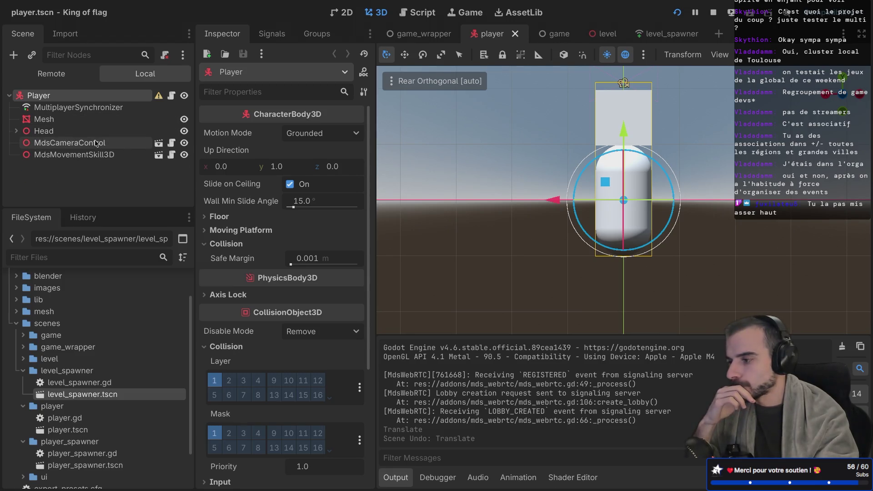
{"action": "left_click", "coordinate": [86, 119]}
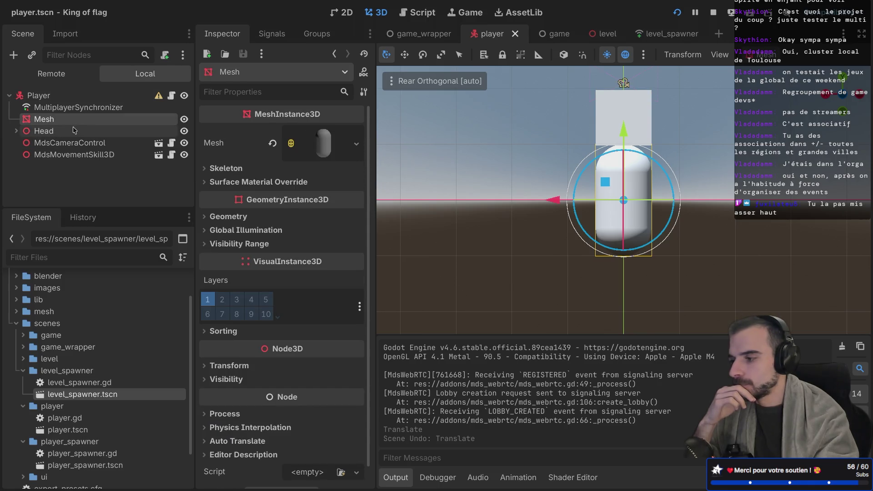
{"action": "left_click", "coordinate": [17, 131]}
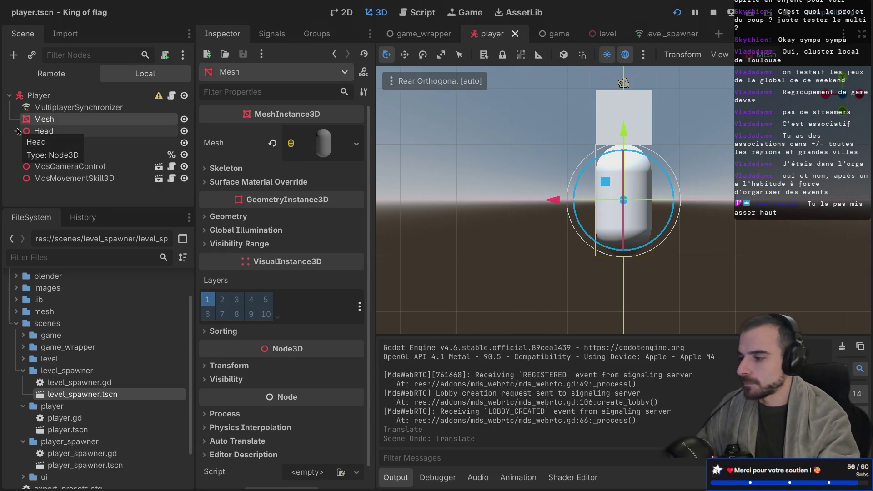
{"action": "left_click", "coordinate": [17, 130]}
{"action": "double_click", "coordinate": [55, 120]}
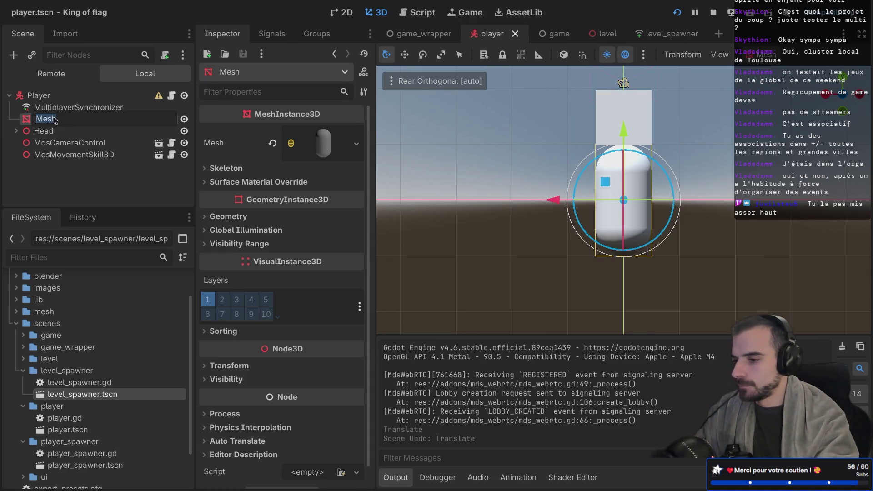
{"action": "left_click", "coordinate": [47, 128]}
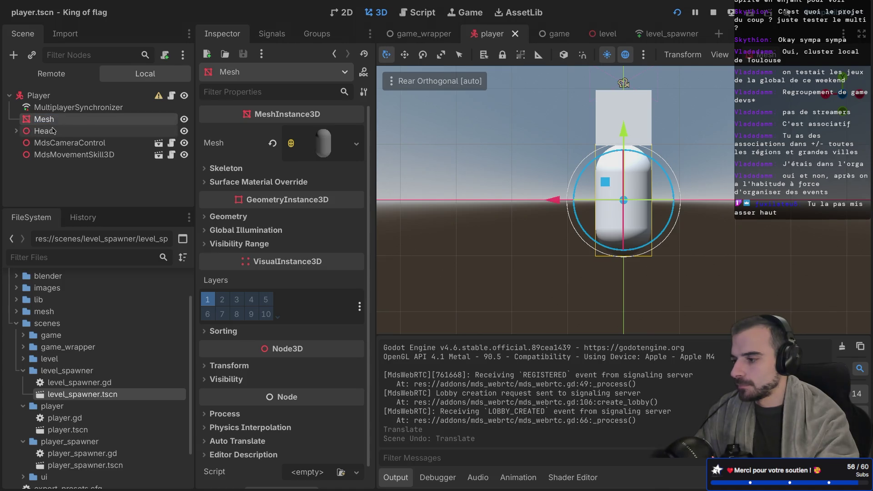
{"action": "left_click", "coordinate": [50, 130]}
{"action": "left_click", "coordinate": [53, 120]}
{"action": "left_click", "coordinate": [55, 129]}
{"action": "left_click", "coordinate": [54, 120]}
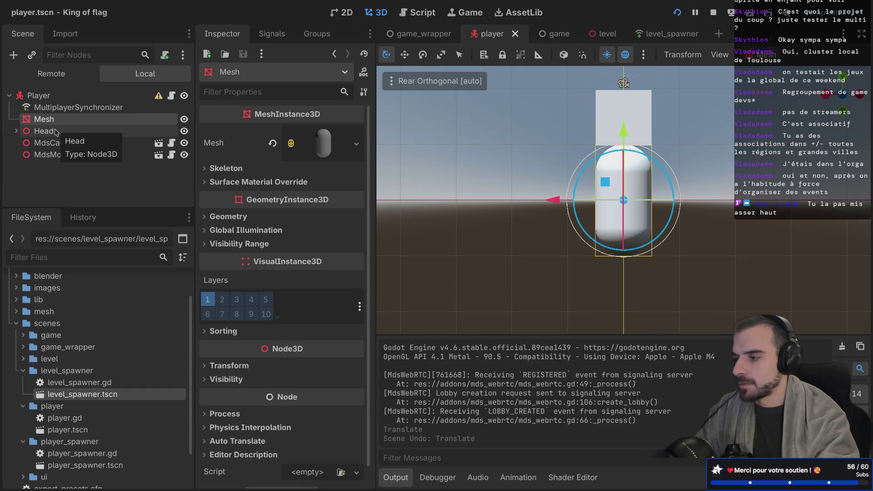
{"action": "left_click", "coordinate": [56, 132], "text": "shift"}
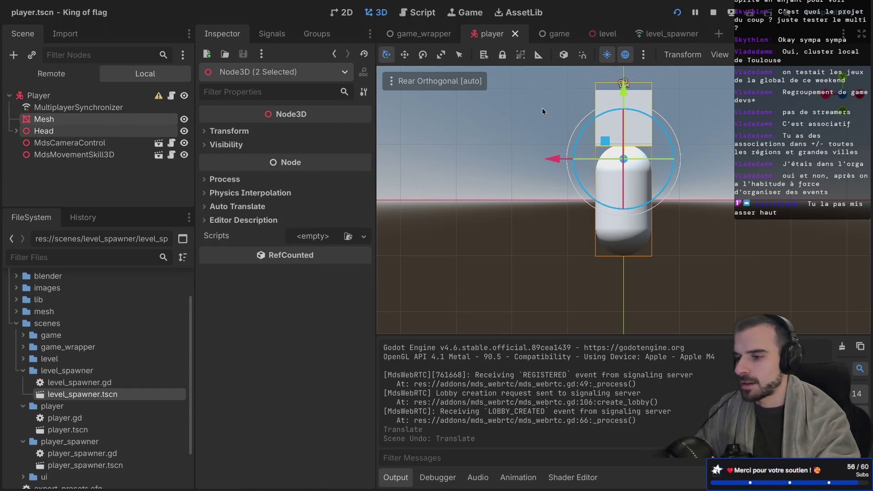
Lift Mesh and Head about 1 unit above the body and save player.tscn
{"action": "scroll", "coordinate": [625, 135], "scroll_direction": "down", "scroll_amount": 5}
{"action": "left_click_drag", "start_coordinate": [624, 115], "coordinate": [624, 90]}
{"action": "scroll", "coordinate": [719, 211], "scroll_direction": "left", "scroll_amount": 5}
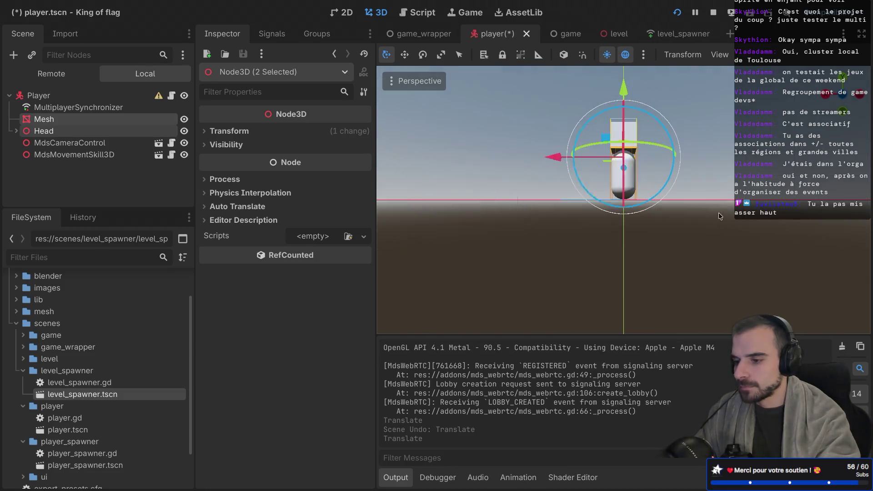
{"action": "scroll", "coordinate": [719, 212], "scroll_direction": "left", "scroll_amount": 5}
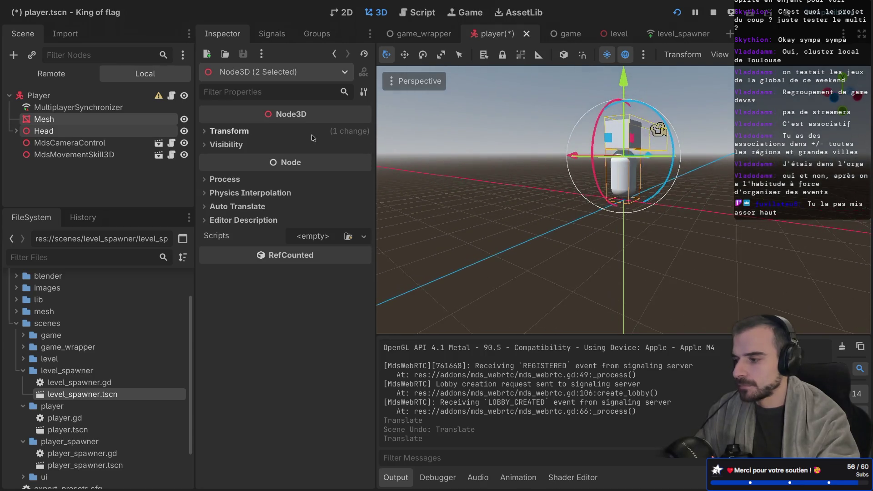
{"action": "left_click", "coordinate": [58, 97]}
{"action": "scroll", "coordinate": [528, 175], "scroll_direction": "left", "scroll_amount": 5}
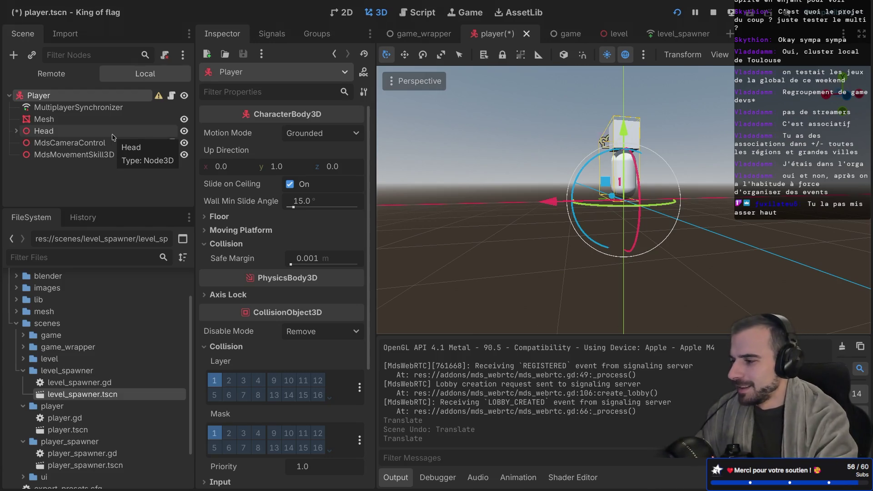
{"action": "scroll", "coordinate": [489, 214], "scroll_direction": "right", "scroll_amount": 5}
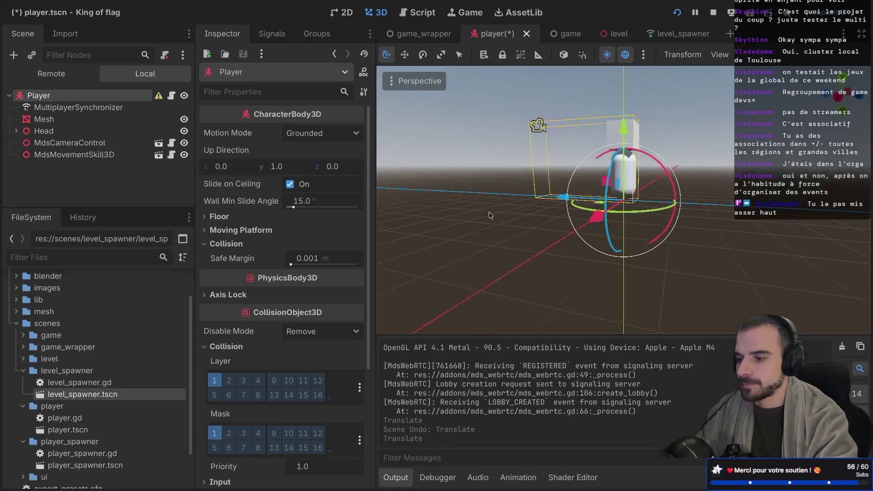
{"action": "scroll", "coordinate": [489, 215], "scroll_direction": "right", "scroll_amount": 3}
{"action": "key", "text": "ctrl+s"}
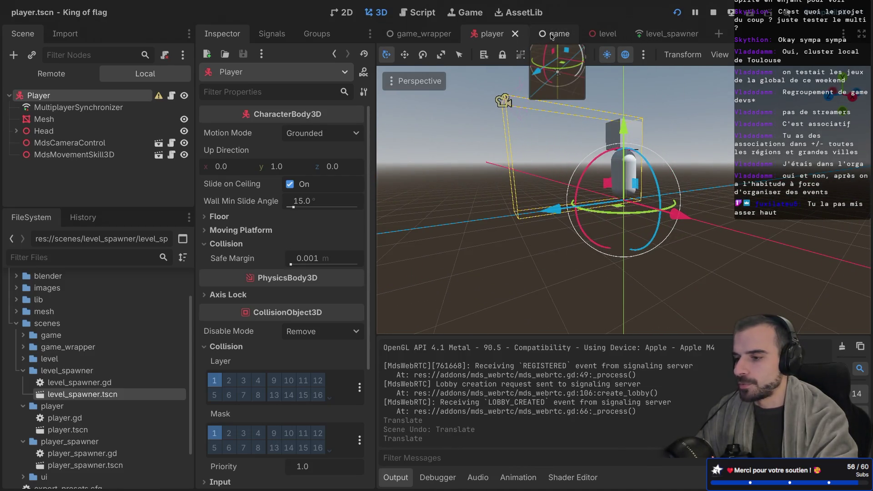
Set the Players node's Position y to 0 in game.tscn, save, and run the game
{"action": "left_click", "coordinate": [552, 36]}
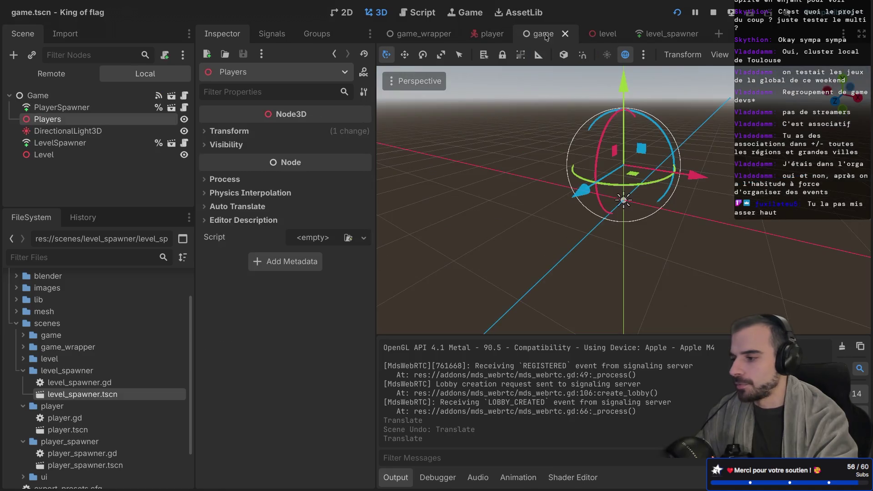
{"action": "left_click", "coordinate": [202, 131]}
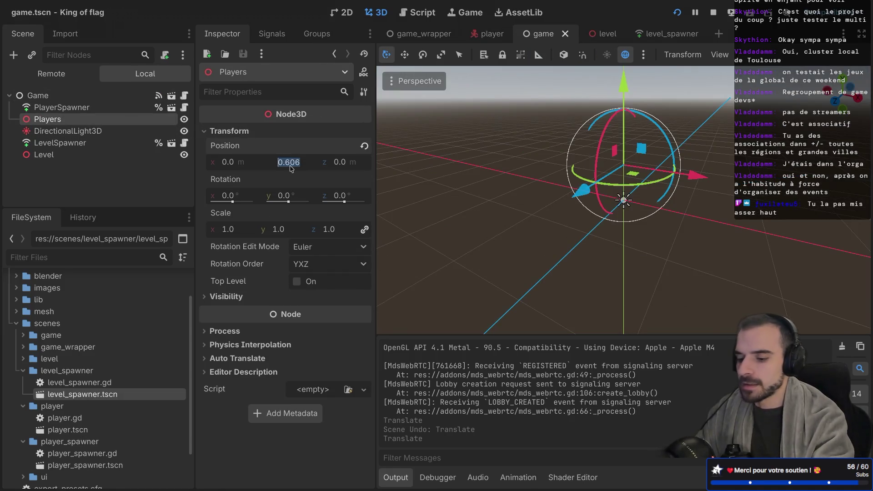
{"action": "type", "text": "0"}
{"action": "key", "text": "Return"}
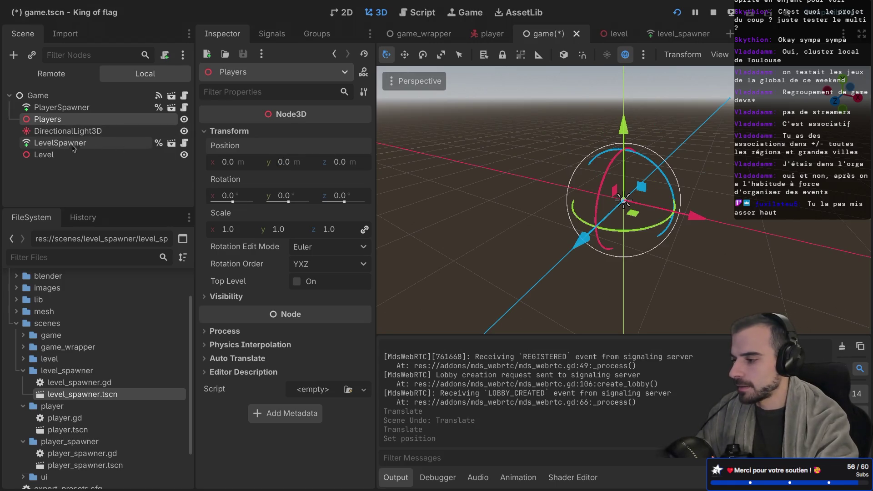
{"action": "left_click", "coordinate": [74, 155]}
{"action": "left_click", "coordinate": [77, 120]}
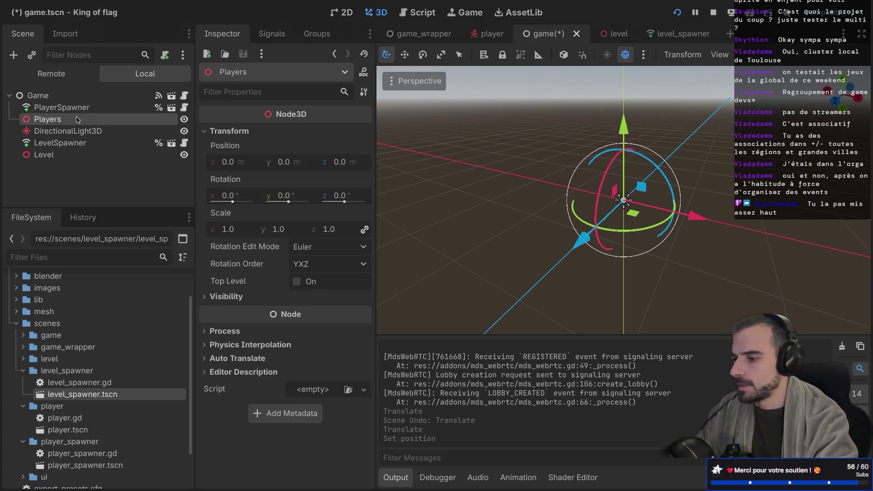
{"action": "key", "text": "ctrl+s"}
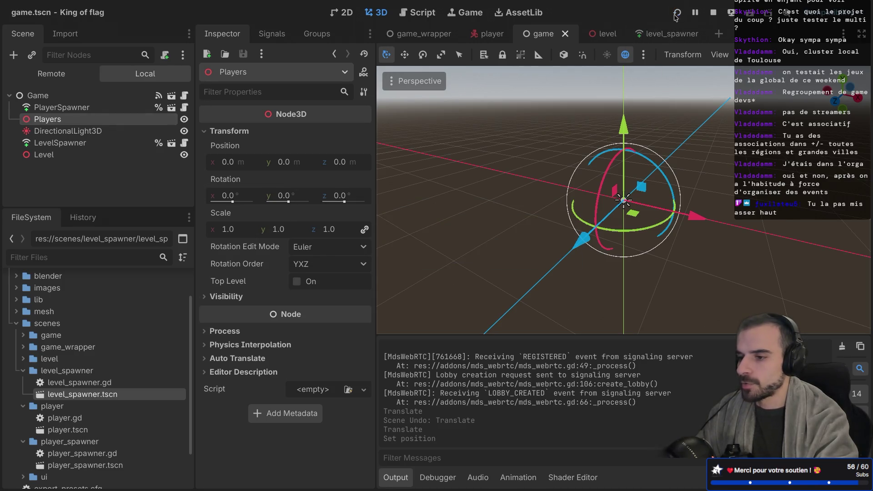
{"action": "left_click", "coordinate": [676, 15]}
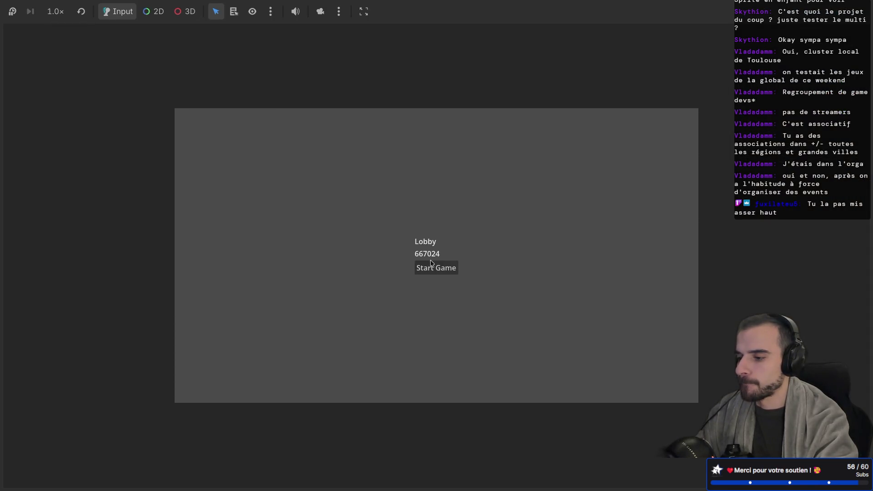
Start the lobby match, then close the extra game window and return to the running game
{"action": "left_click", "coordinate": [427, 268]}
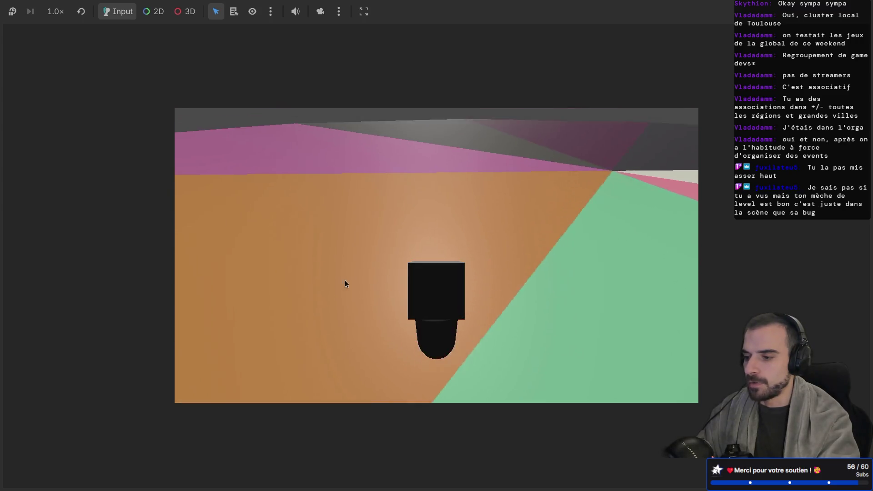
{"action": "key", "text": "ctrl+F2"}
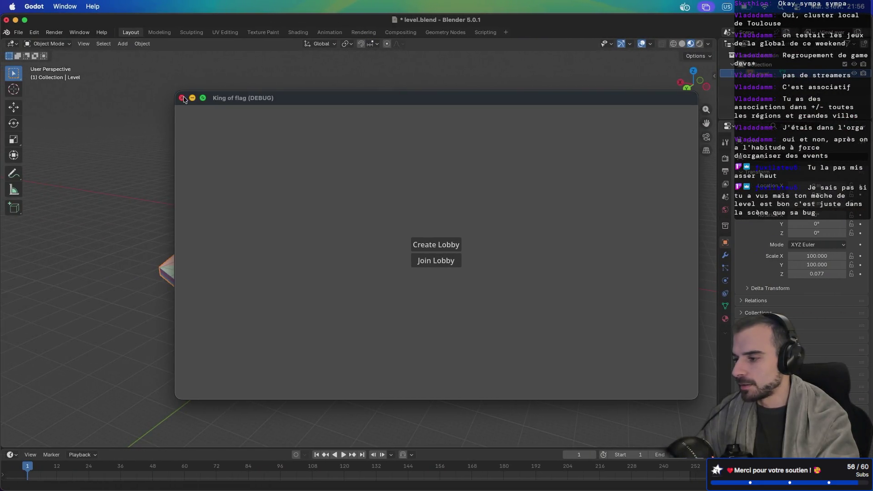
{"action": "left_click", "coordinate": [182, 98]}
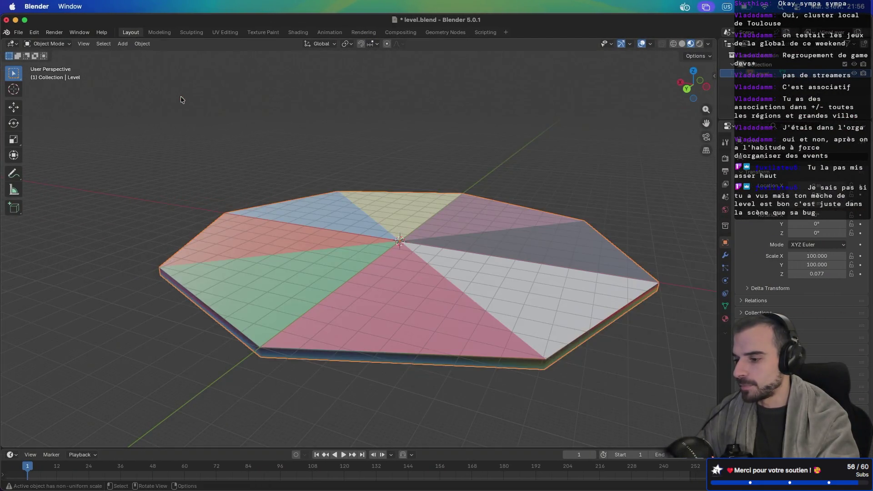
{"action": "scroll", "coordinate": [219, 151], "scroll_direction": "up", "scroll_amount": 5}
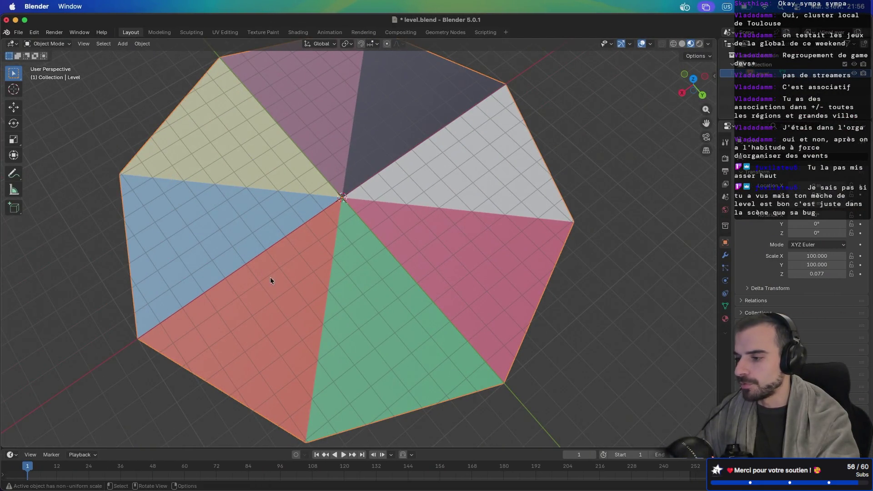
{"action": "key", "text": "super+Tab"}
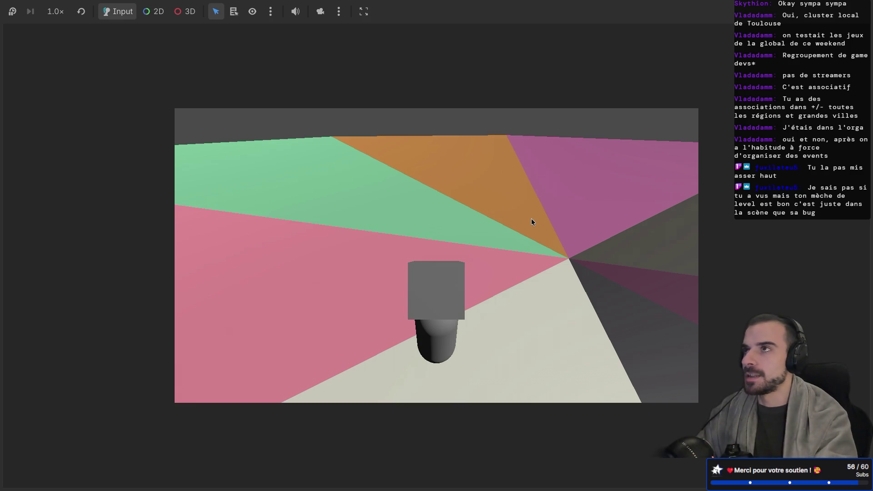
Check the player on the multicoloured pinwheel floor, then bring the Godot editor forward
{"action": "key", "text": "alt+Tab"}
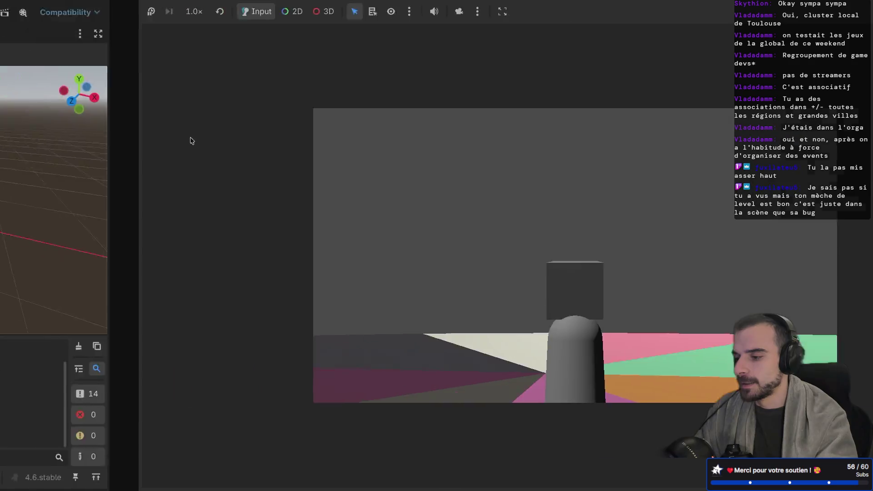
{"action": "left_click", "coordinate": [127, 114]}
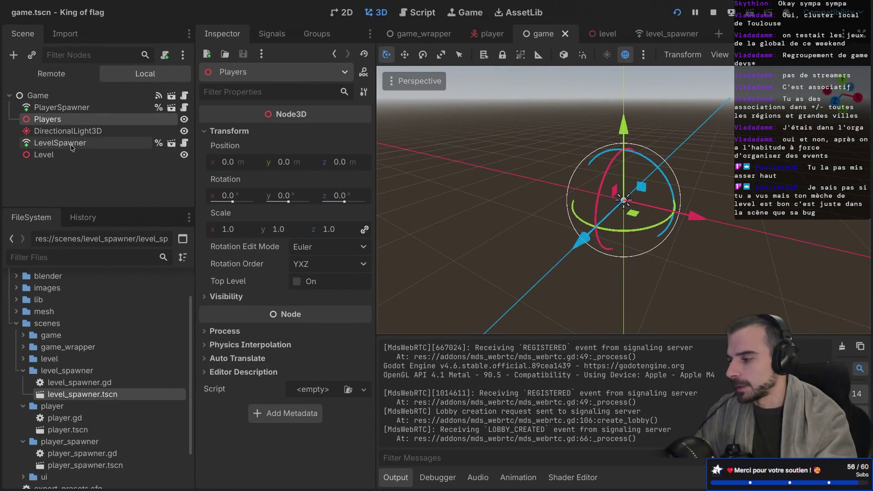
Select the Level node in game.tscn to view its properties in the Inspector
{"action": "left_click", "coordinate": [49, 155]}
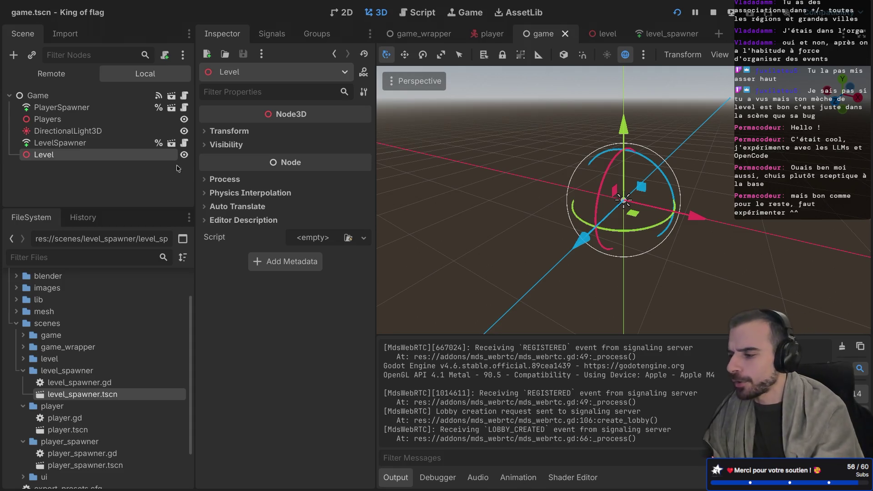
Widen the Scene dock, view the game floor from above, then move to the itch.io devlog
{"action": "mouse_move", "coordinate": [196, 160]}
{"action": "left_mouse_down"}
{"action": "mouse_move", "coordinate": [207, 160]}
{"action": "mouse_move", "coordinate": [182, 160]}
{"action": "left_mouse_up"}
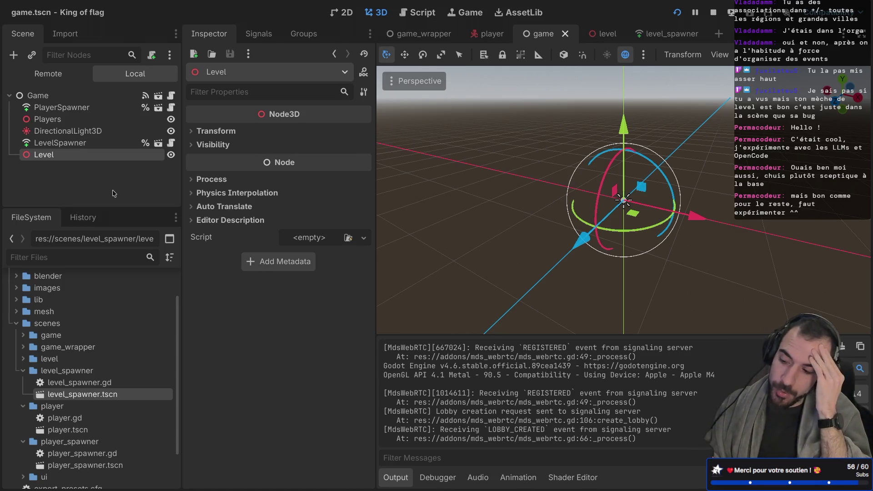
{"action": "key", "text": "ctrl+Right"}
{"action": "key", "text": "ctrl+Right"}
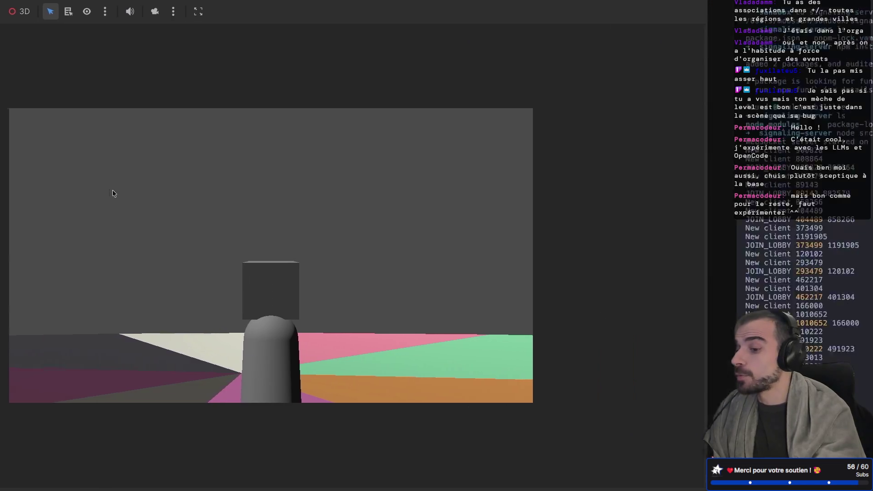
{"action": "key", "text": "ctrl+Left"}
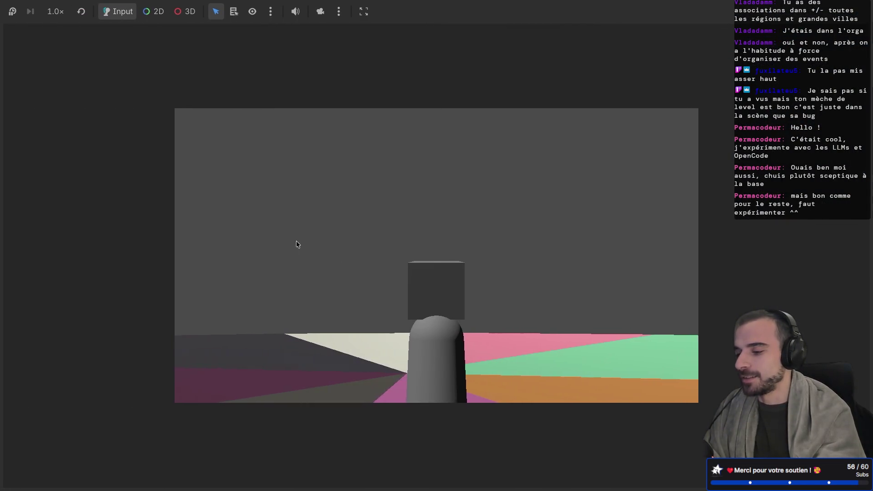
{"action": "mouse_move", "coordinate": [293, 253]}
{"action": "left_mouse_down"}
{"action": "mouse_move", "coordinate": [281, 239]}
{"action": "mouse_move", "coordinate": [316, 267]}
{"action": "mouse_move", "coordinate": [376, 265]}
{"action": "left_mouse_up"}
{"action": "key", "text": "ctrl+Right"}
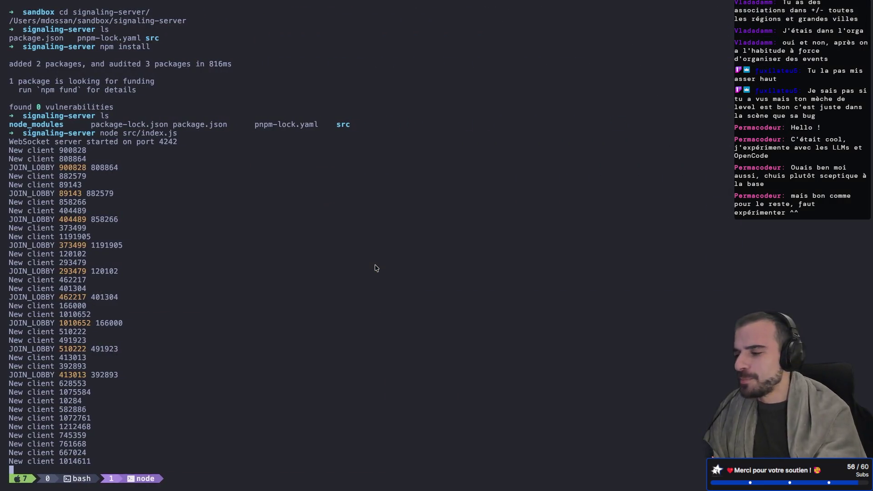
{"action": "key", "text": "ctrl+Right"}
{"action": "scroll", "coordinate": [375, 267], "scroll_direction": "down", "scroll_amount": 5}
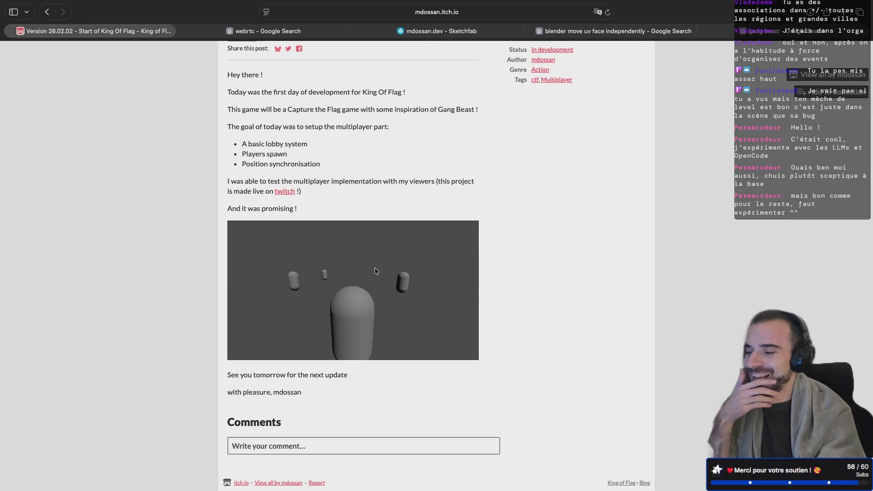
Scroll up and down through the King of Flag devlog post on itch.io
{"action": "scroll", "coordinate": [327, 272], "scroll_direction": "up", "scroll_amount": 1}
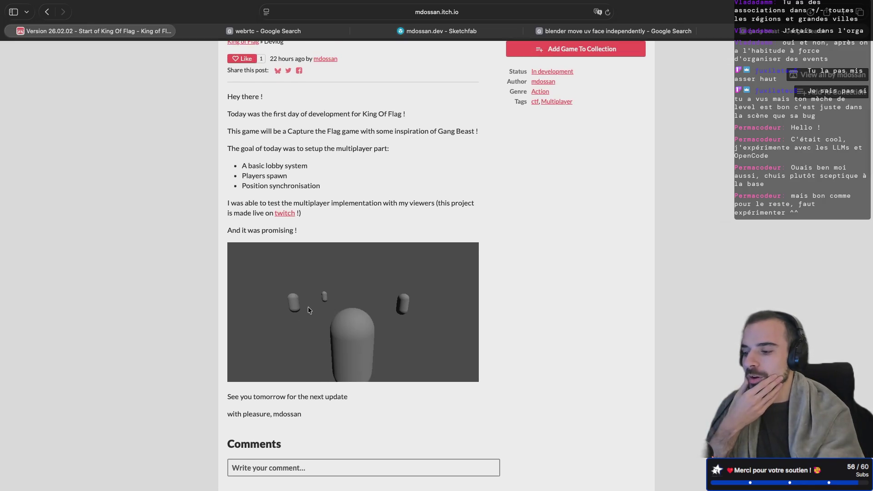
{"action": "scroll", "coordinate": [373, 207], "scroll_direction": "up", "scroll_amount": 3}
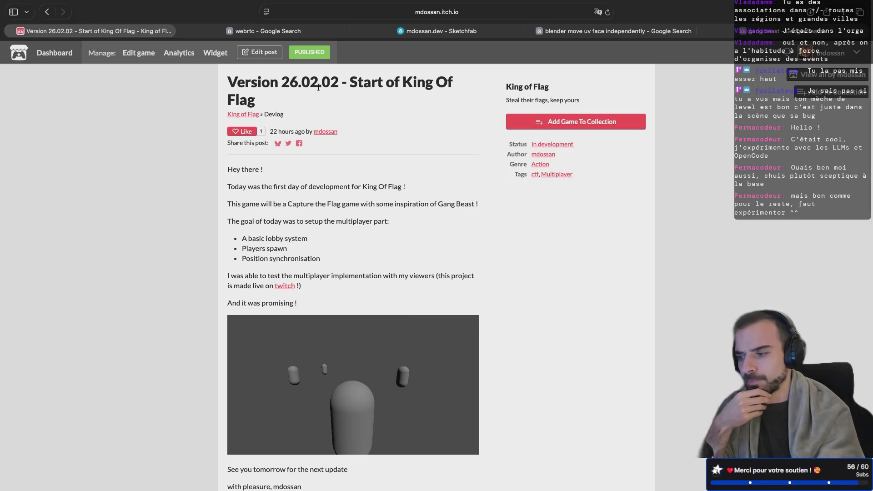
{"action": "scroll", "coordinate": [337, 175], "scroll_direction": "down", "scroll_amount": 4}
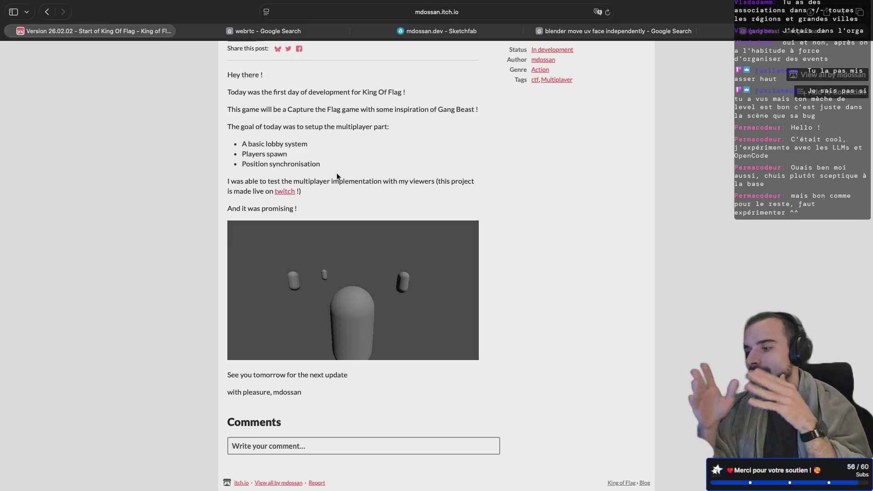
{"action": "scroll", "coordinate": [337, 174], "scroll_direction": "up", "scroll_amount": 3}
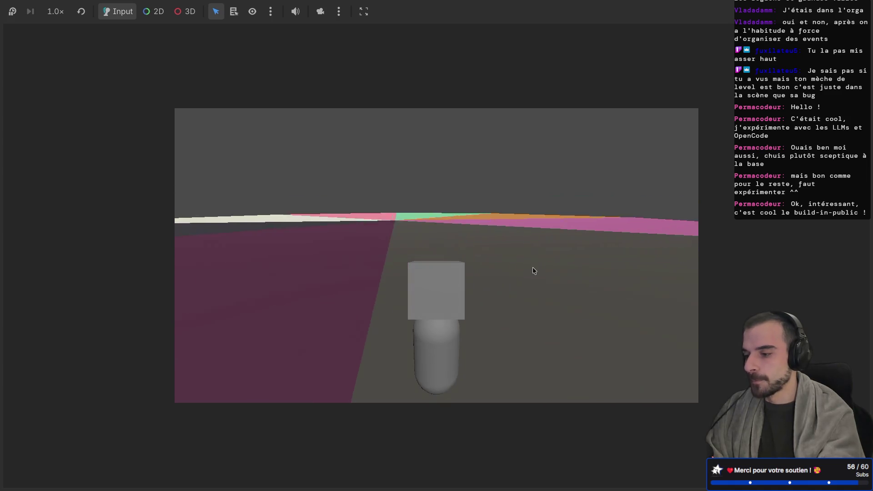
{"action": "key", "text": "ctrl+F2"}
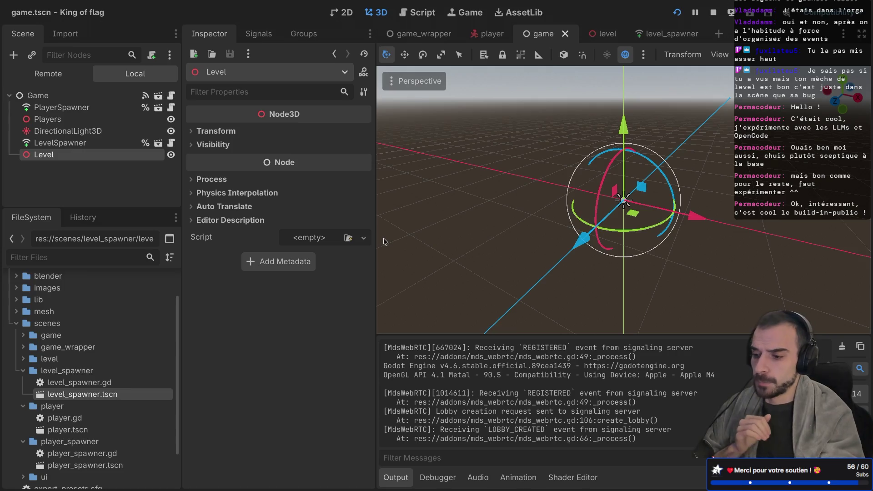
{"action": "key", "text": "ctrl+Right"}
{"action": "key", "text": "ctrl+Right"}
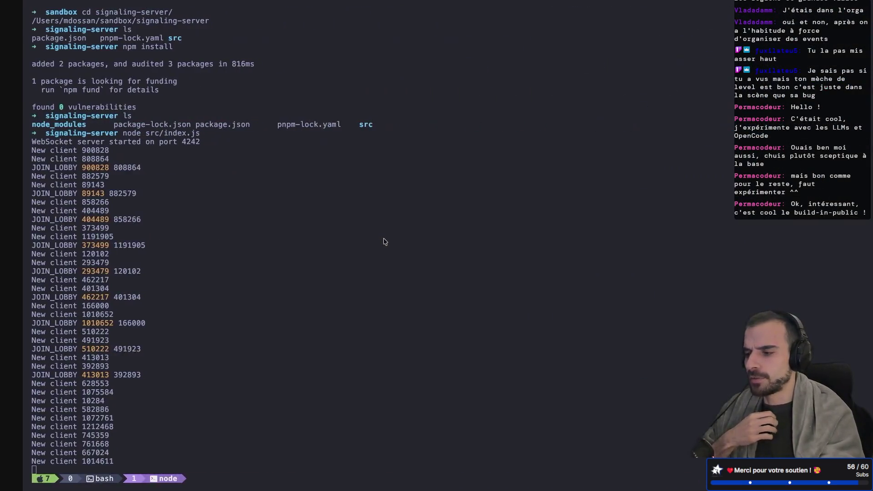
{"action": "key", "text": "ctrl+Right"}
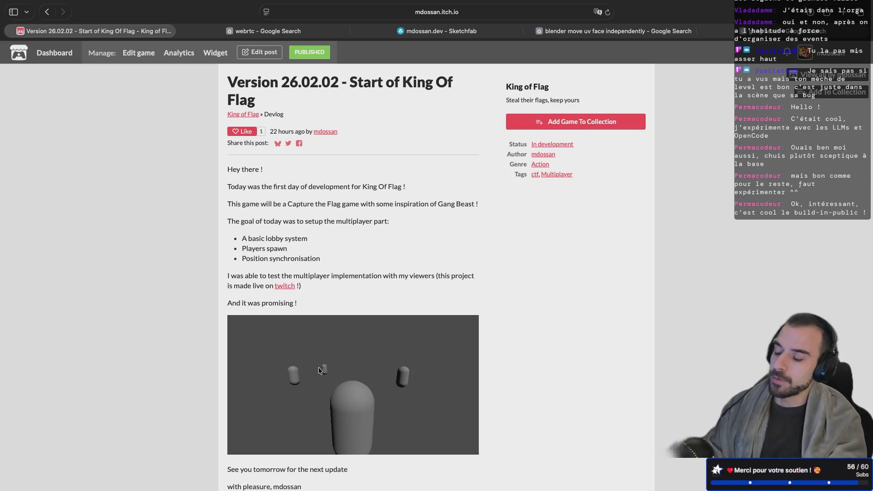
{"action": "key", "text": "ctrl+Left"}
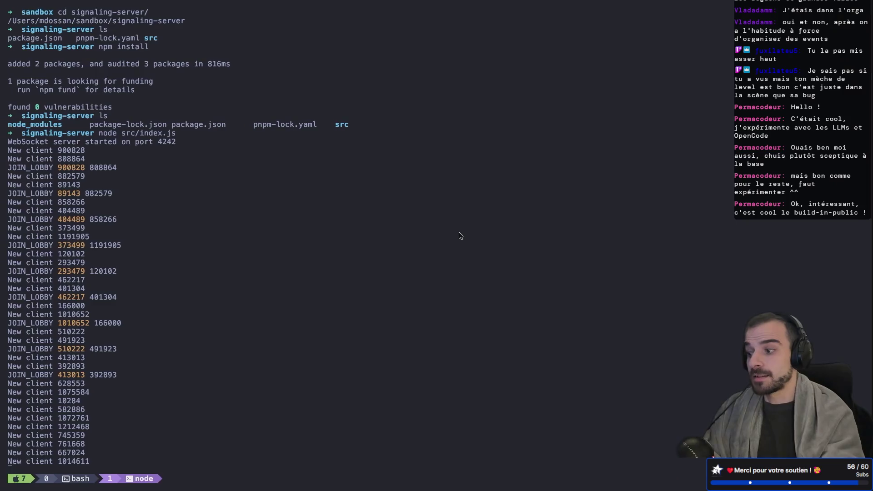
{"action": "key", "text": "ctrl+Left"}
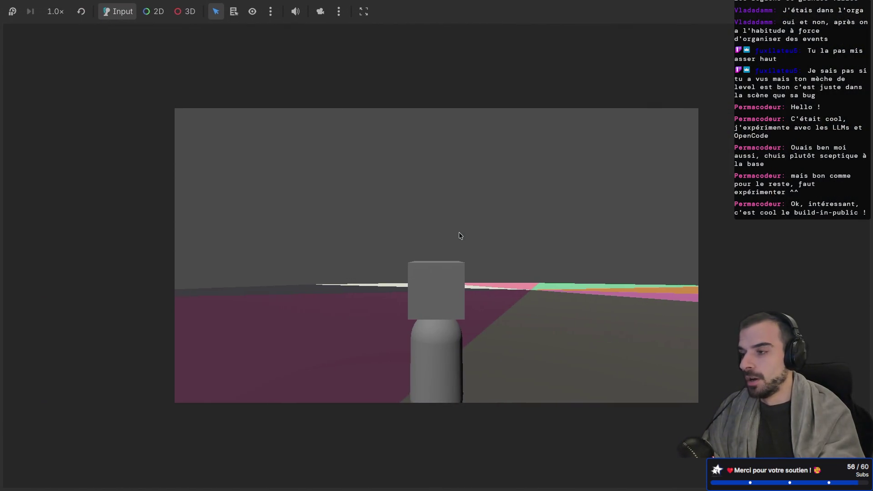